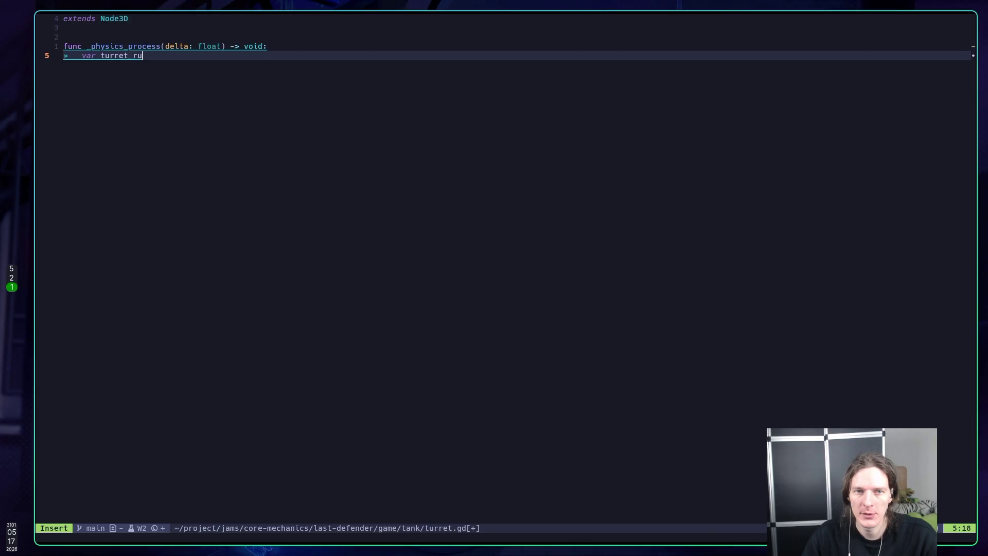
Declare turret_turn: float = Input.get_axis(&"turret_turn_left", &"turret_turn_right") and save turret.gd
key("BackSpace")
type("turn: ")
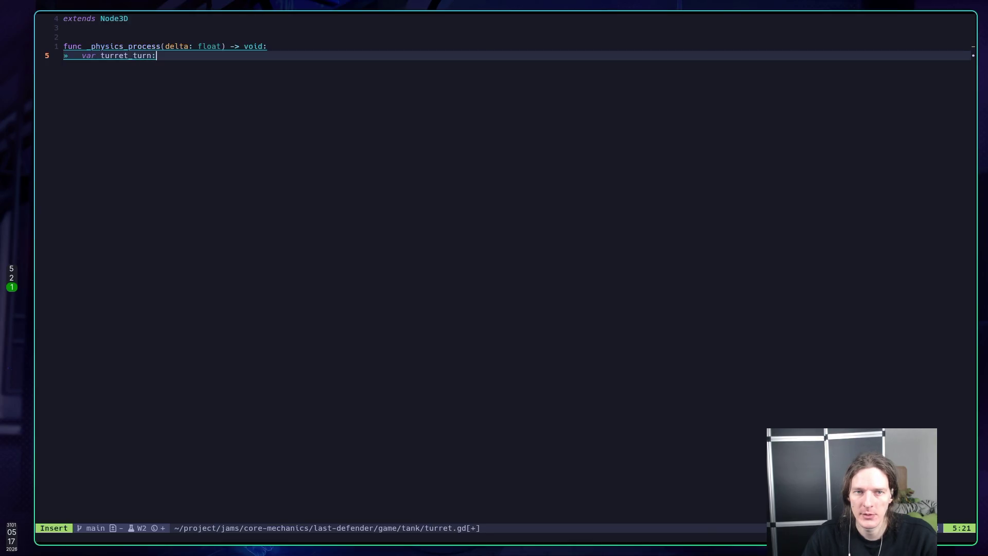
type("f")
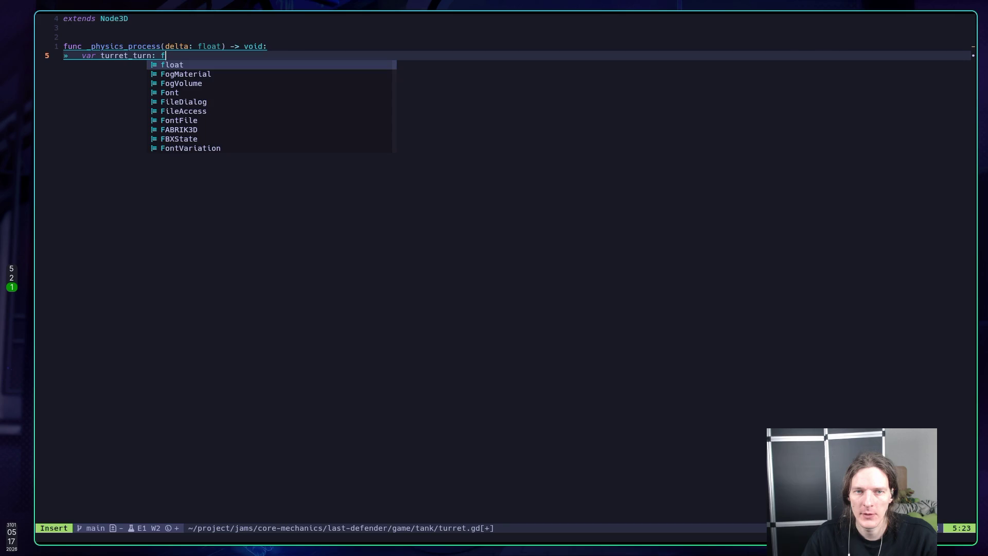
key("Return")
type("= ")
type("g")
key("BackSpace")
type("Input")
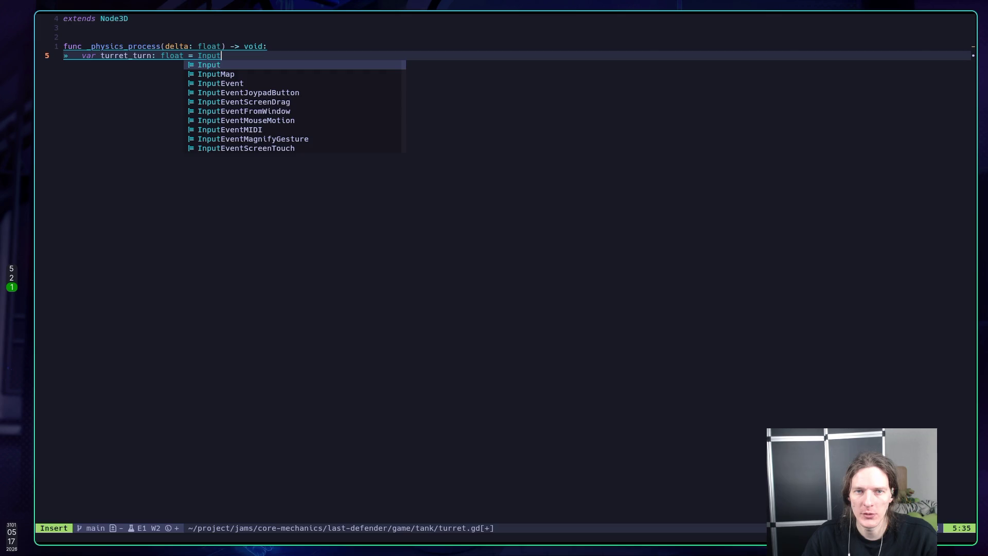
type(".get")
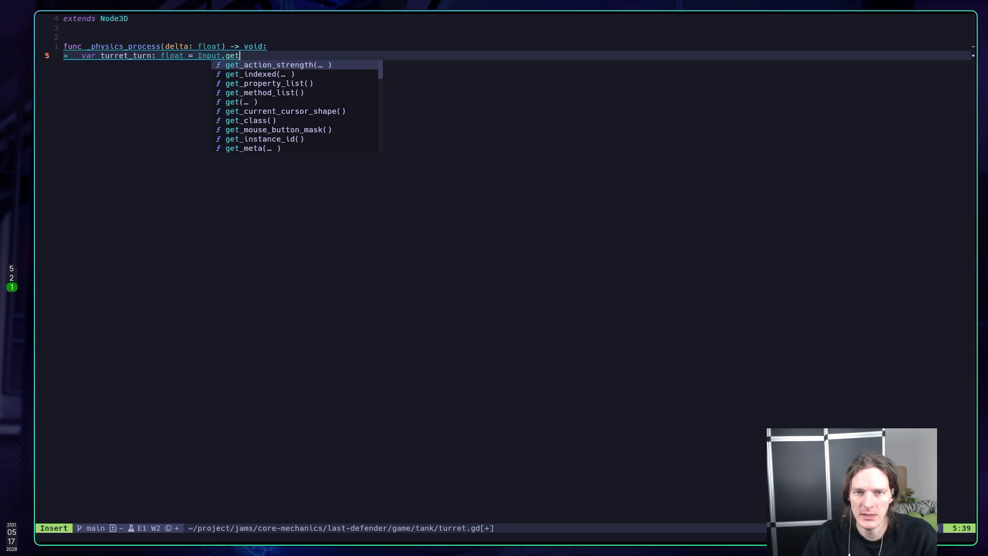
type("_ax")
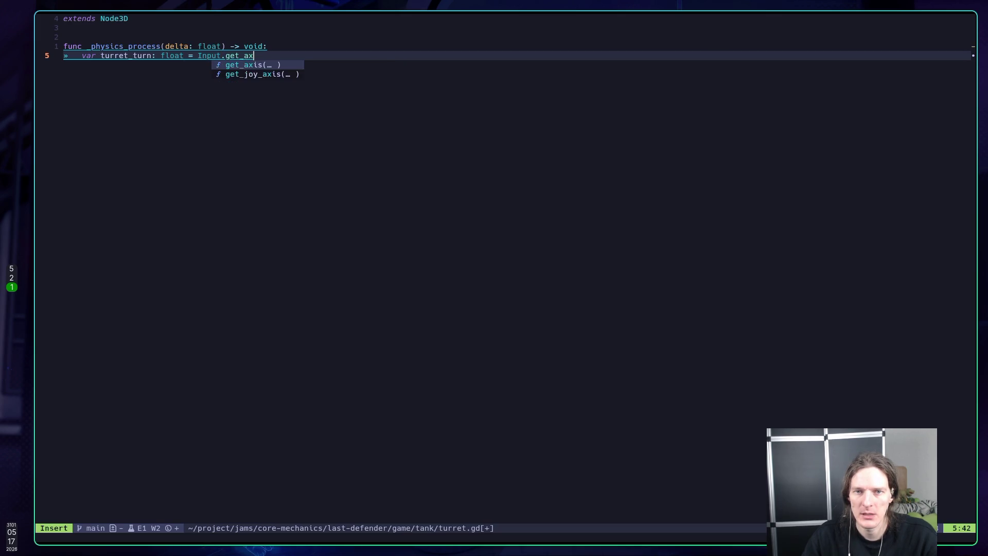
key("Return")
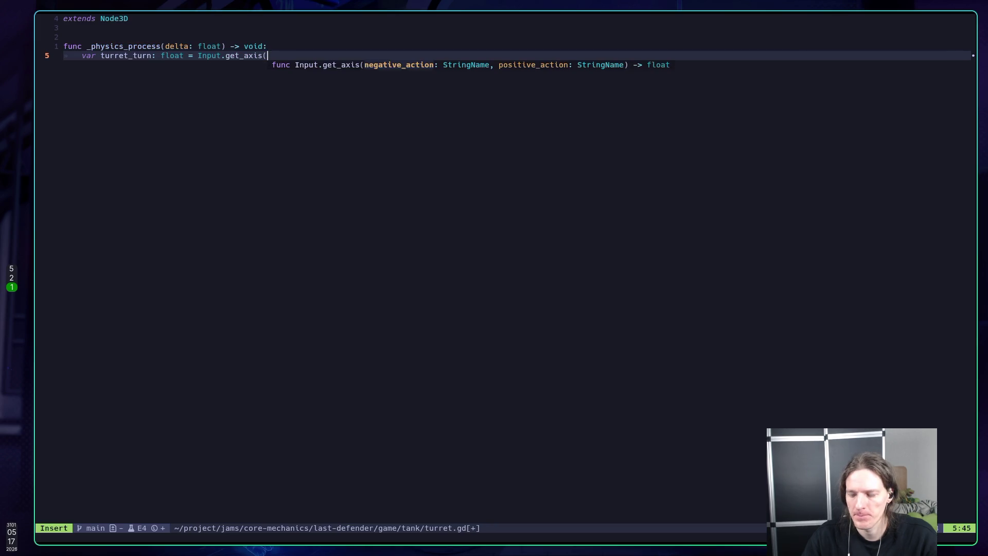
type("&\"turret_turn_")
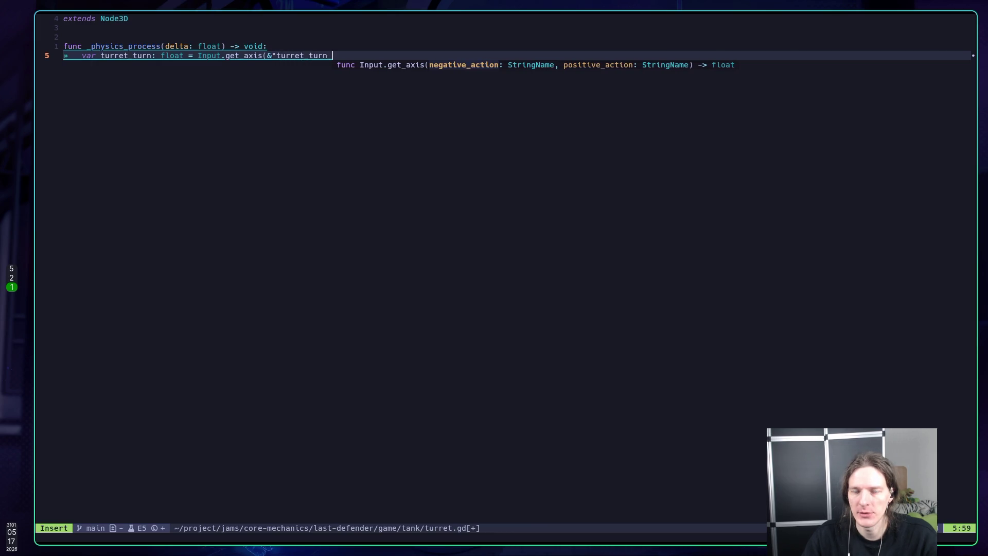
type("left\"")
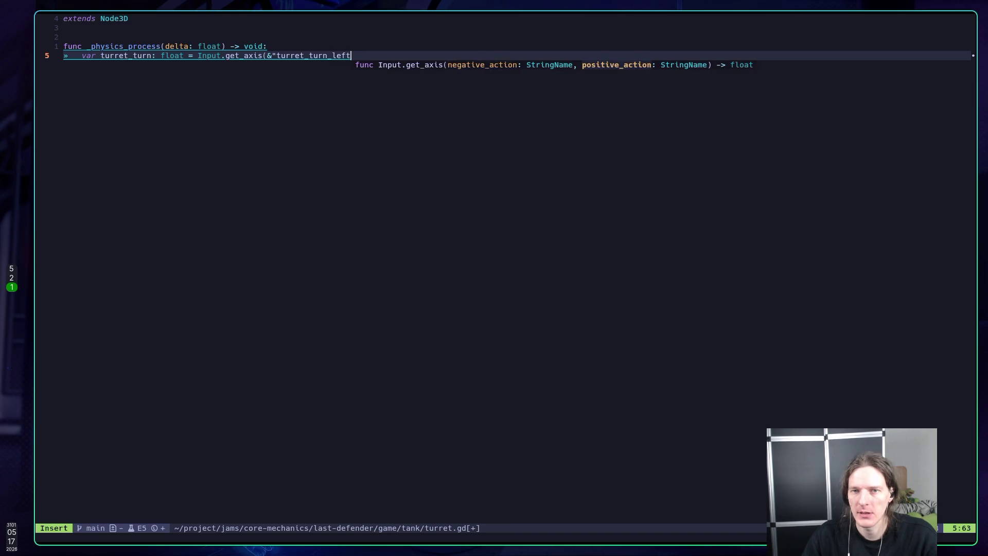
type(", ")
type("&\"turre")
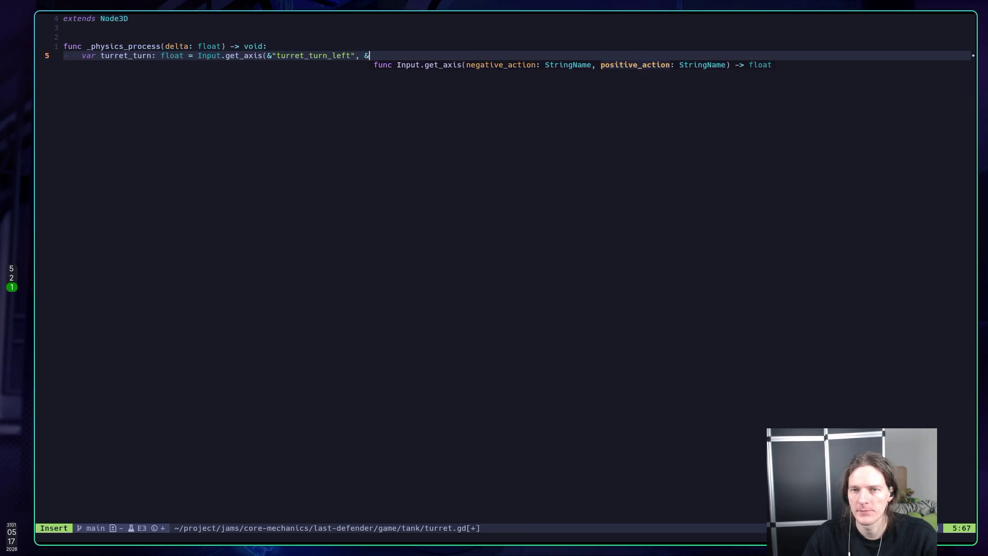
type("t_tur")
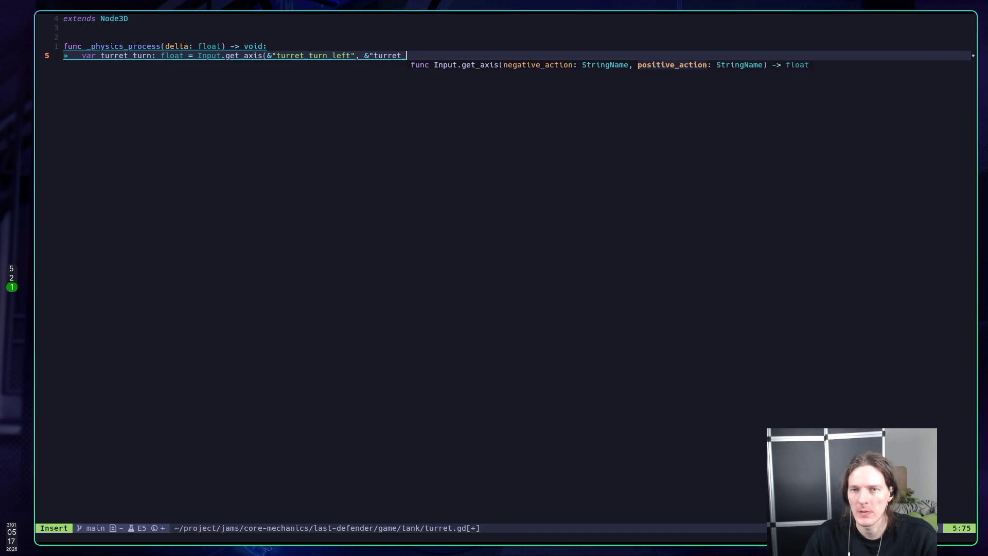
type("n_right\"")
key("Escape")
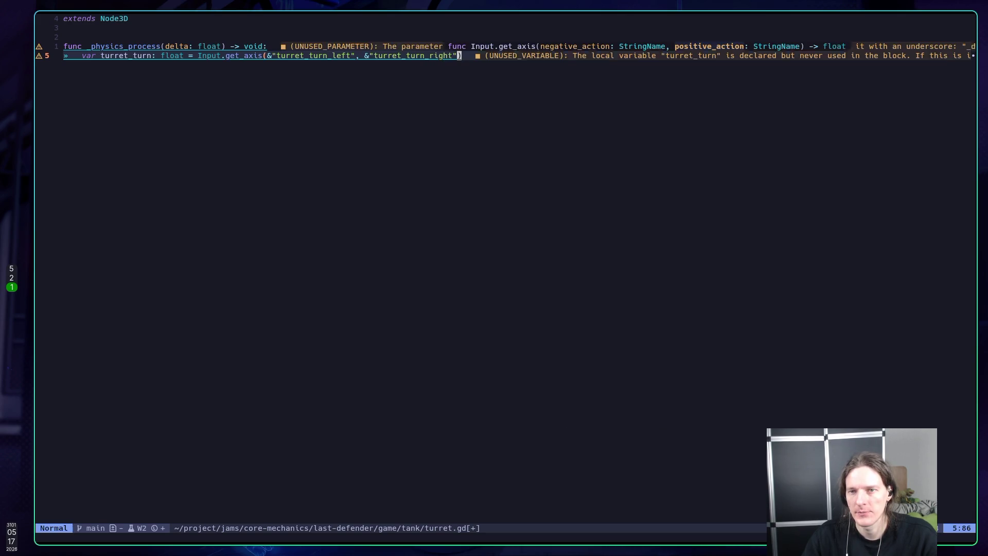
type(":w")
key("Return")
Start a new line below the turret_turn line reading 'rotation.y ='
key("k")
key("b")
key("j")
key("o")
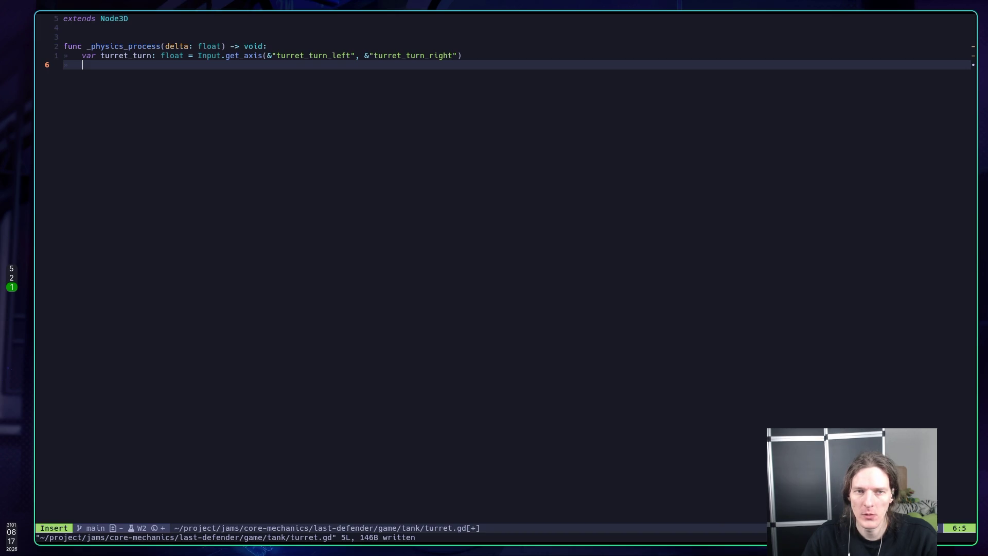
type("rotat")
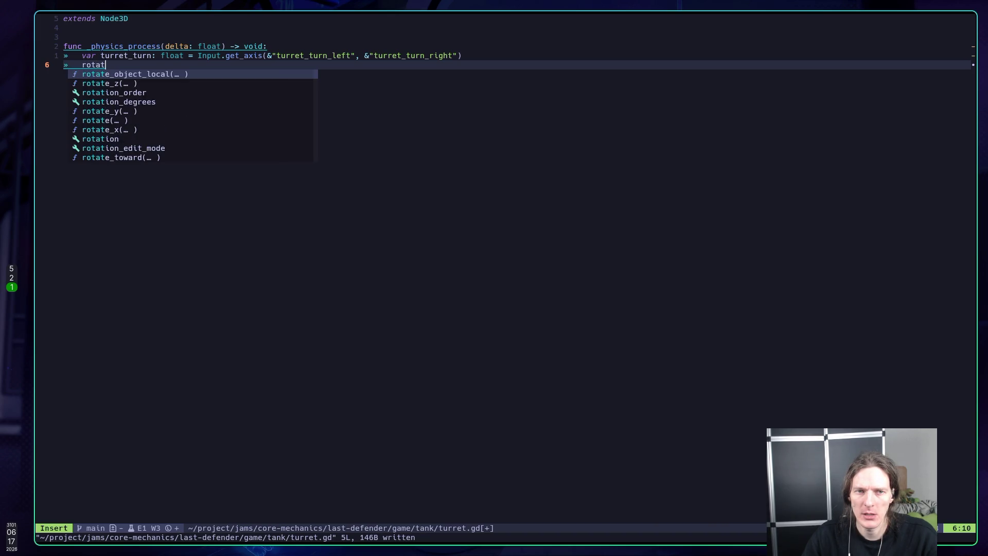
type("ion")
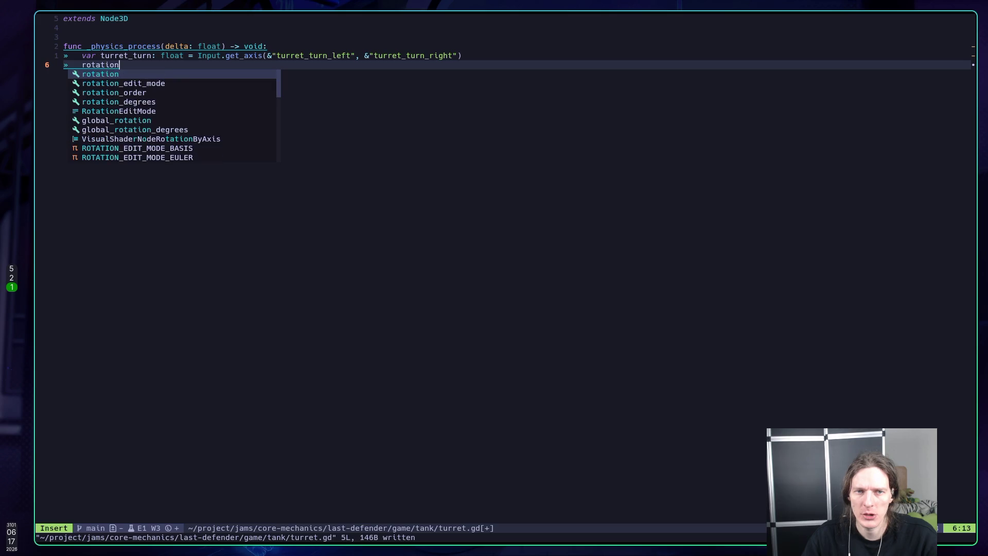
type(".")
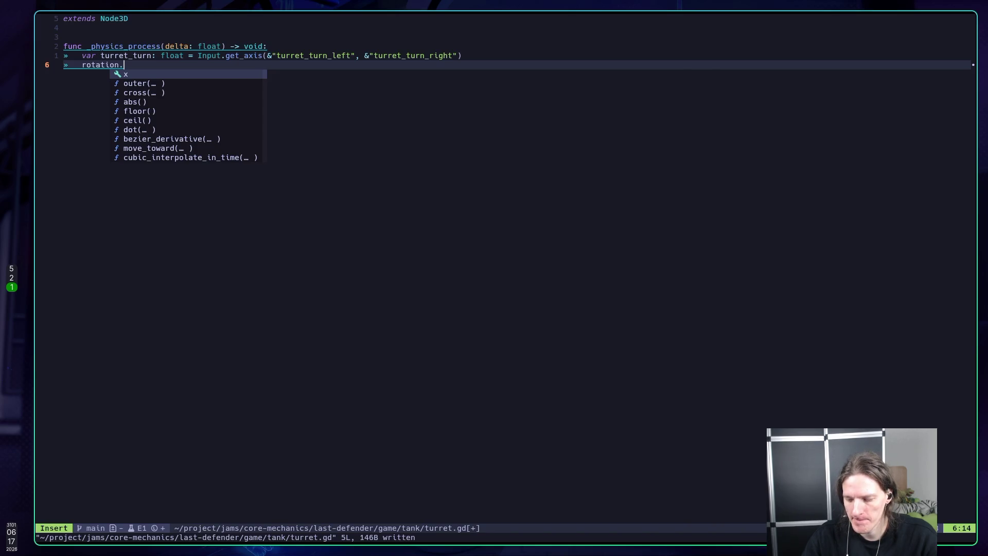
type("y =")
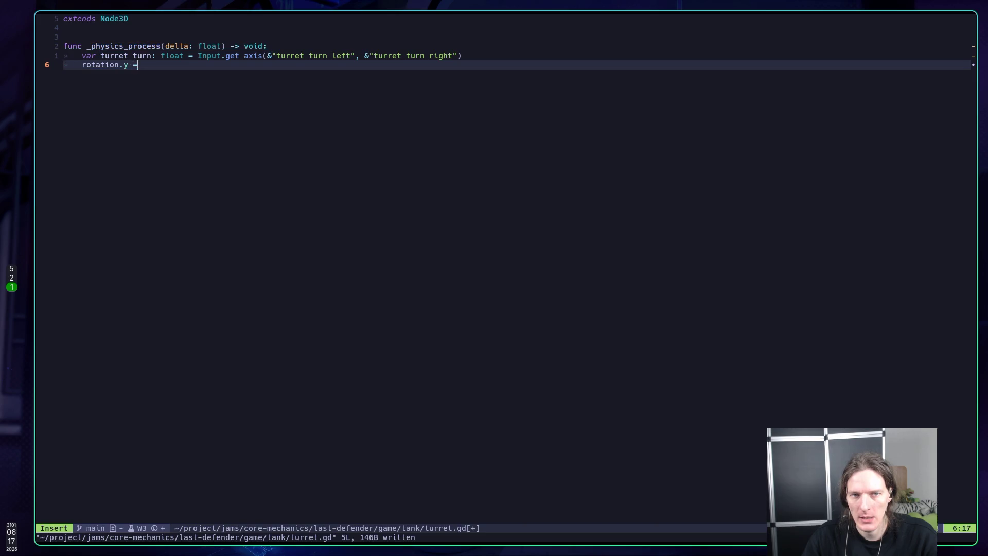
Make the line rotation.y += turret_turn * delta * rotation_speed
key("BackSpace")
key("BackSpace")
type("+")
type("turret_turn")
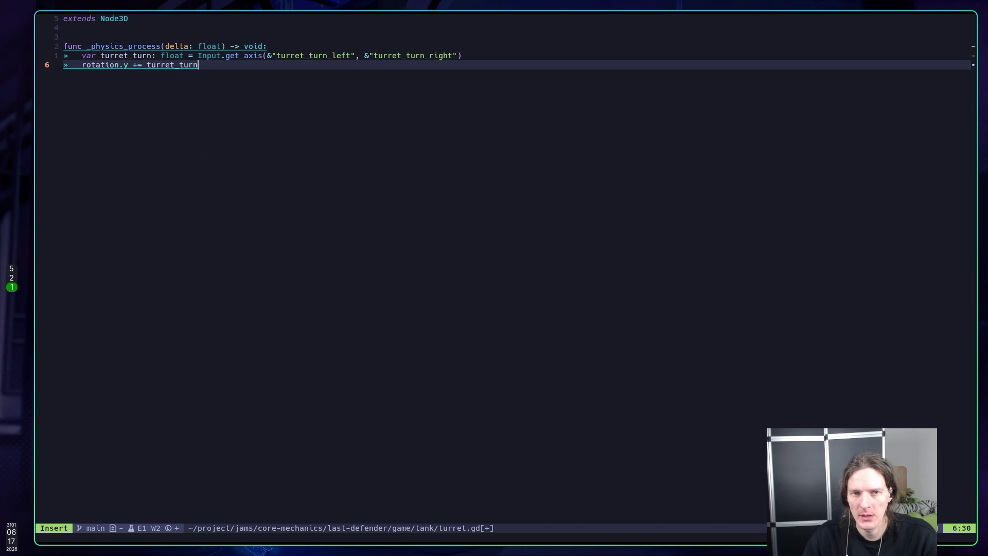
type("*(")
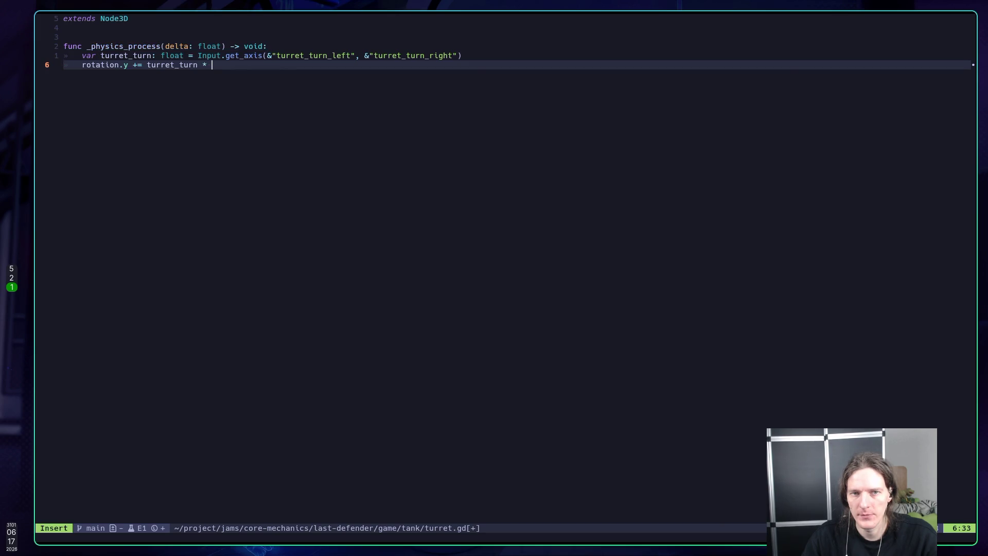
type("delta * ")
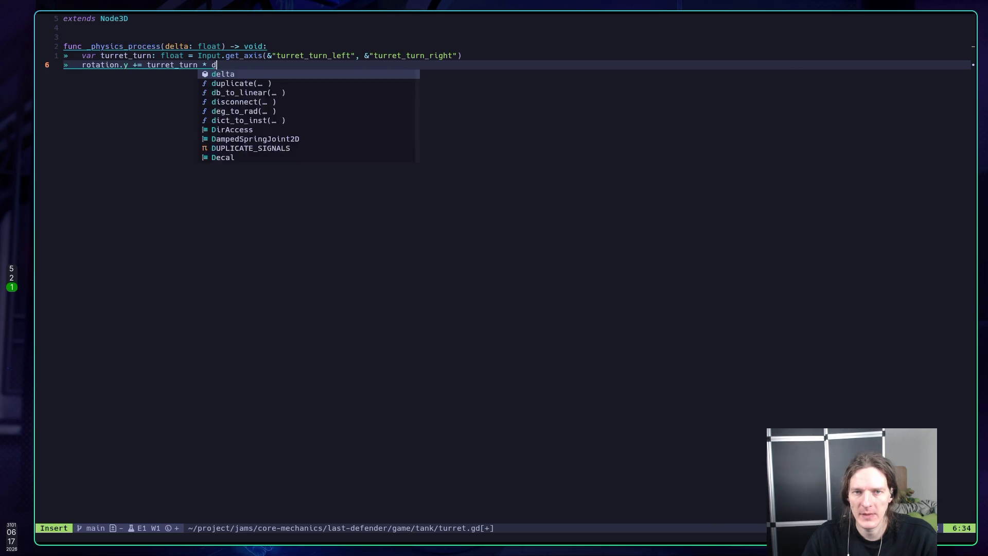
type("spee")
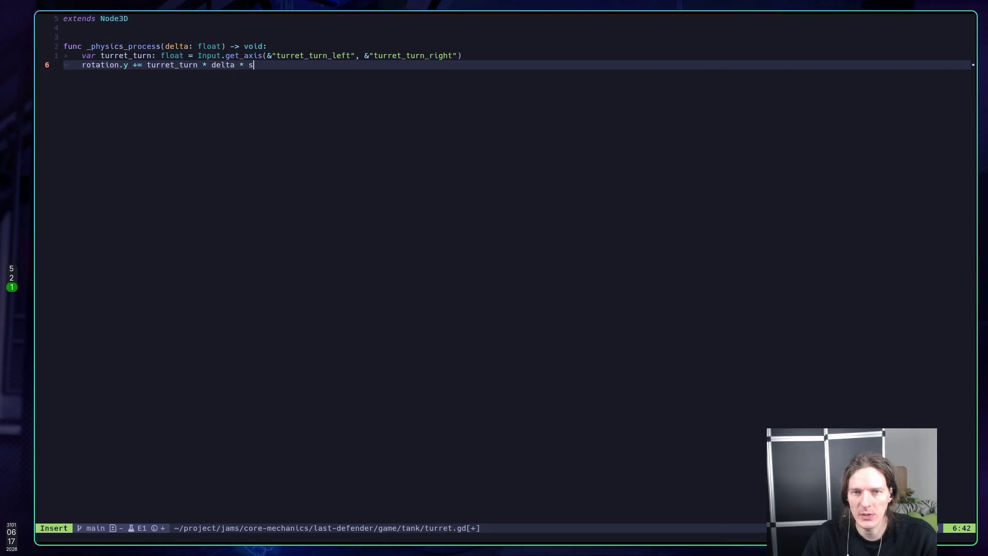
key("BackSpace")
key("BackSpace")
key("BackSpace")
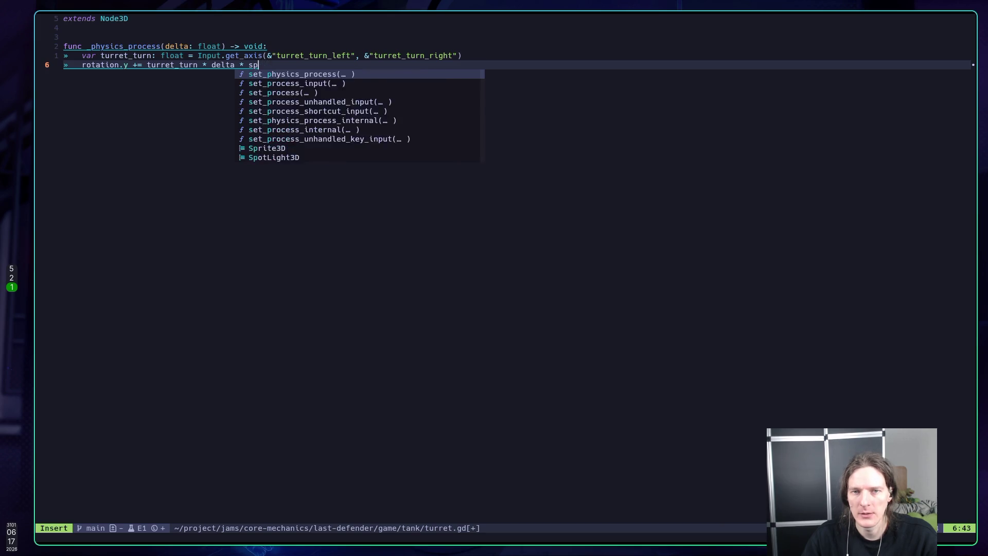
type("rotation_speed")
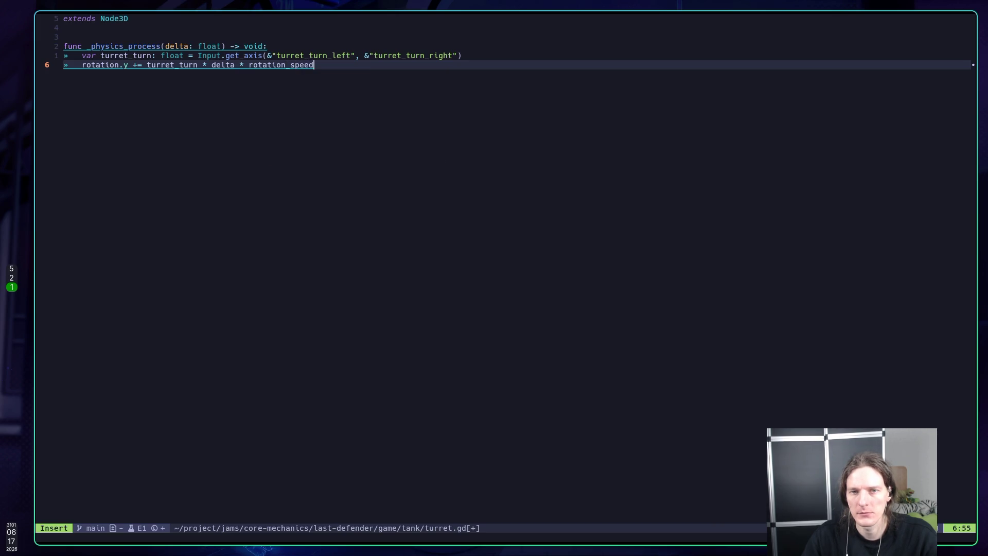
key("Escape")
key("k")
key("k")
key("k")
type("O@")
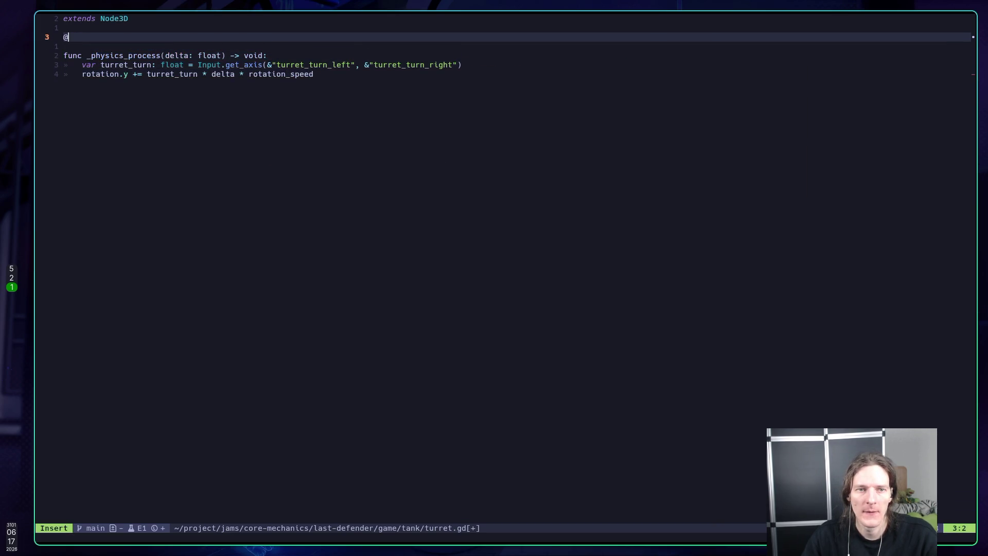
type("ex")
key("Return")
type("var ")
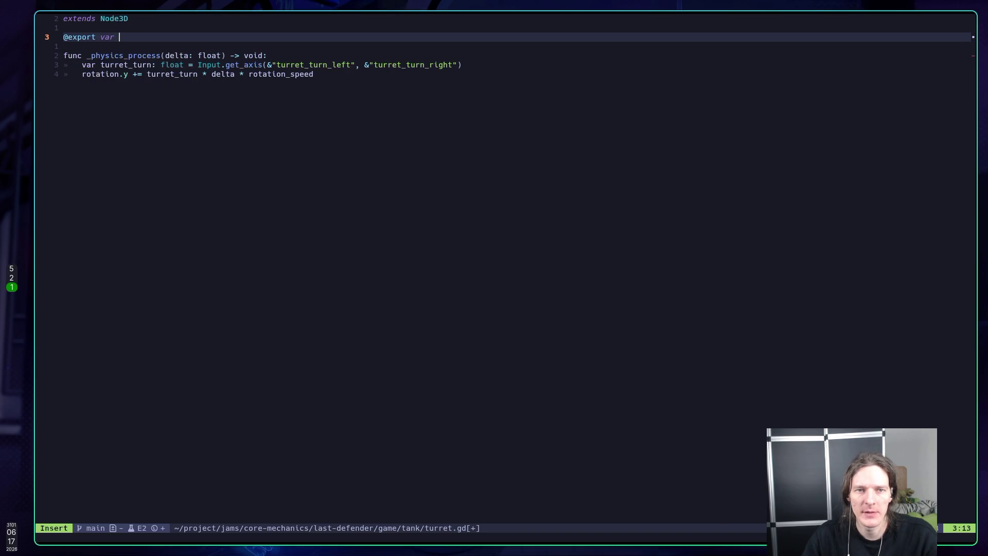
type("rotattio")
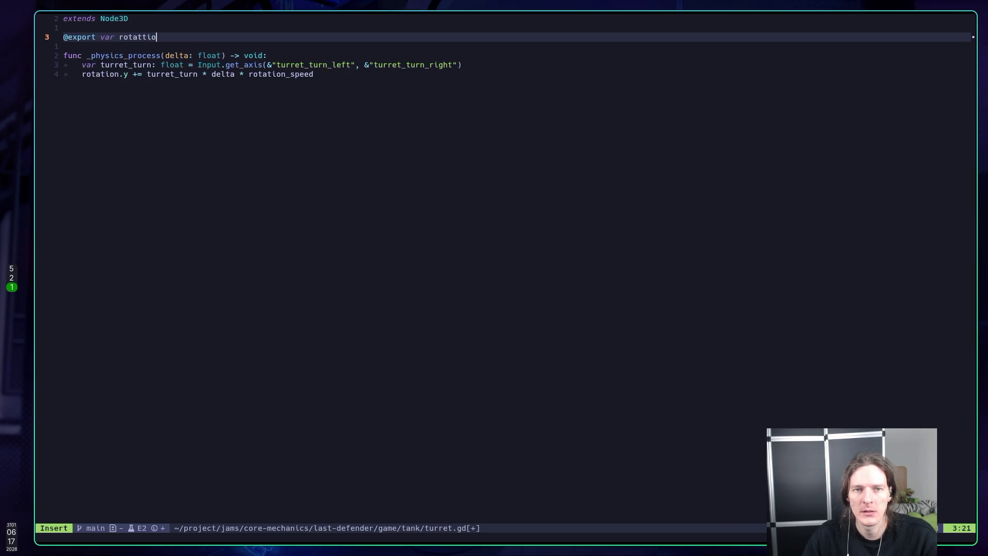
key("BackSpace")
type("ion_speed: fl")
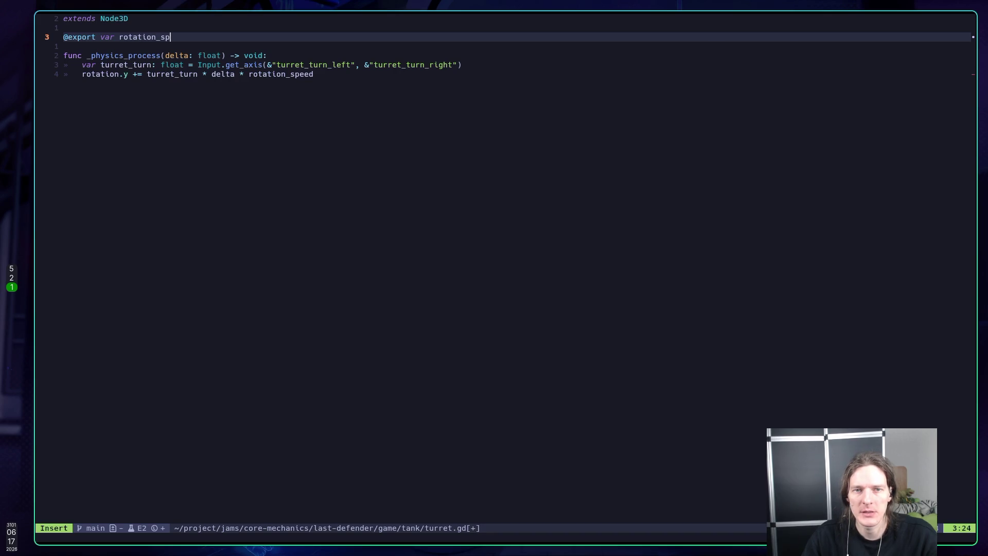
type("oat = 1.")
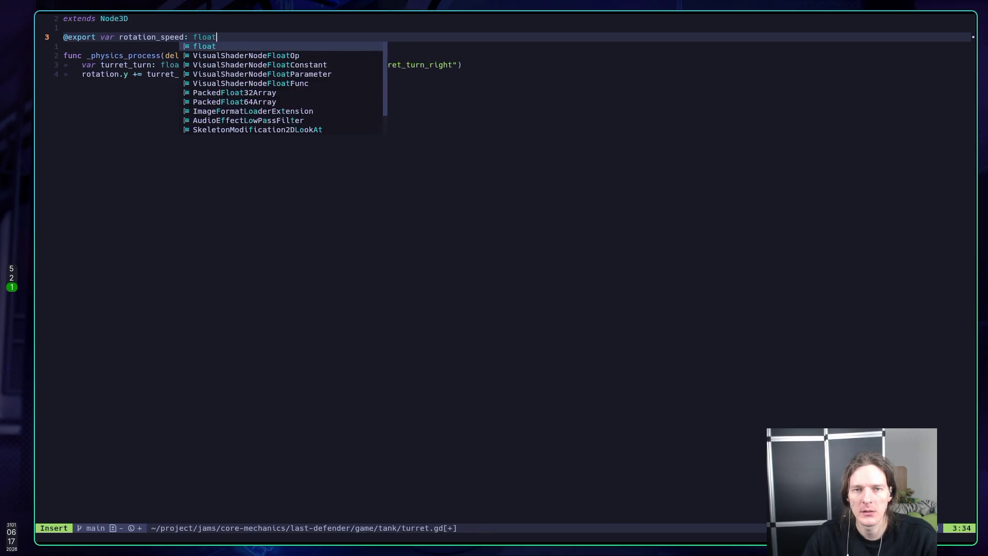
type("0")
key("Escape")
type(":w")
key("Return")
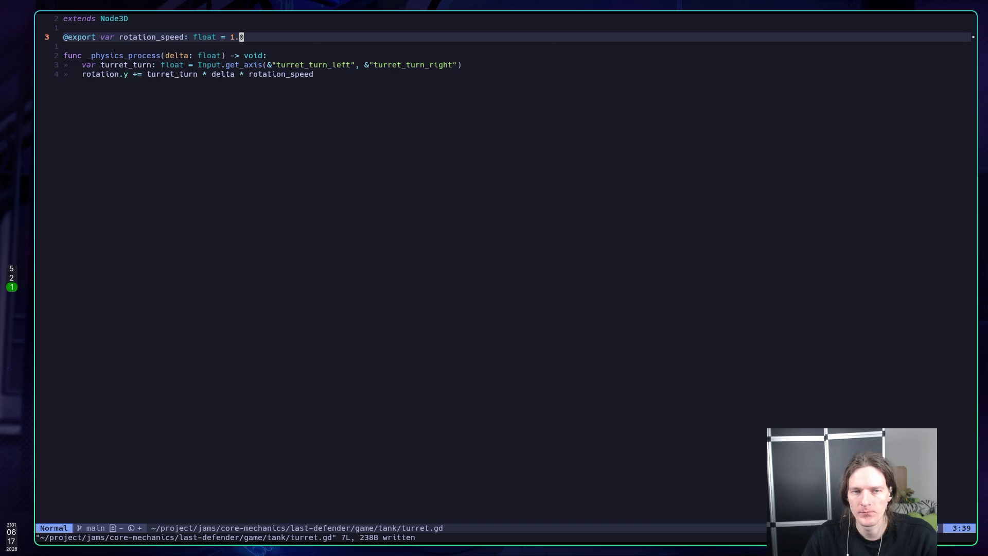
Switch through the browser workspace over to the Godot editor
type(":")
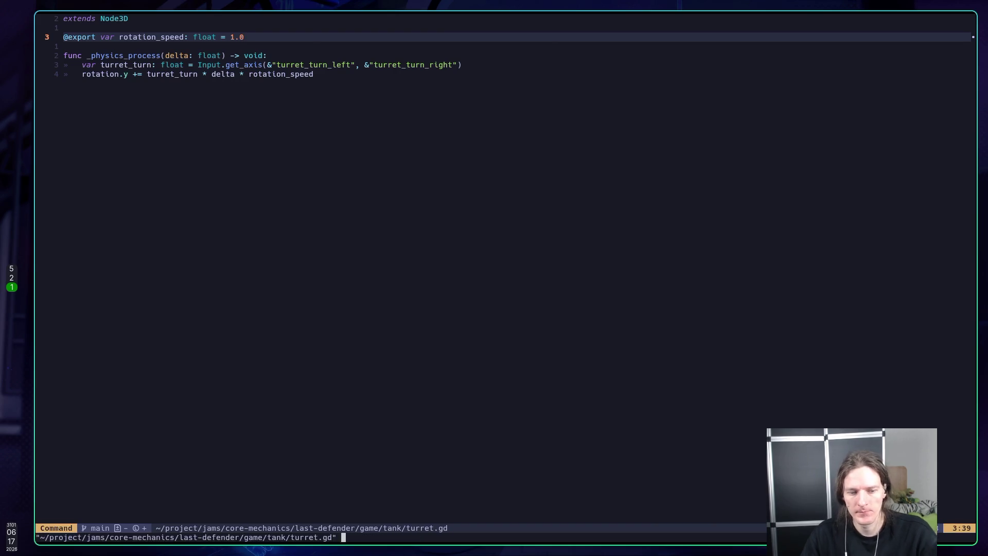
key("super+2")
key("super+5")
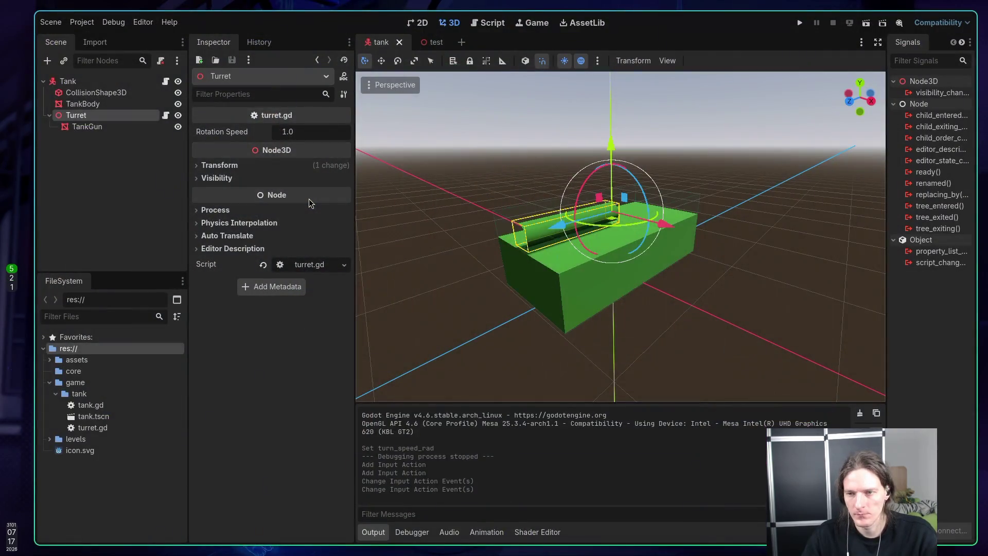
key("F5")
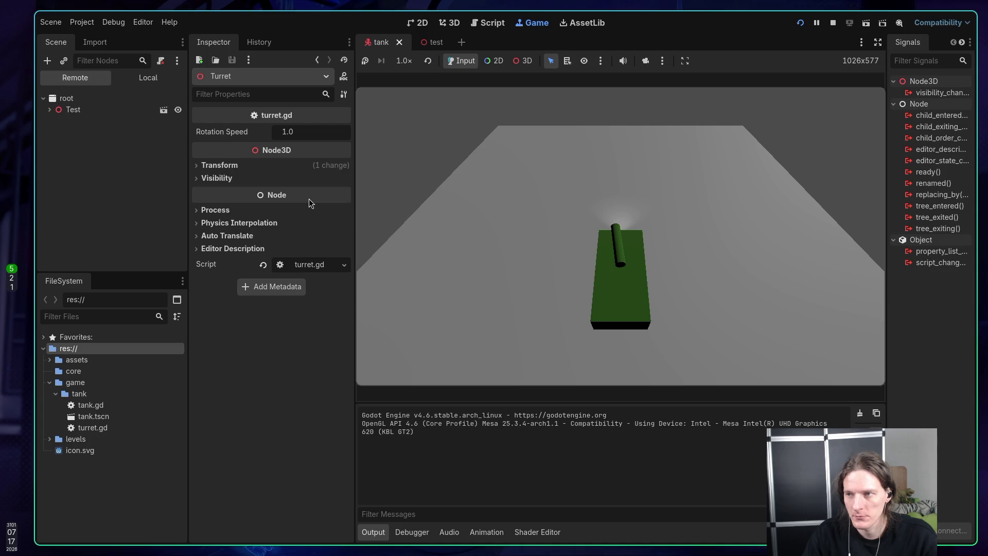
key("F8")
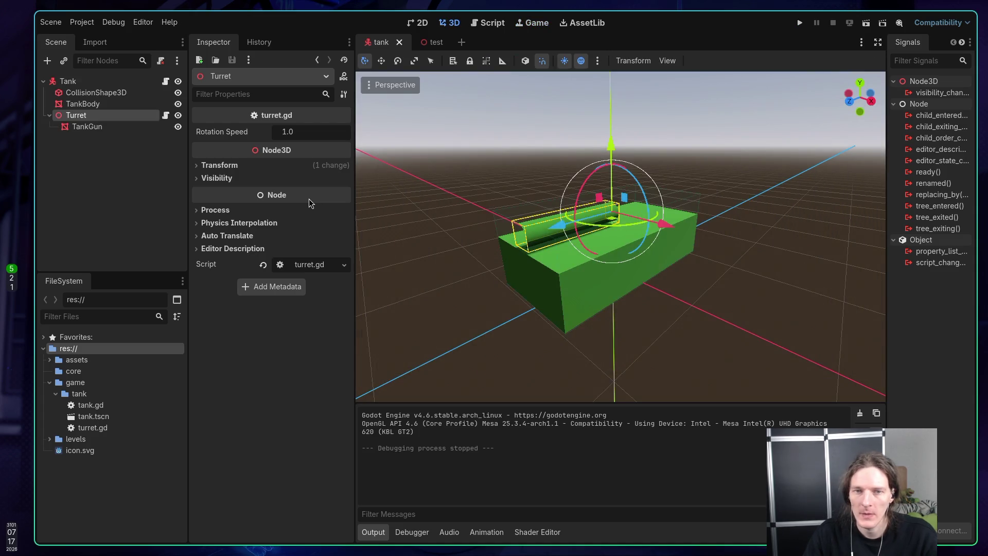
key("super+1")
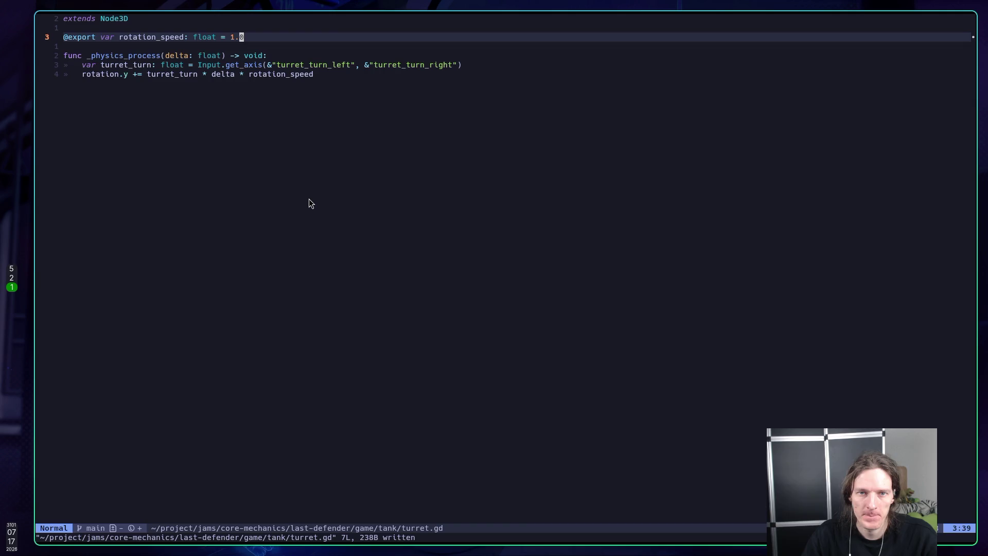
Change rotation.y += to -=, save turret.gd, and run the game in Godot to test
key("j")
key("j")
key("j")
key("j")
key("b")
key("b")
key("b")
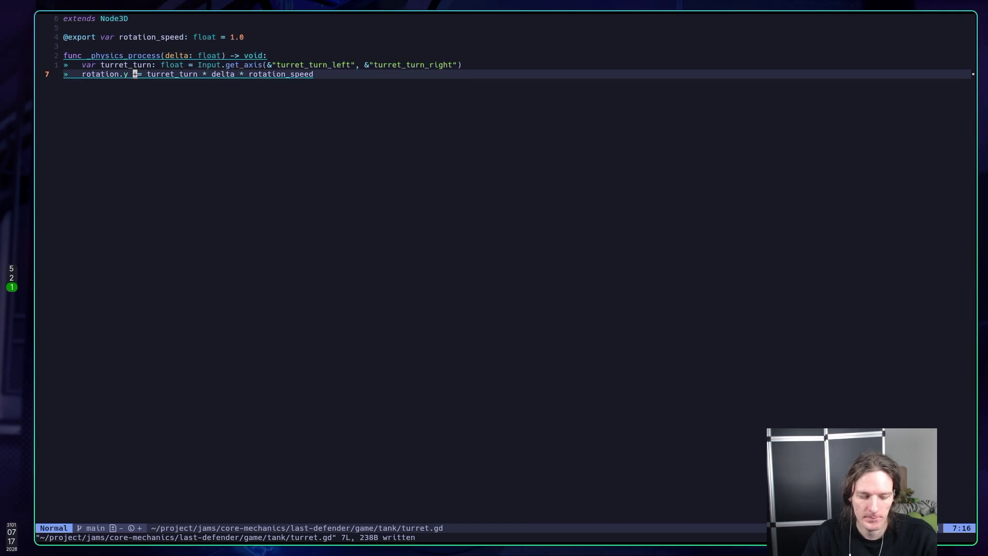
key("minus")
key("j")
key("l")
key("l")
key("l")
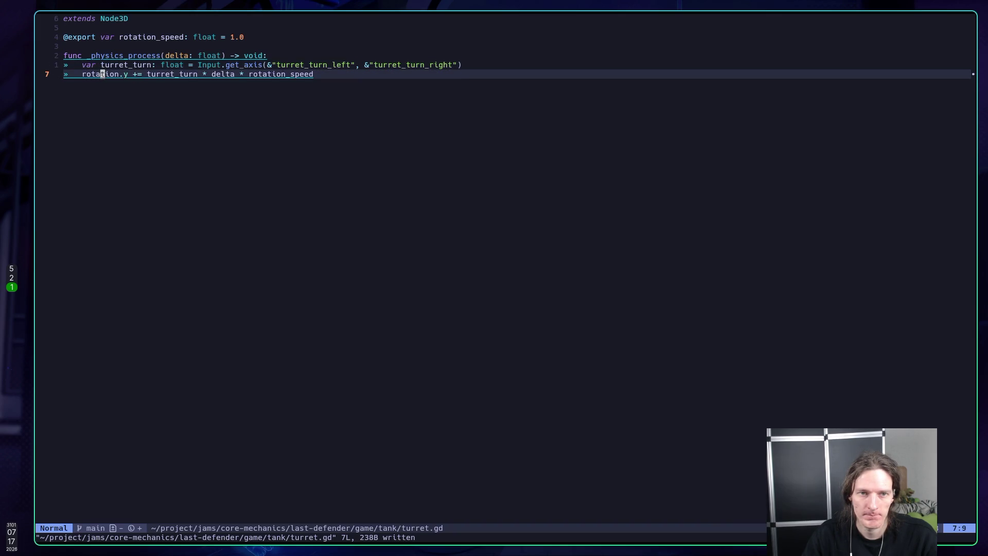
key("l")
key("l")
key("r")
key("minus")
type(":w")
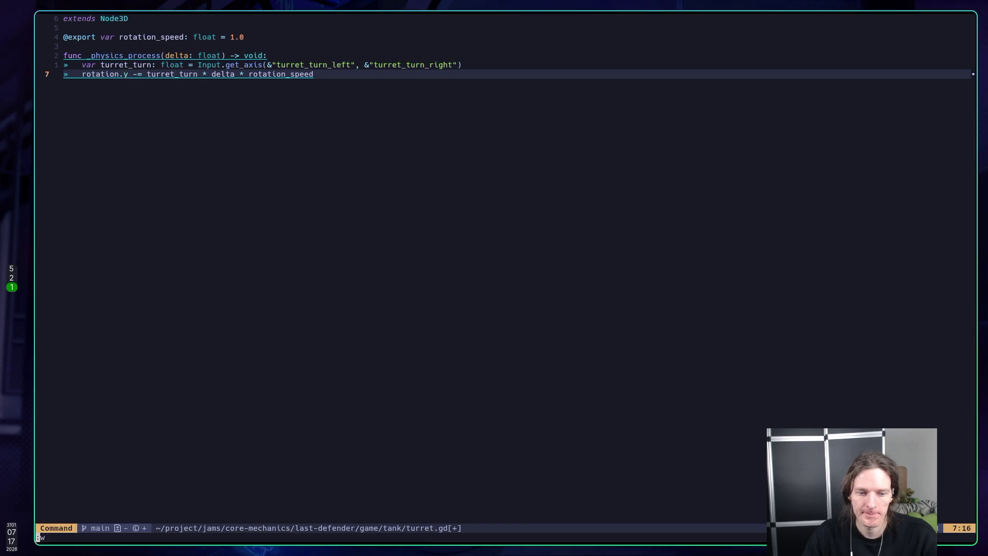
key("Return")
key("super+5")
key("F5")
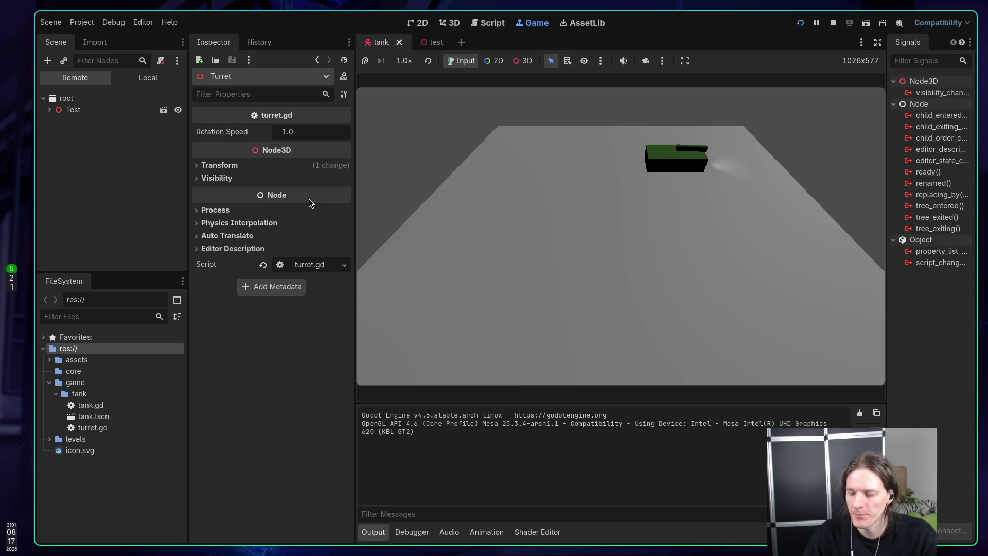
key("F8")
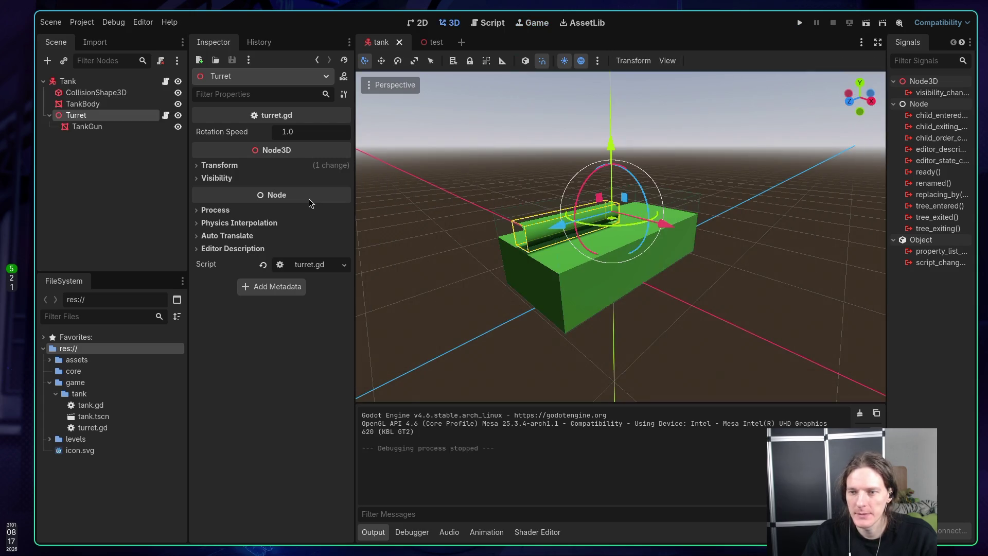
key("super+1")
Stage all changes in lazygit and commit with message 'feat(tank): Add turret rotation'
key("k")
key("space")
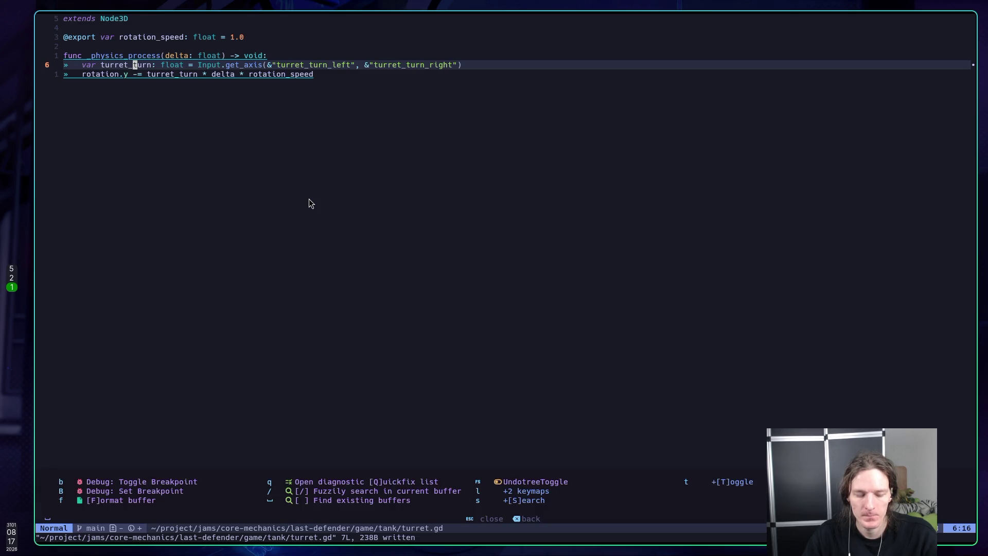
key("l")
key("g")
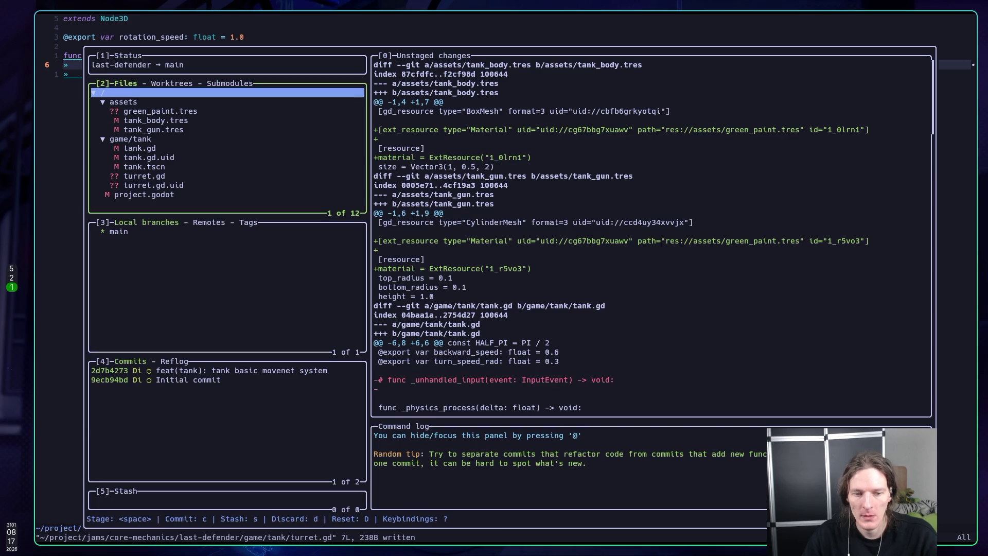
key("space")
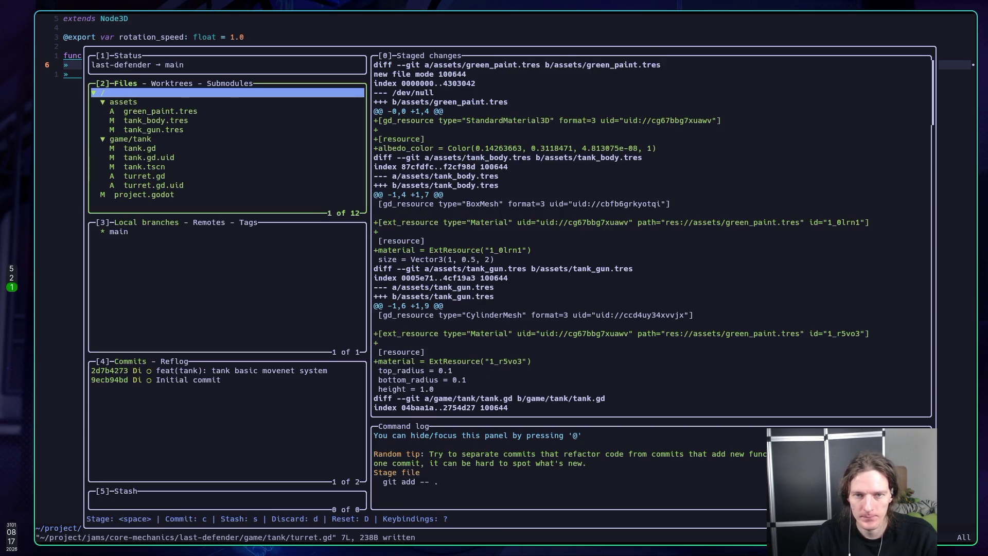
type("c")
type("feat(tank):")
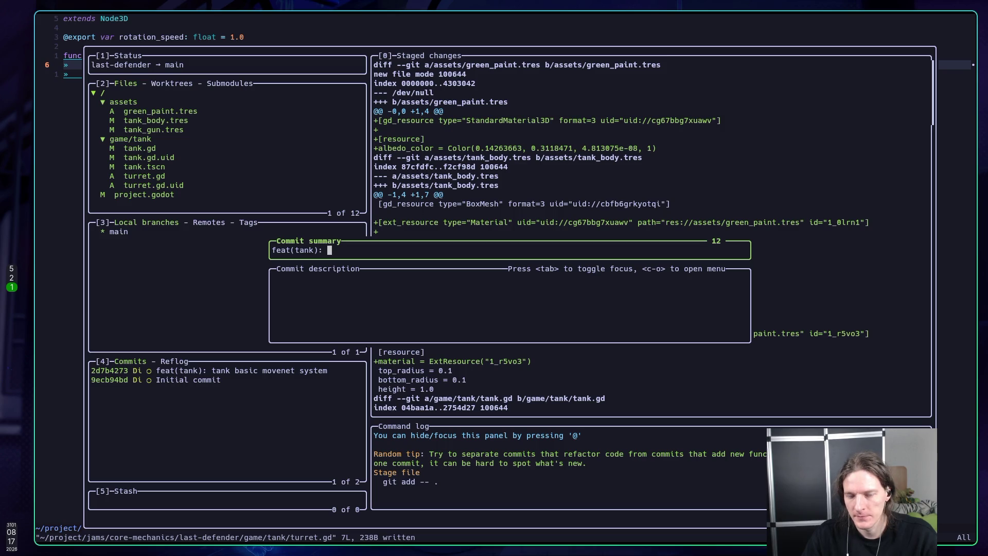
type("Add turre")
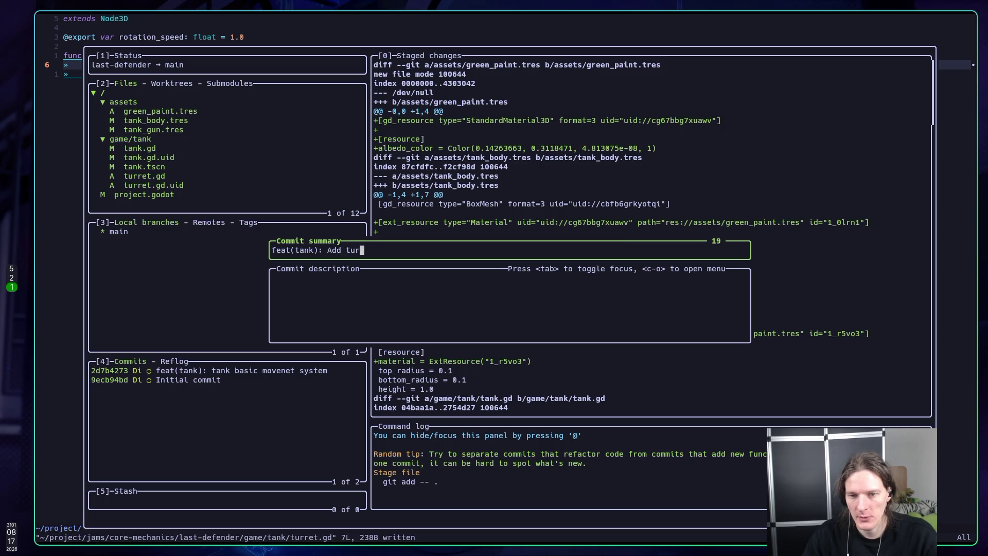
type("t ro")
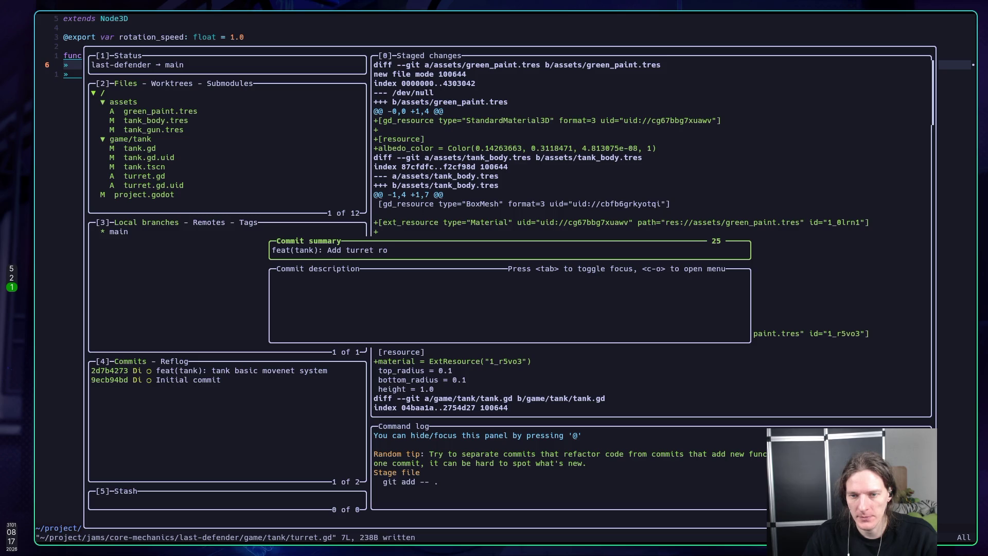
type("tation")
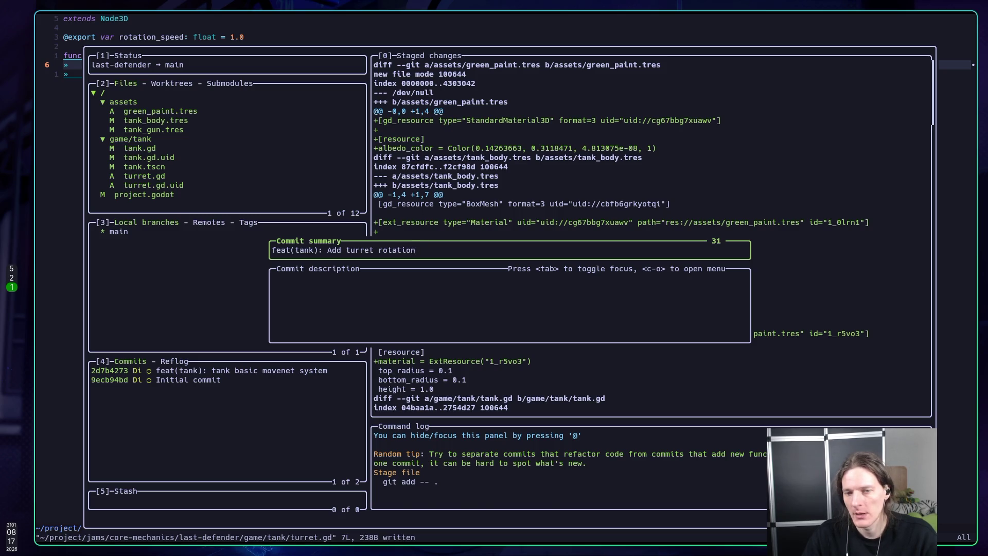
key("Return")
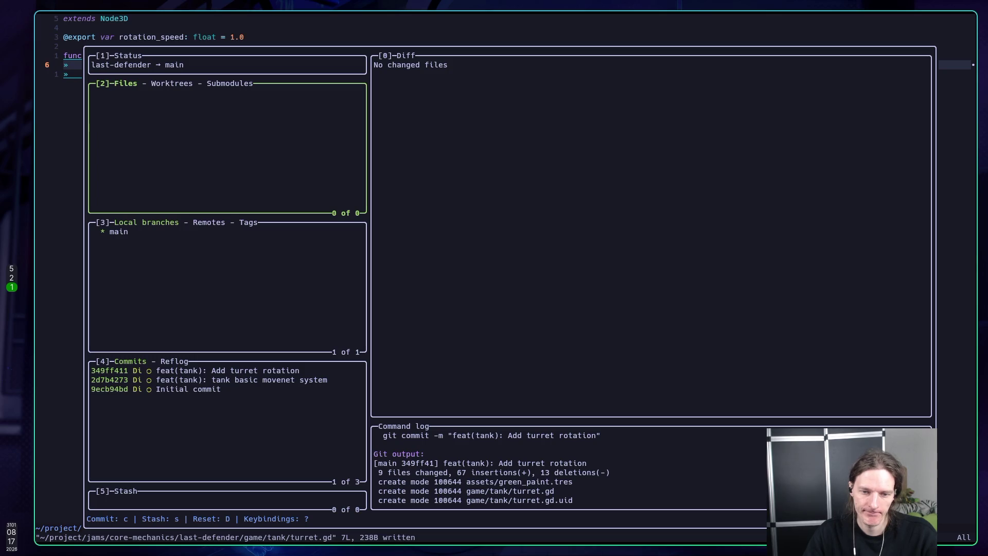
key("super+2")
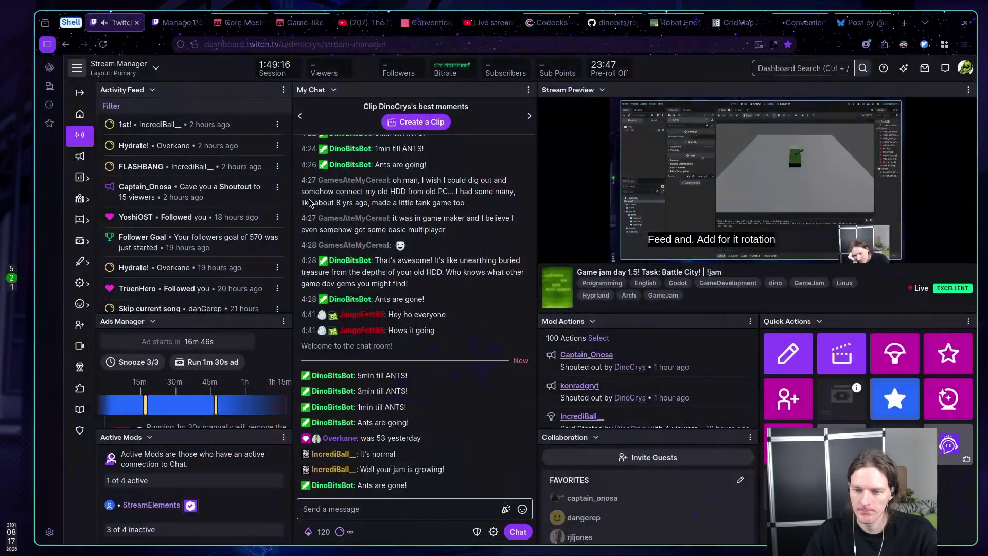
left_click(425, 22)
scroll(397, 129, "down", 4)
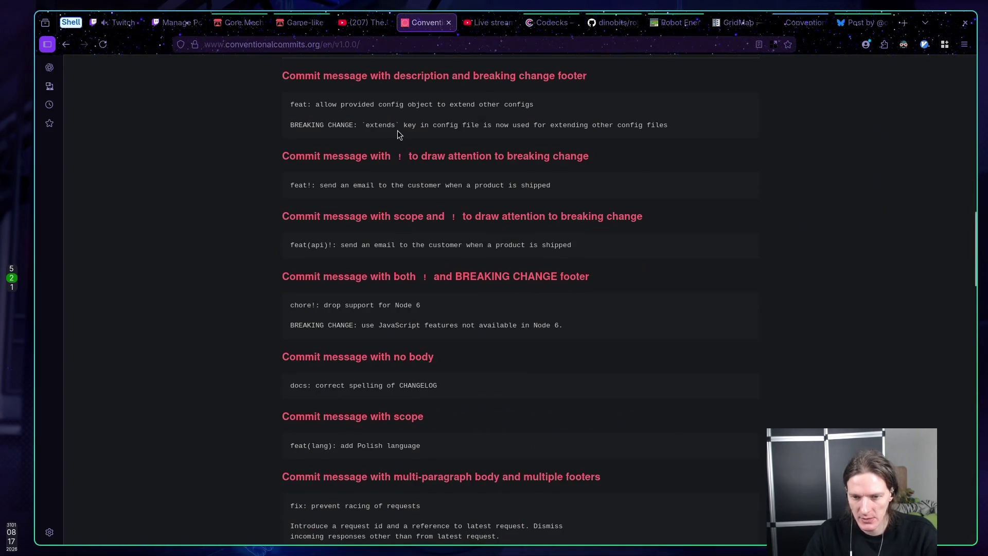
scroll(397, 134, "up", 1)
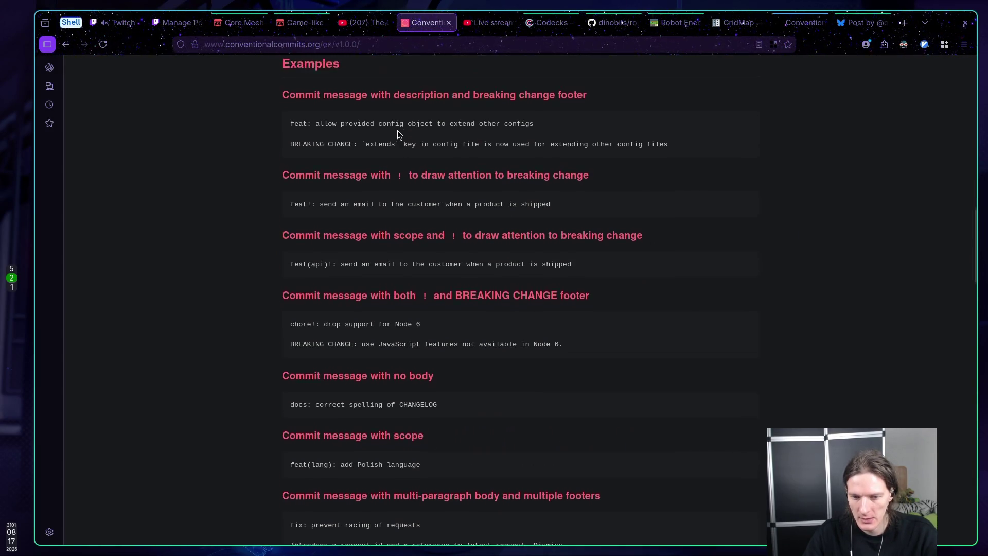
key("super+1")
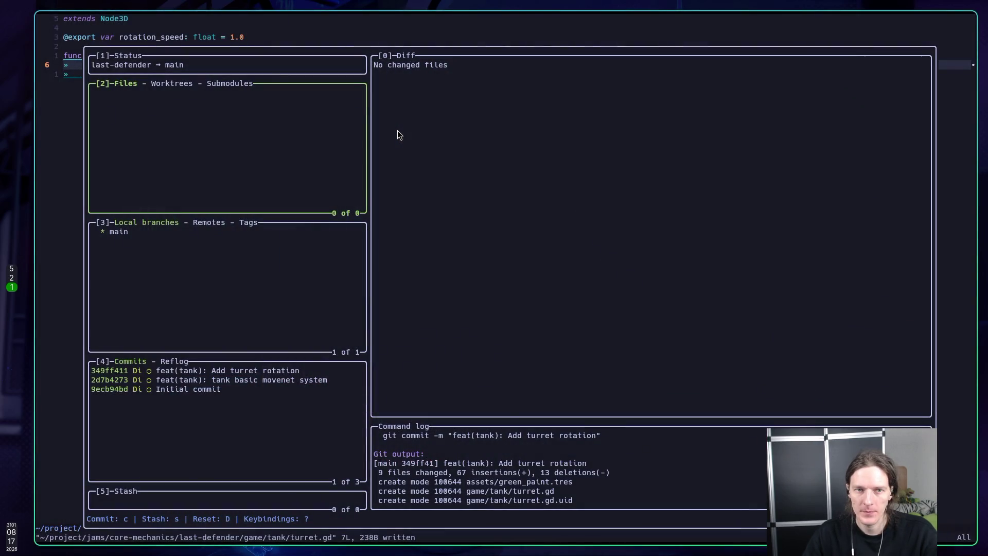
Close lazygit, open a terminal, and try the misspelled 'git commit --ammend' command
key("q")
key("j")
key("ctrl+backslash")
type("git com")
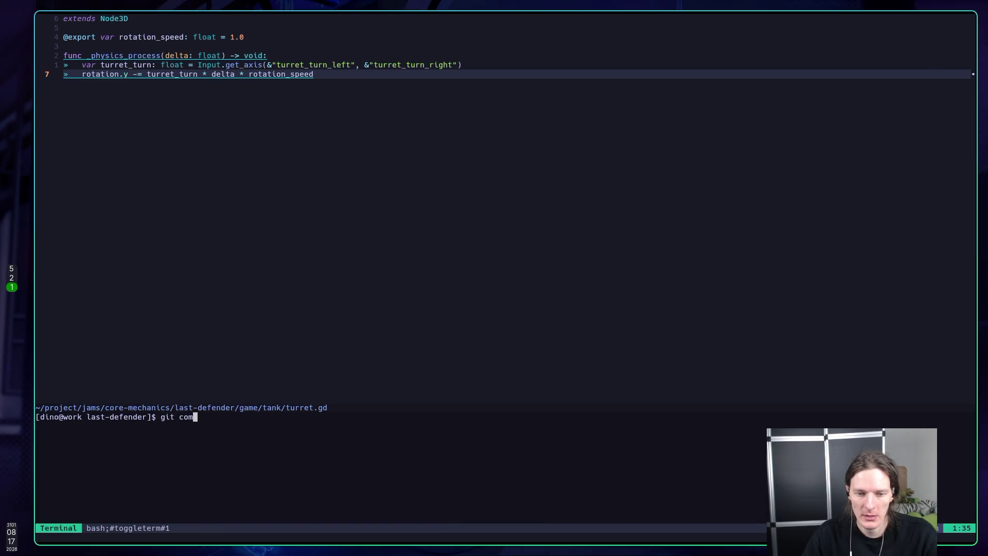
type("mit --amm")
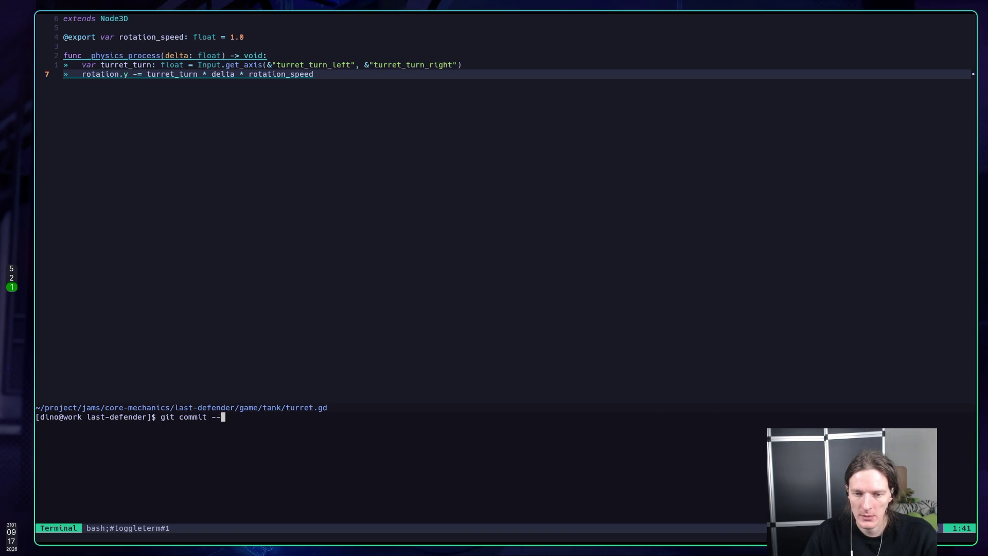
type("end")
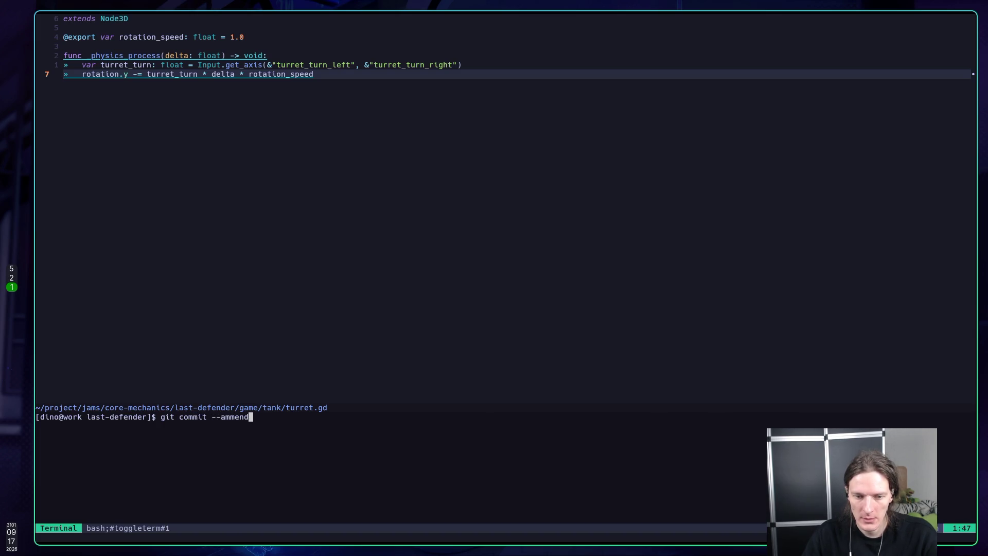
key("Tab")
key("BackSpace")
key("BackSpace")
key("BackSpace")
key("BackSpace")
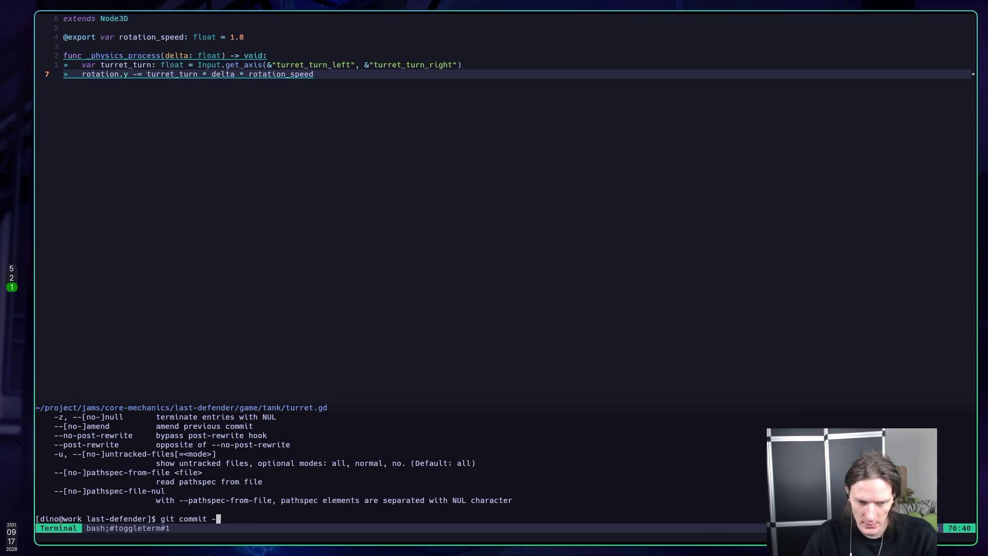
type("ammend")
key("Return")
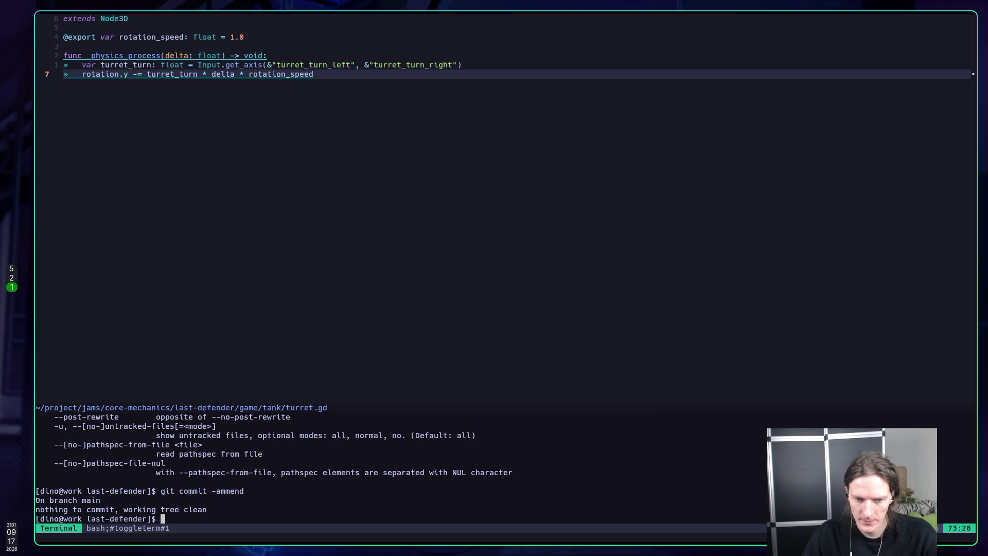
Run git commit --amend, change 'Add' to 'add', save, and close the terminal
type("git commit --ame")
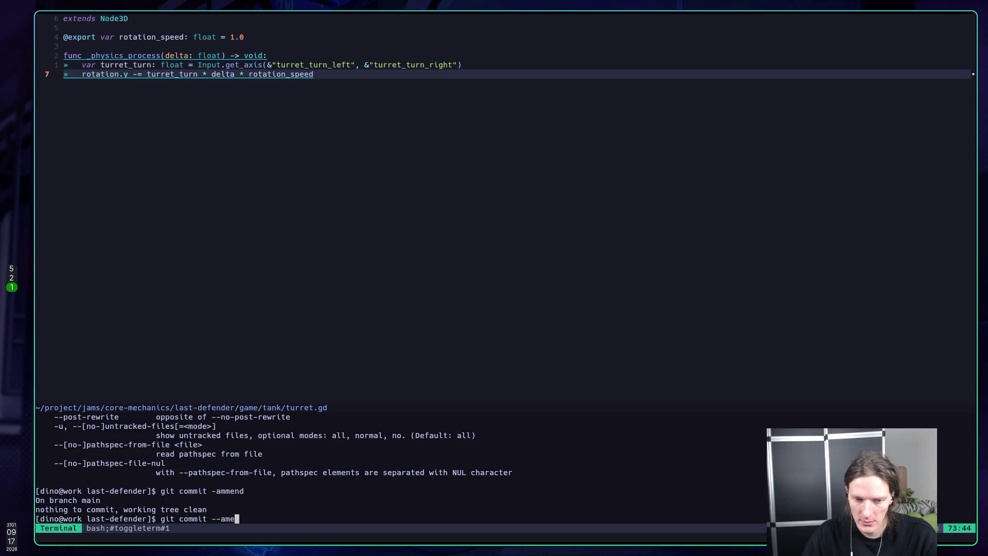
type("nd")
key("Return")
key("Right")
key("w")
key("w")
key("w")
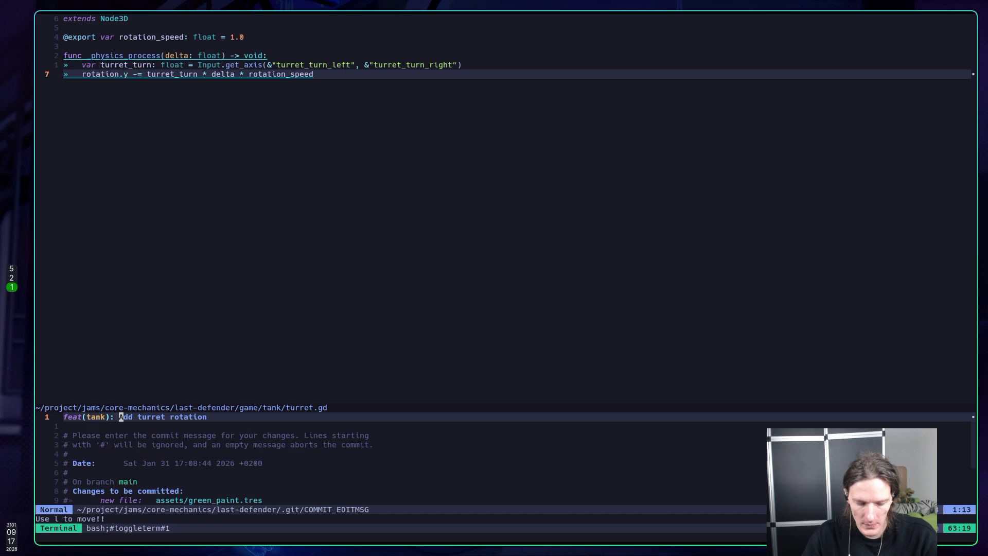
type("ra")
type(":w")
key("Return")
type(":q")
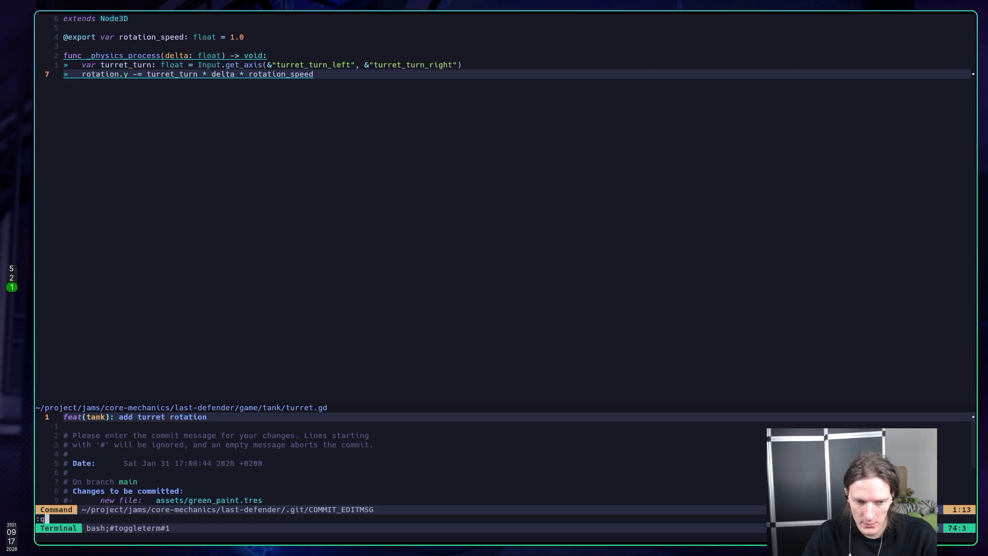
key("Return")
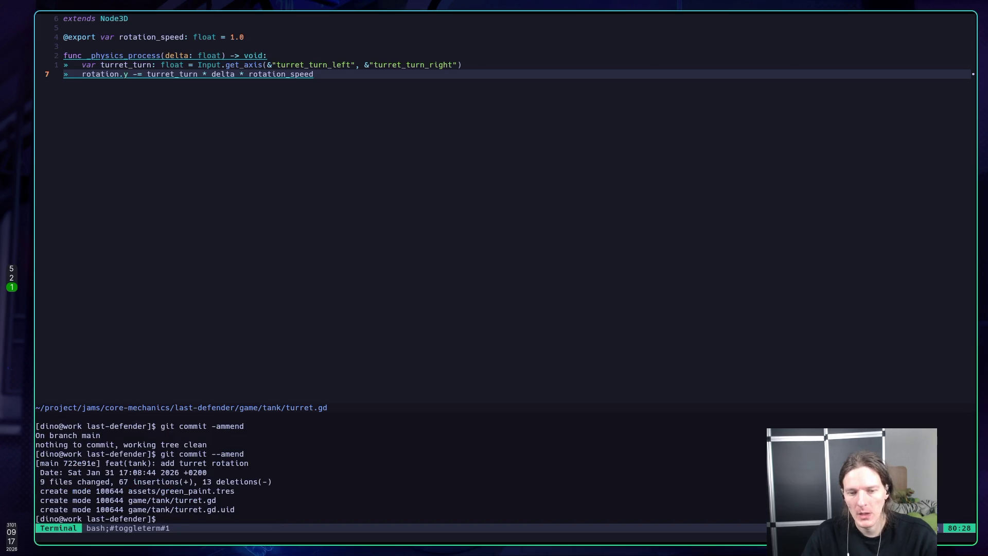
key("ctrl+backslash")
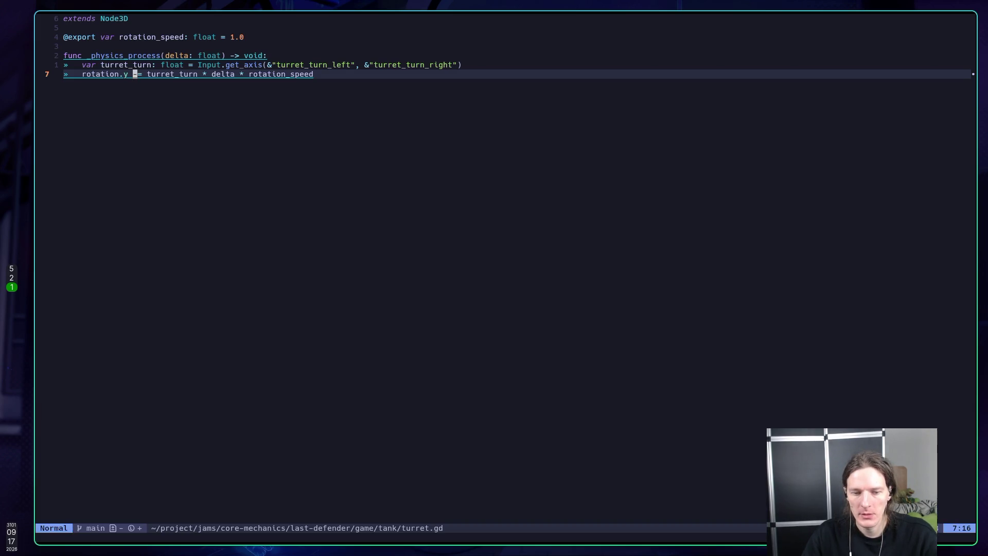
Save turret.gd, switch to tank.gd, and save it too
type("k:w")
key("Return")
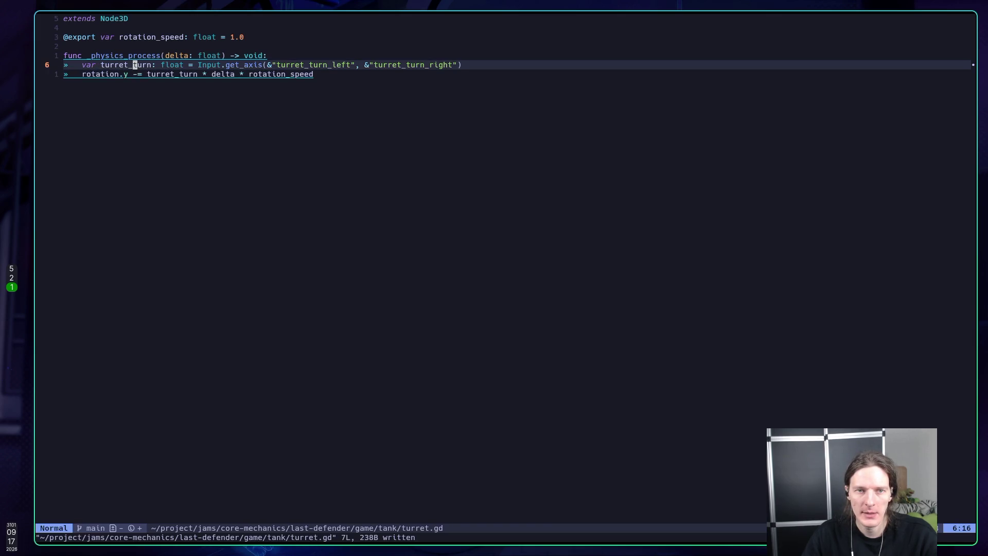
key("ctrl+6")
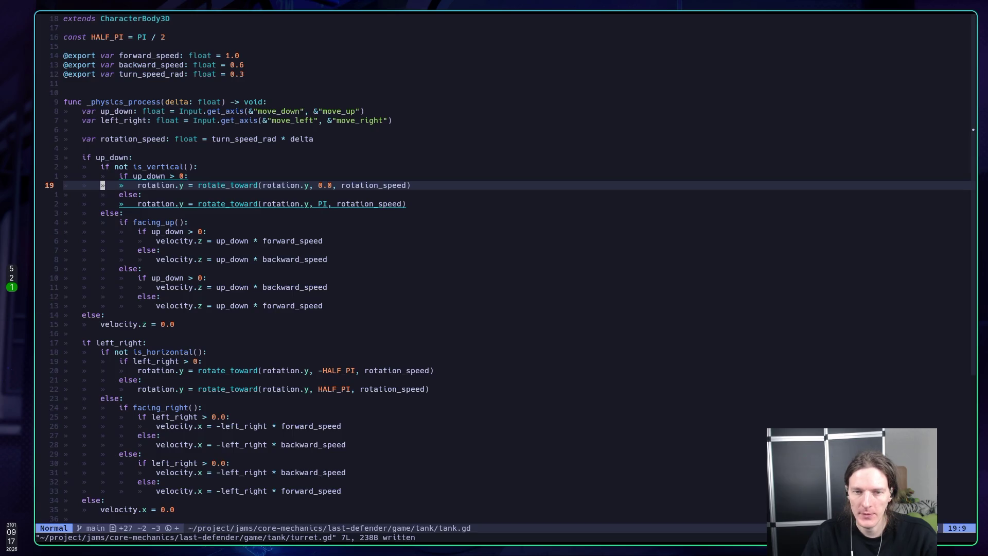
type(":w")
key("Return")
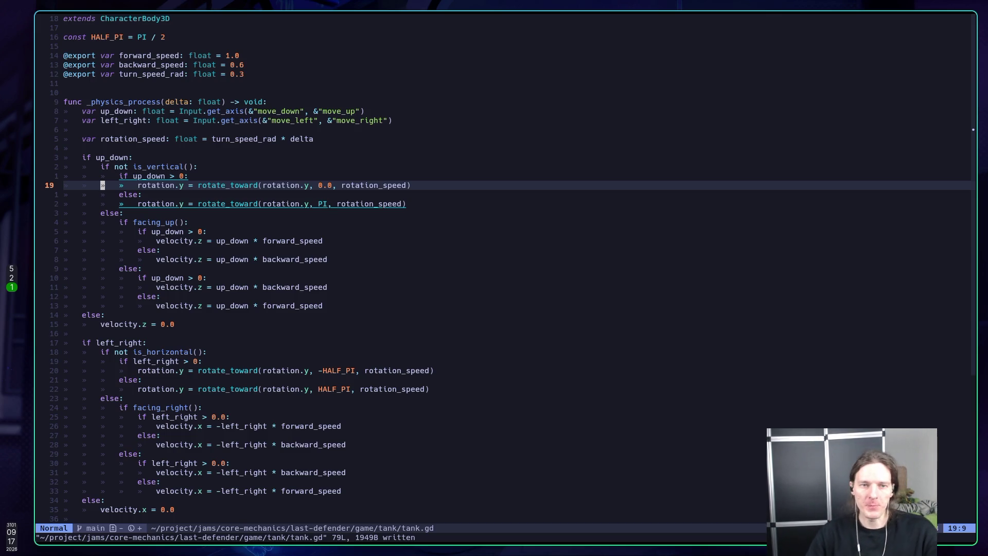
Above _physics_process in tank.gd, begin a new line with 'func _unh'
key("j")
key("j")
key("j")
key("j")
key("j")
key("j")
key("k")
key("k")
key("k")
key("k")
key("k")
key("k")
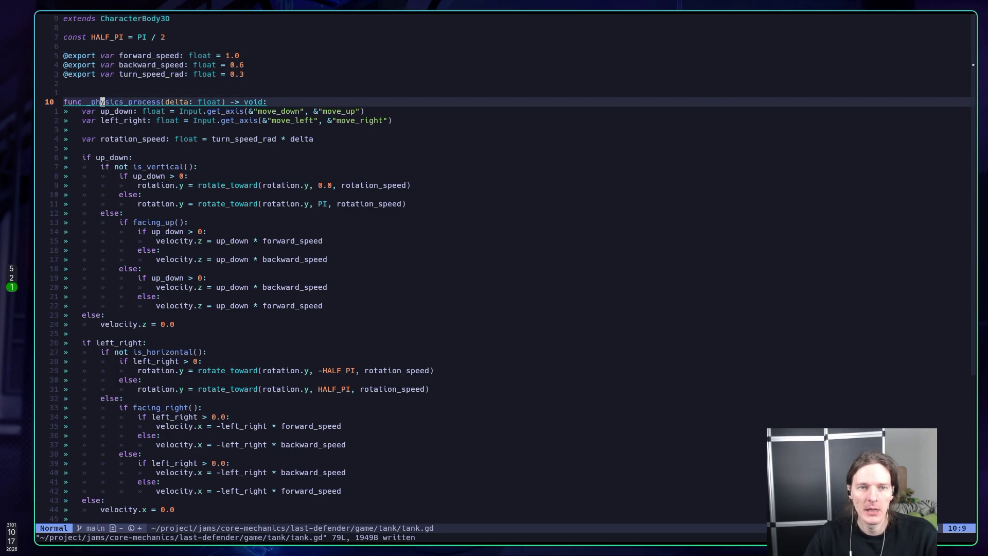
type("O")
type("func ")
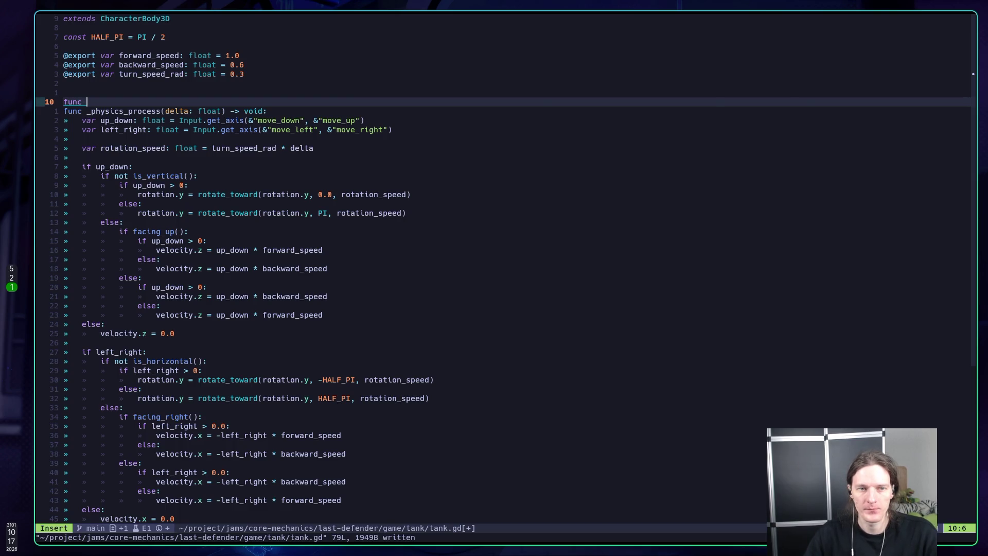
type("_unh")
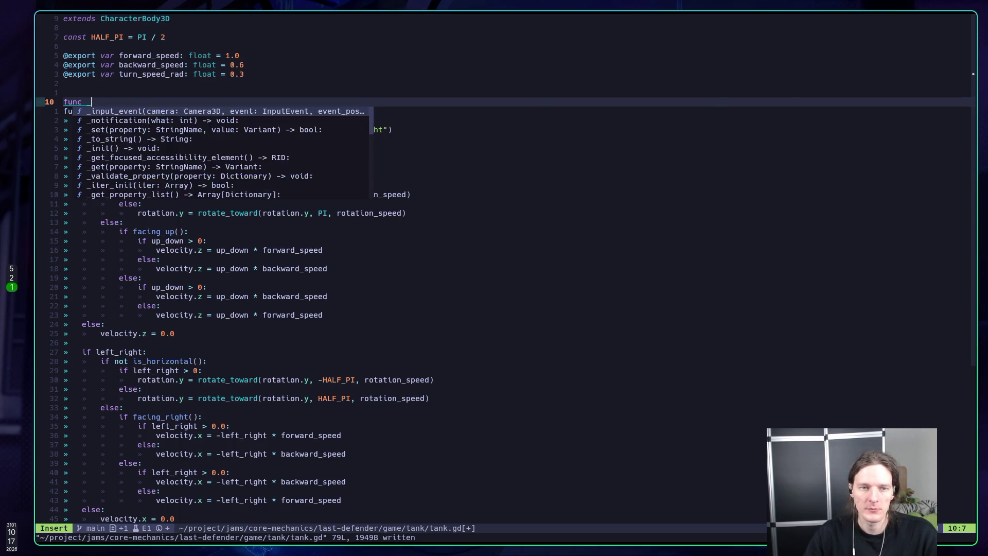
Write _unhandled_input with an 'if event.is_action_pressed(&"shoot"):' check
key("Return")
key("Return")
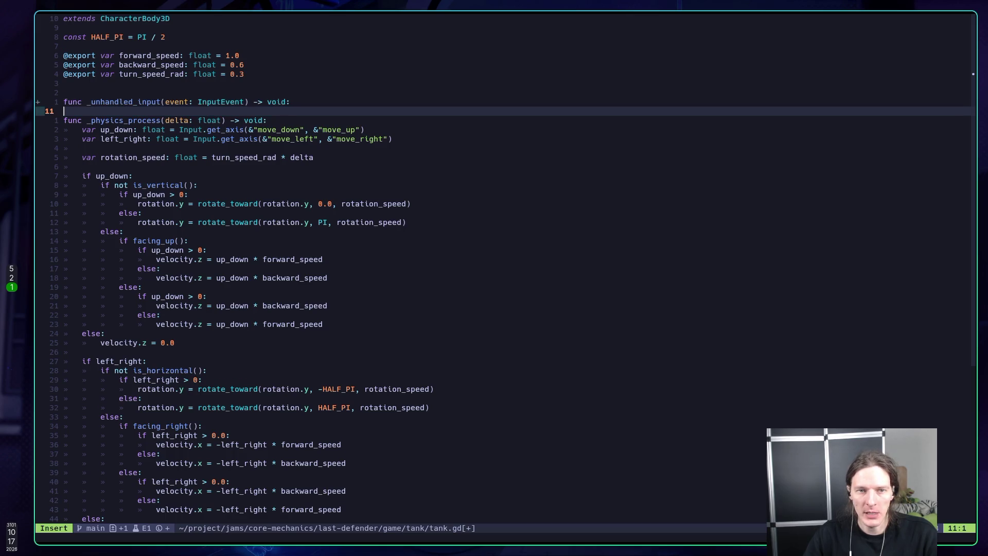
type("if en")
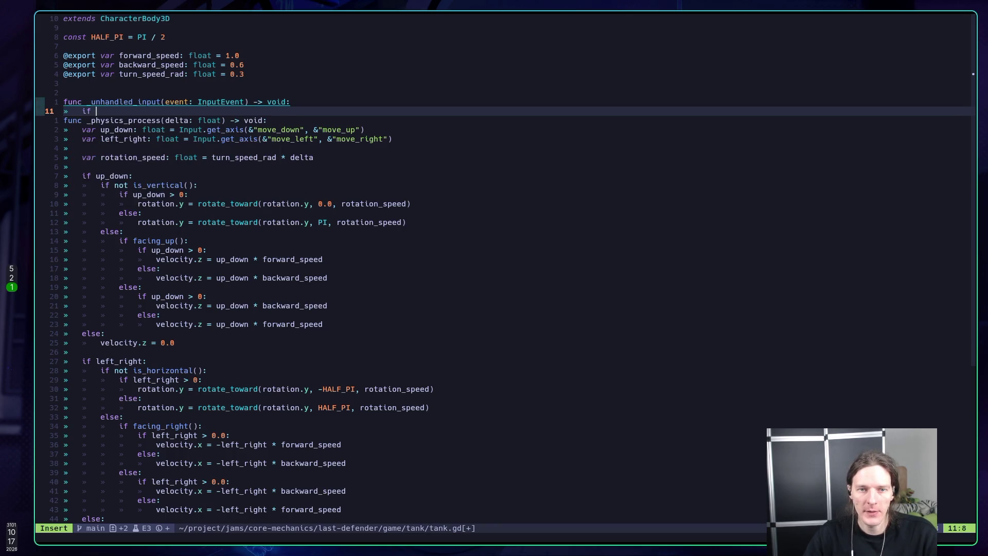
type("vent.i")
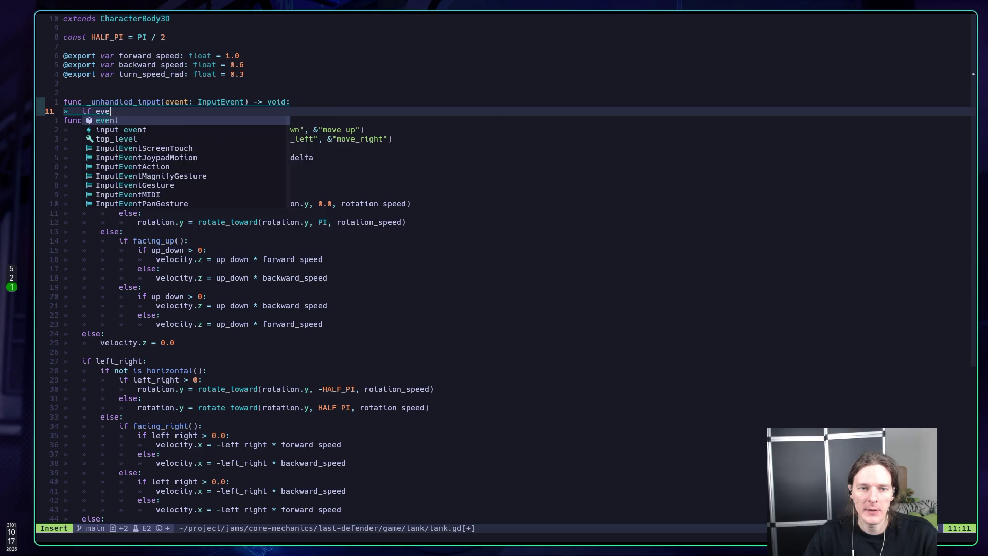
type("s_ac")
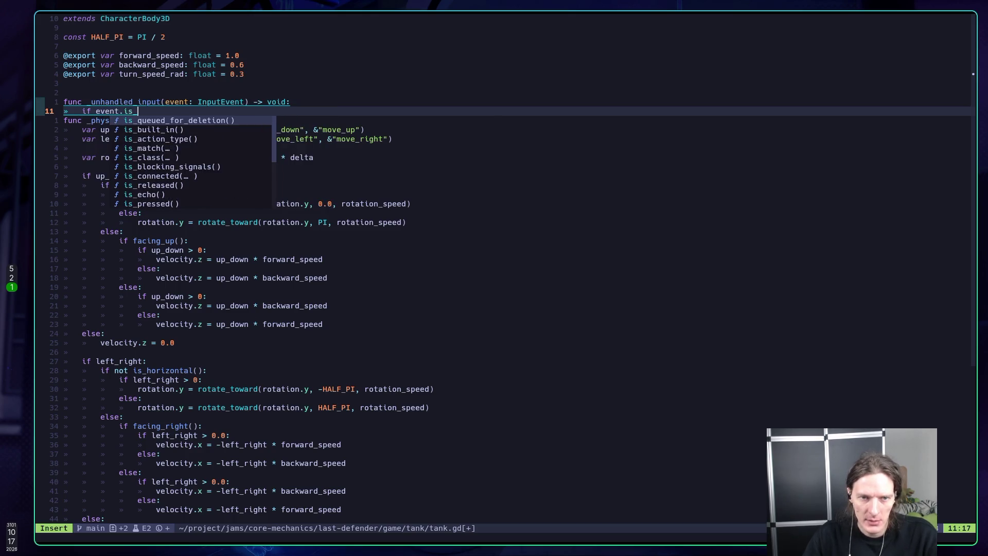
key("Tab")
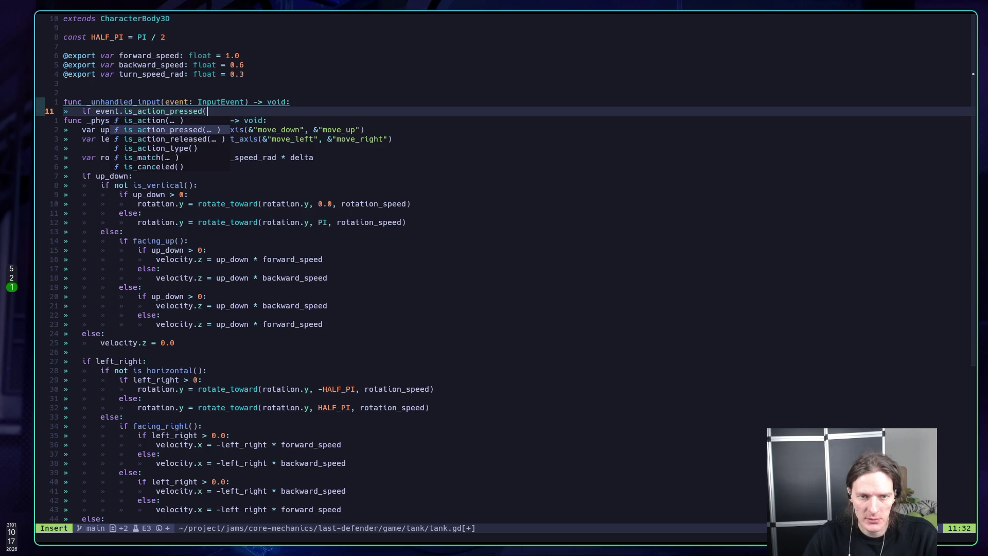
key("Return")
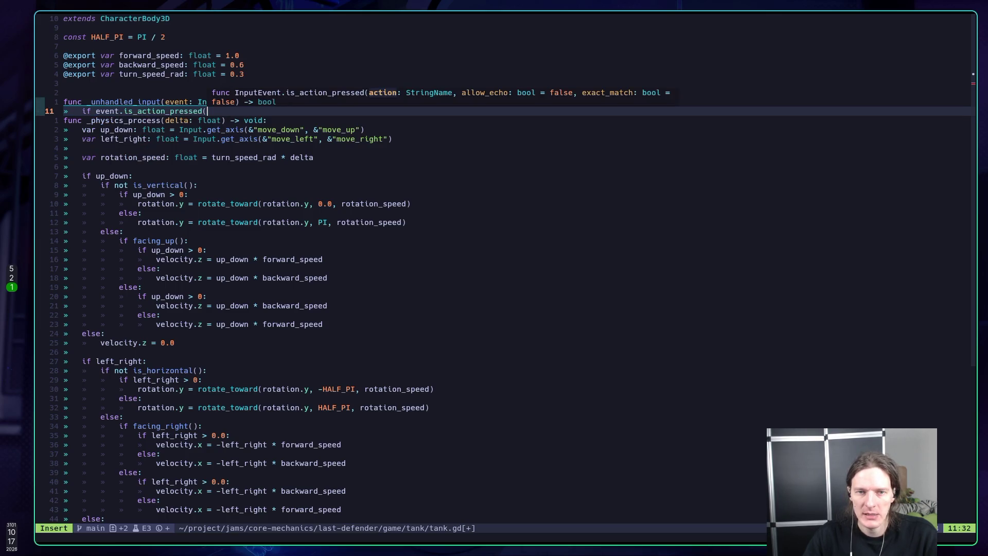
type("&\"shoot\"")
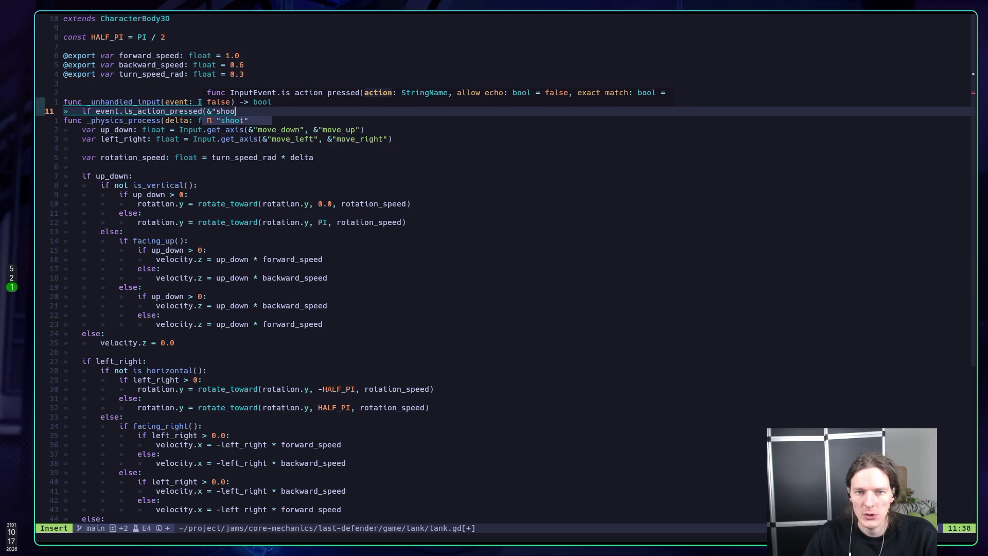
type("):")
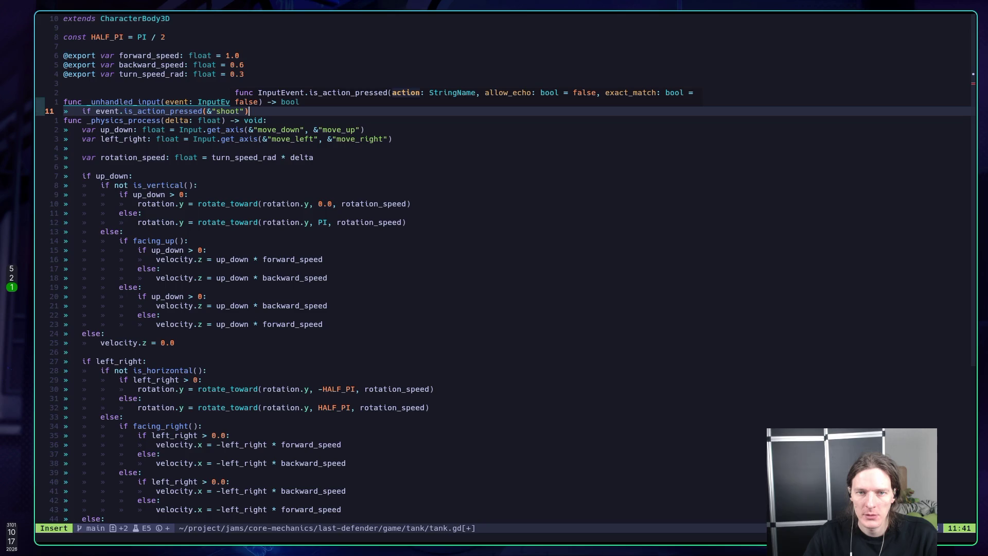
key("Return")
key("Tab")
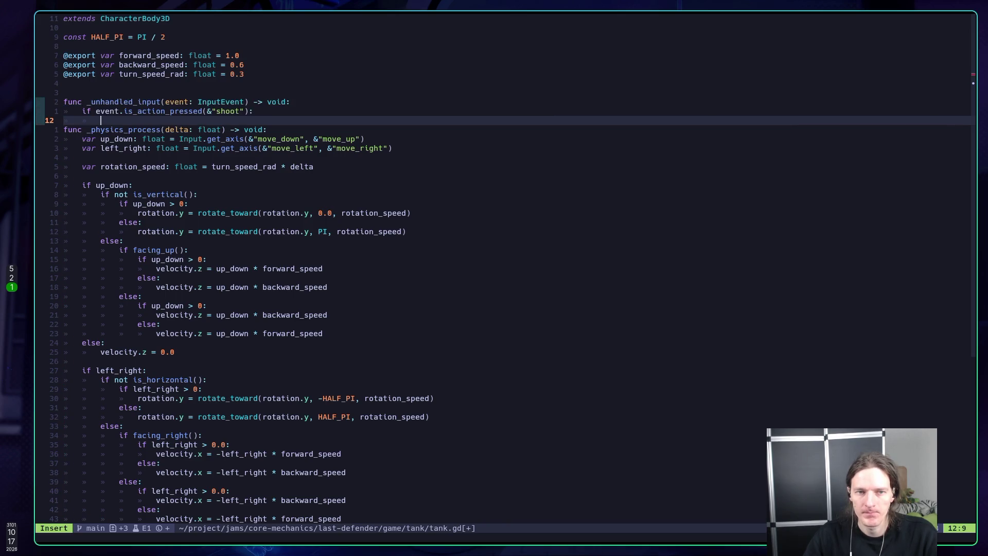
type("try_")
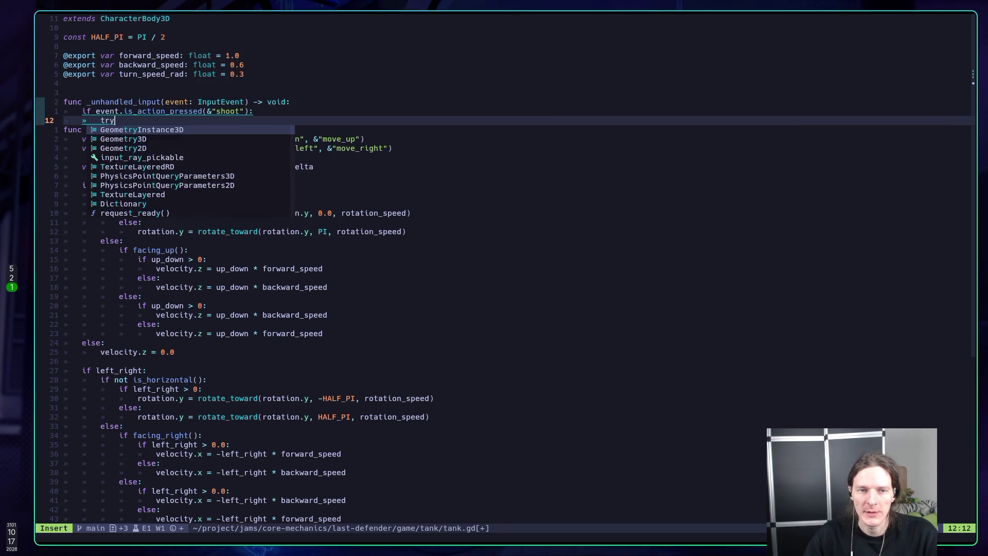
type("shoot")
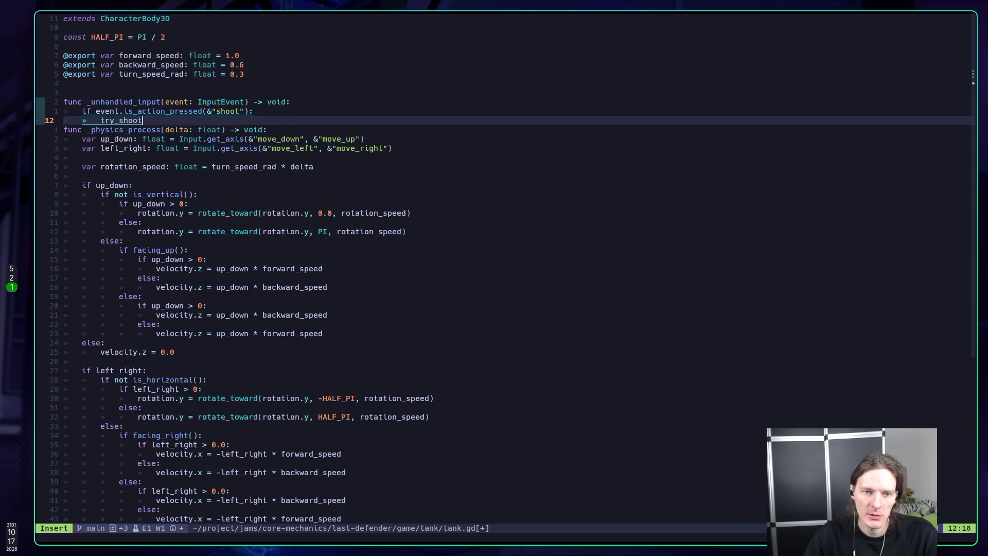
Make the if body call try_shoot(), add blank lines after it, and save tank.gd
key("BackSpace")
key("BackSpace")
key("BackSpace")
type("s")
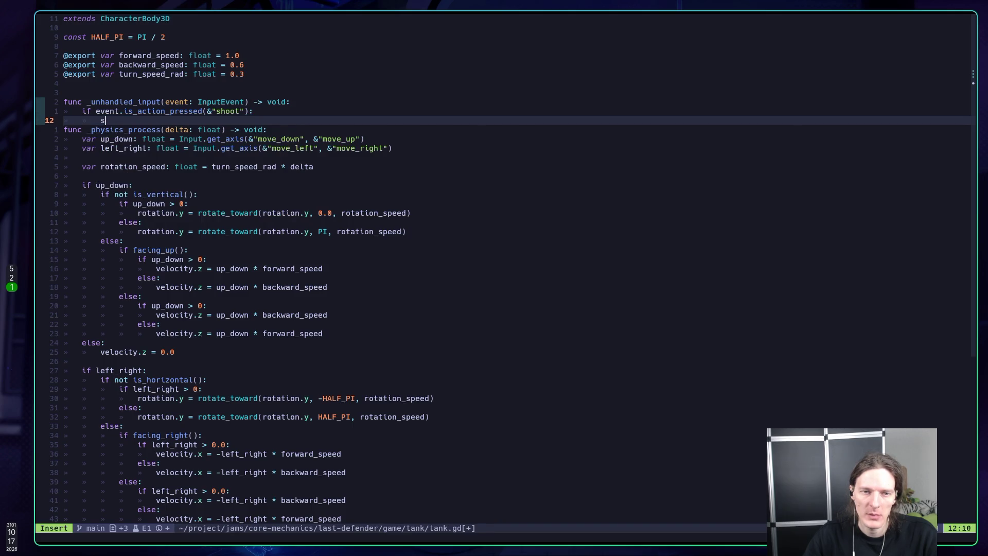
type("hoot()")
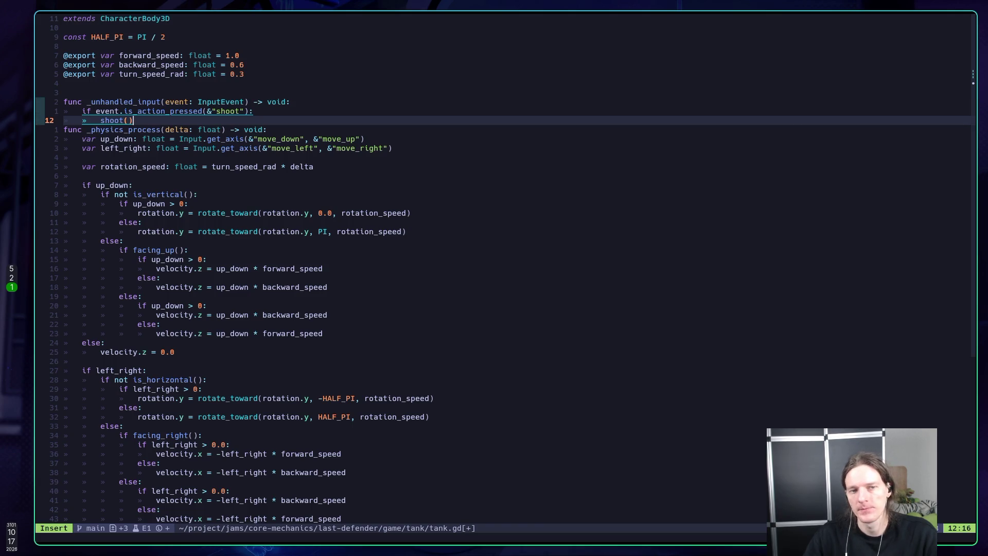
left_click(100, 121)
type("try_")
key("Escape")
key("Escape")
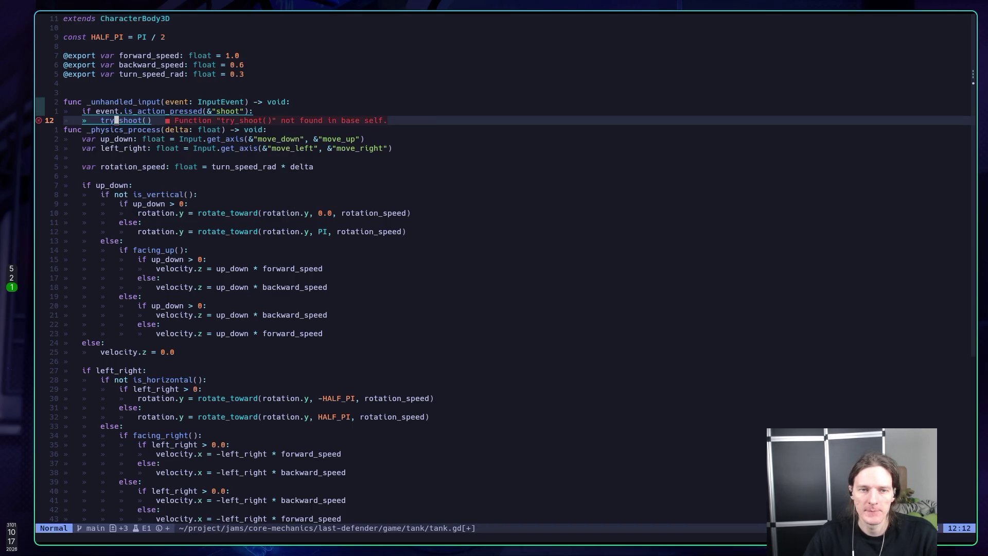
key("o")
key("Return")
key("Return")
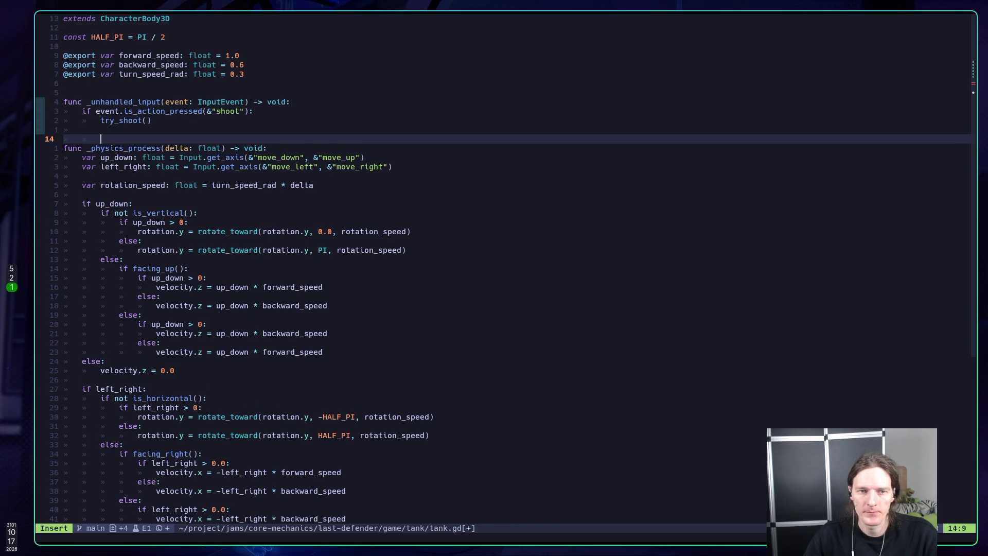
key("Escape")
type(":w")
key("Return")
key("k")
key("k")
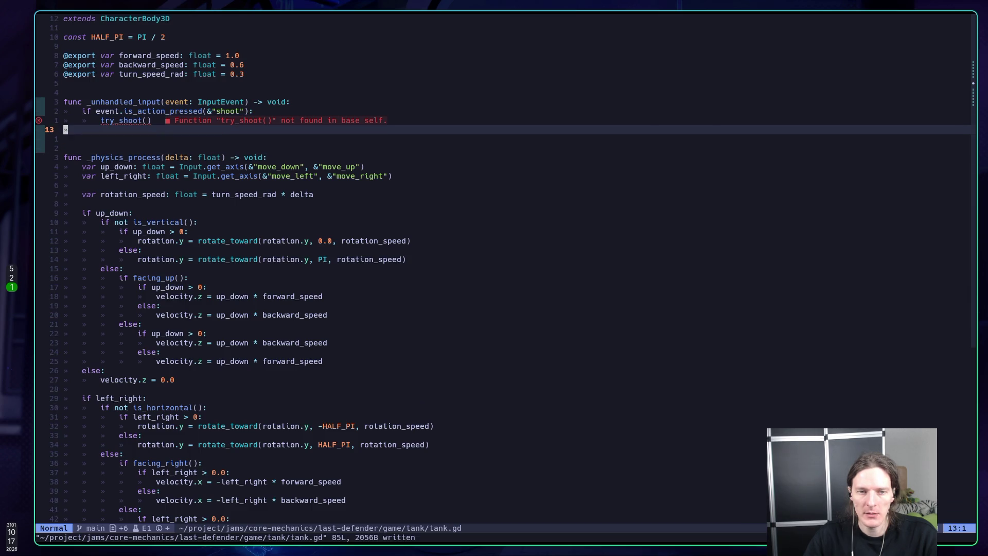
key("]m")
key("]m")
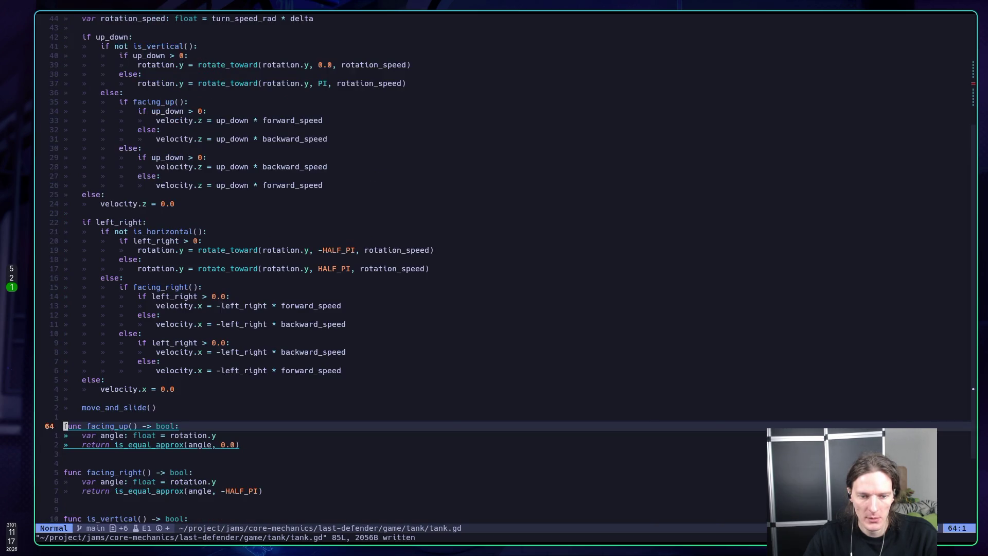
At the end of tank.gd, add func try_shoot() -> void: with an 'if cooldown < 0.0:' check
key("shift+g")
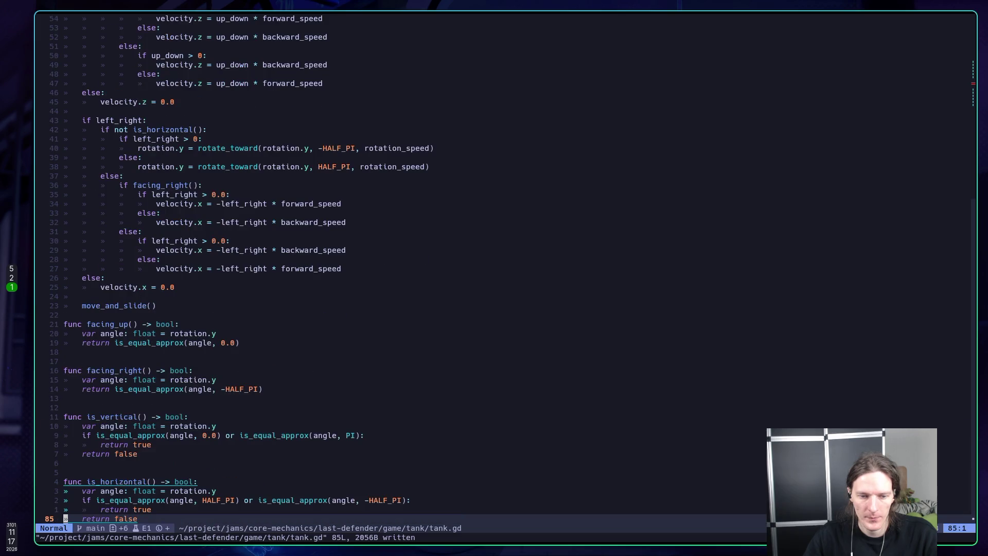
key("o")
key("Return")
type("func try_shoot() -> void")
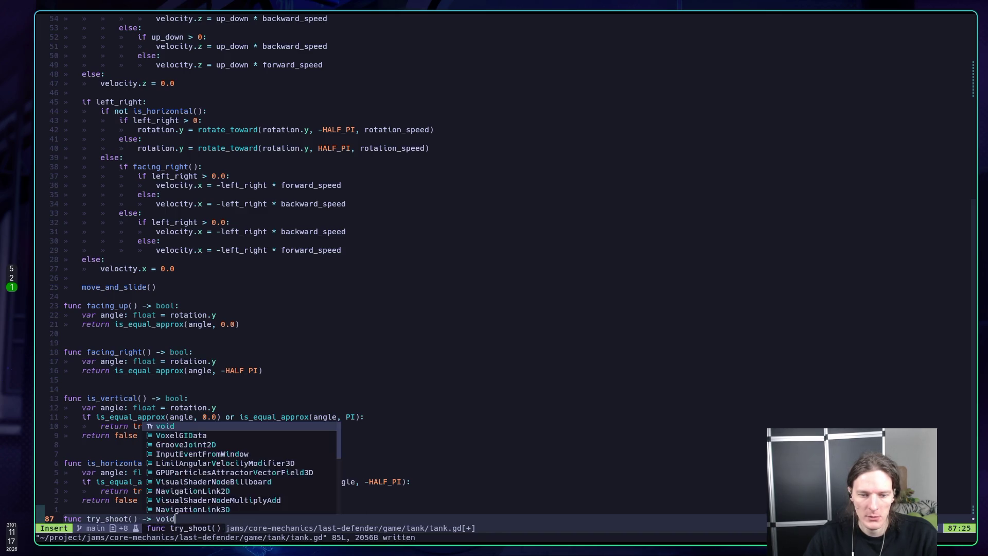
type(":")
key("Return")
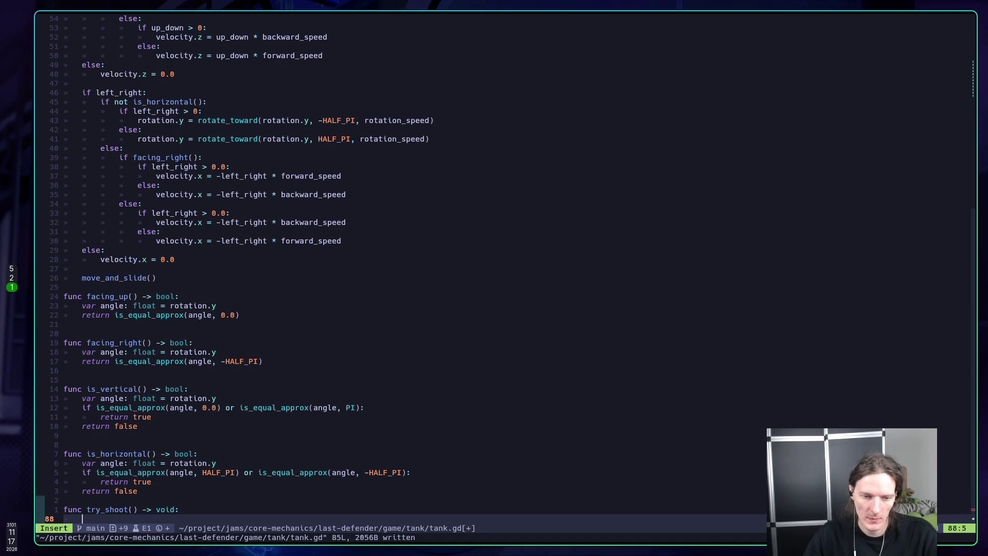
type("if ")
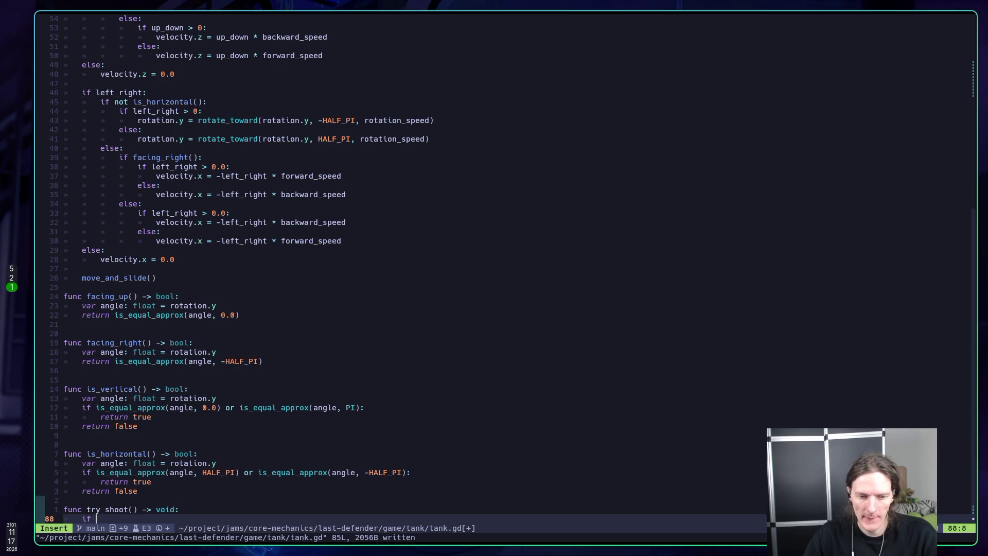
type("cooldown")
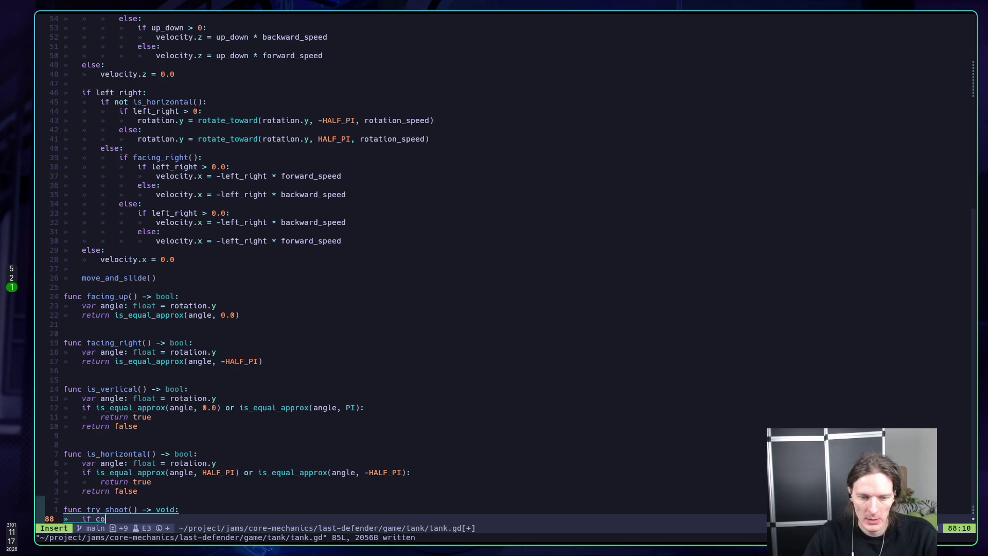
type(" < ")
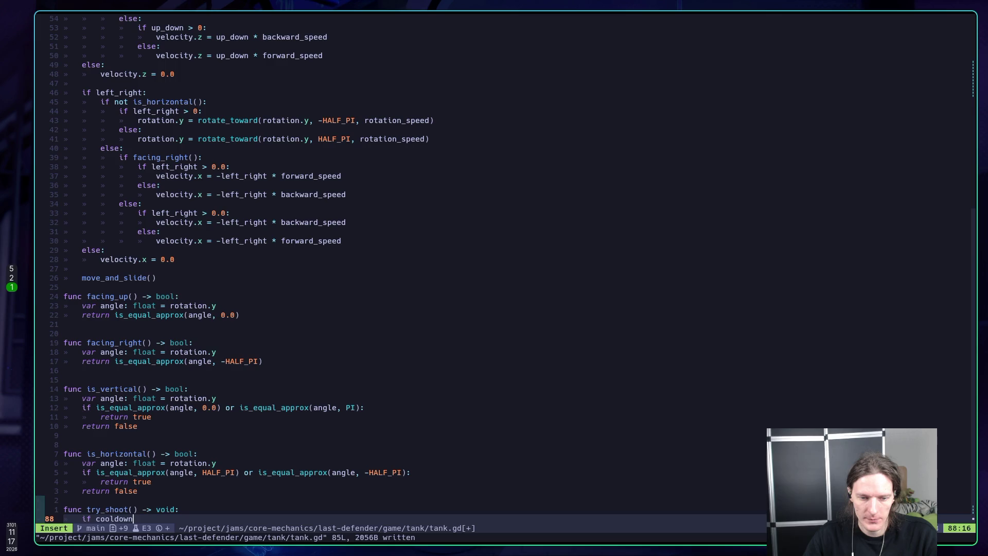
type("0.0:")
key("Return")
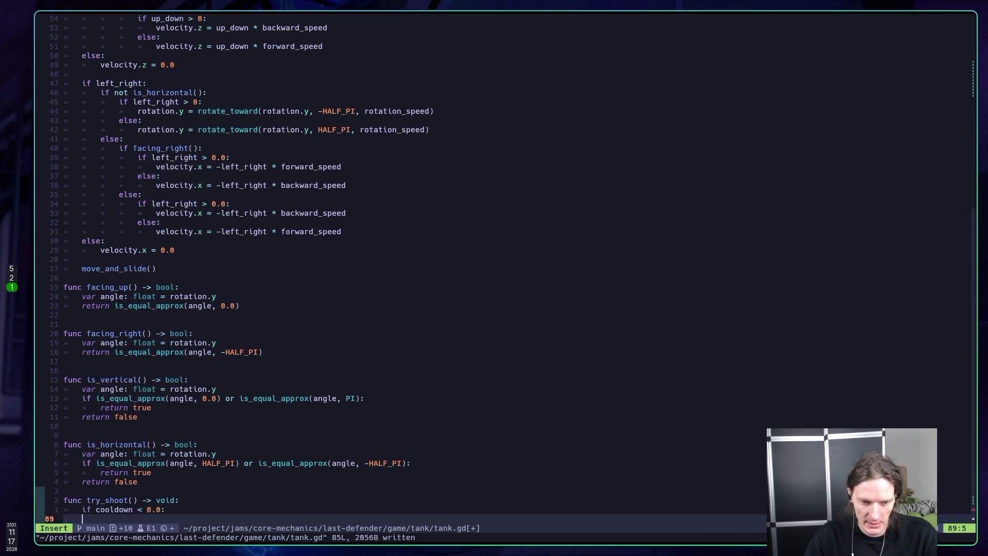
Flip the check to cooldown > 0.0 with return, otherwise call shoot(), and begin a new func
key("Up")
left_click(115, 510)
key("Left")
key("BackSpace")
type(">")
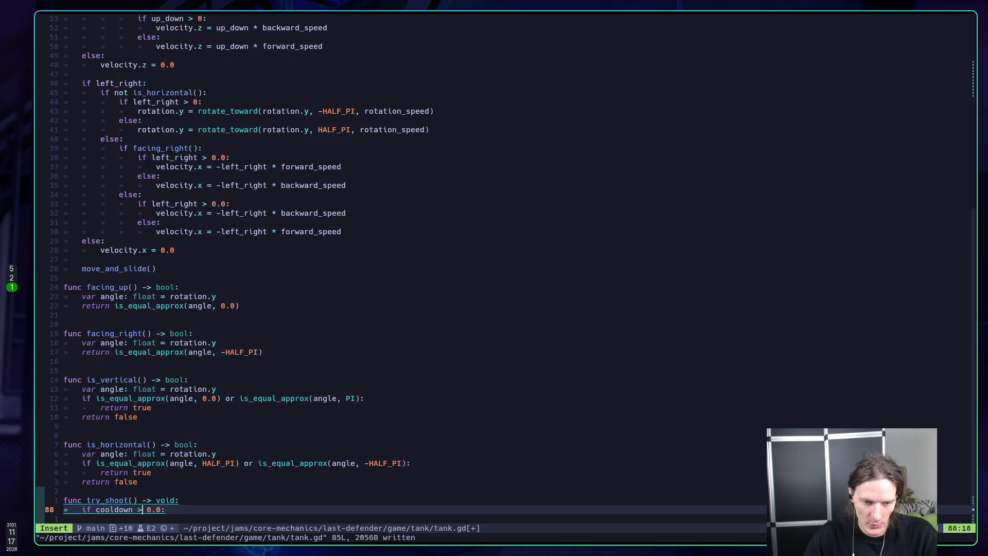
key("Down")
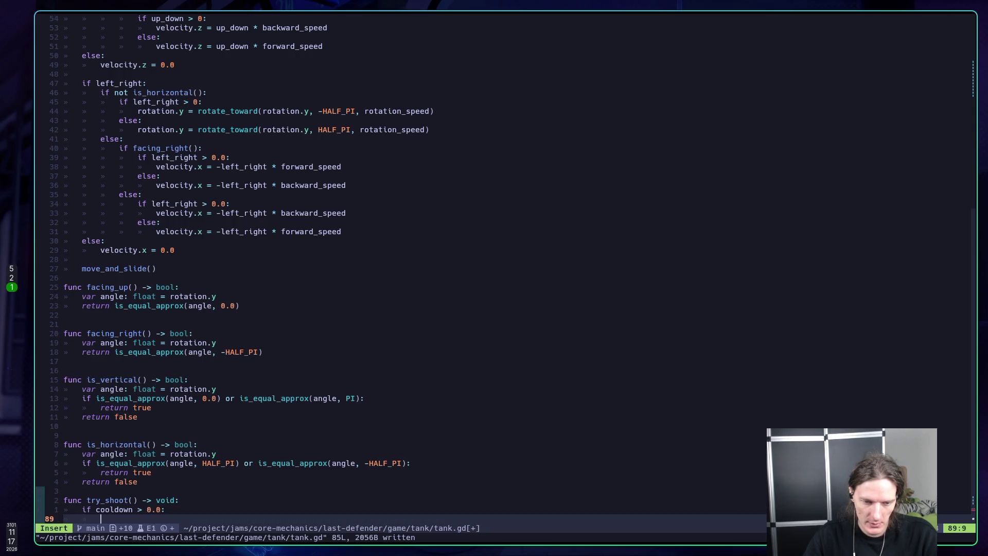
type("return")
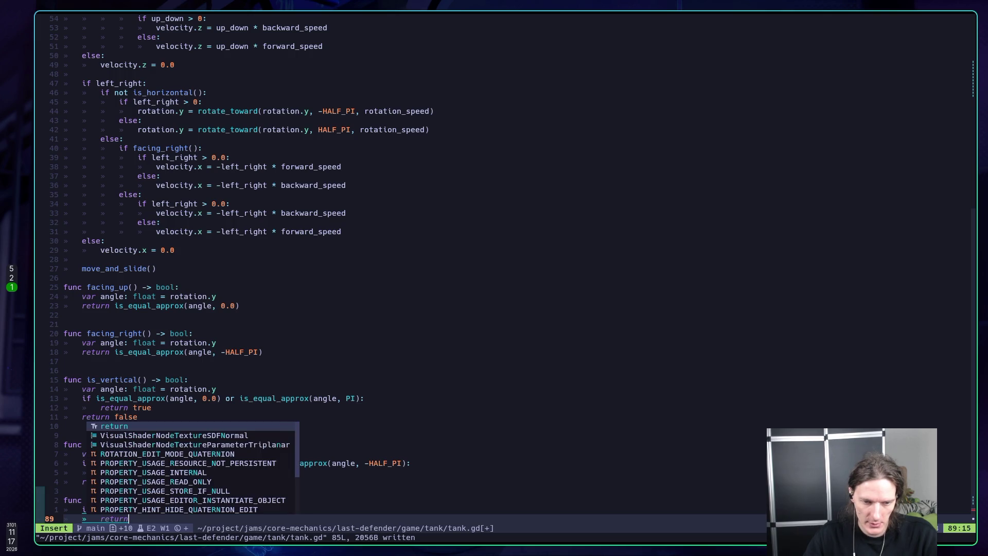
key("Return")
type("shoot")
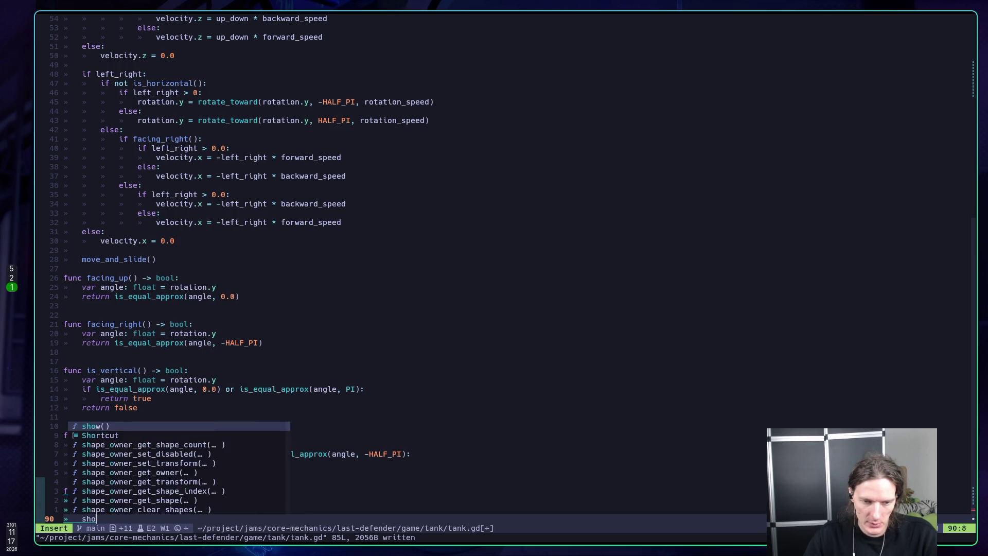
type("()")
key("Return")
key("Return")
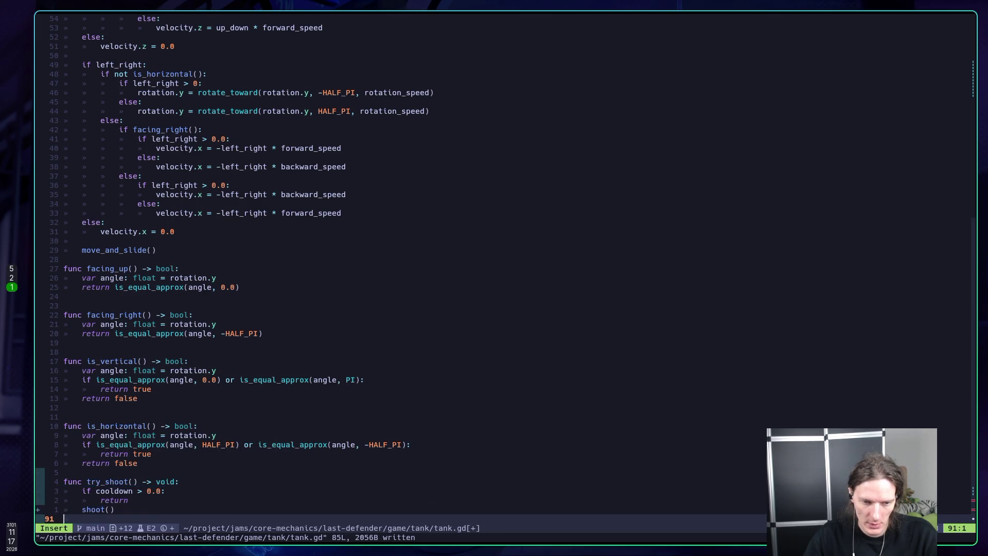
type("func ")
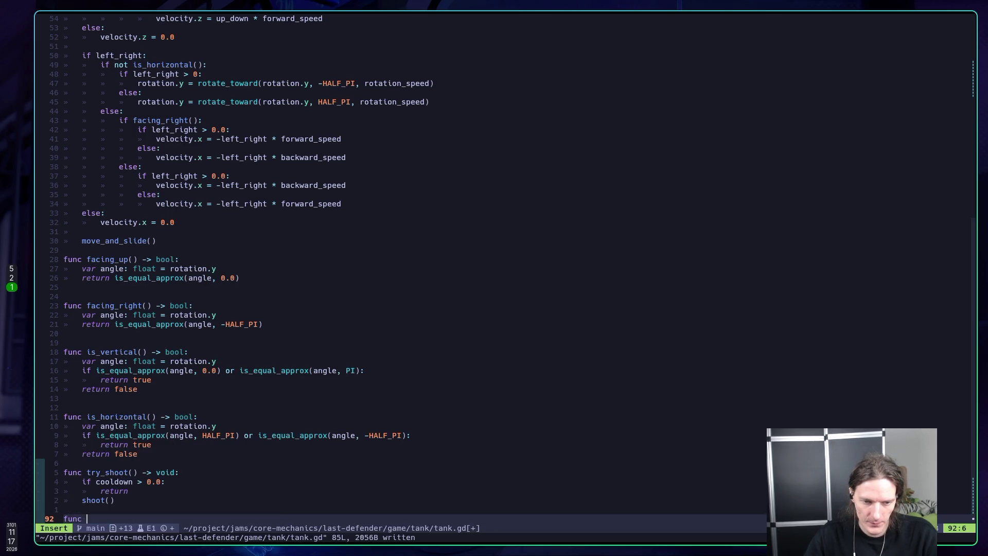
type("shoor() ->")
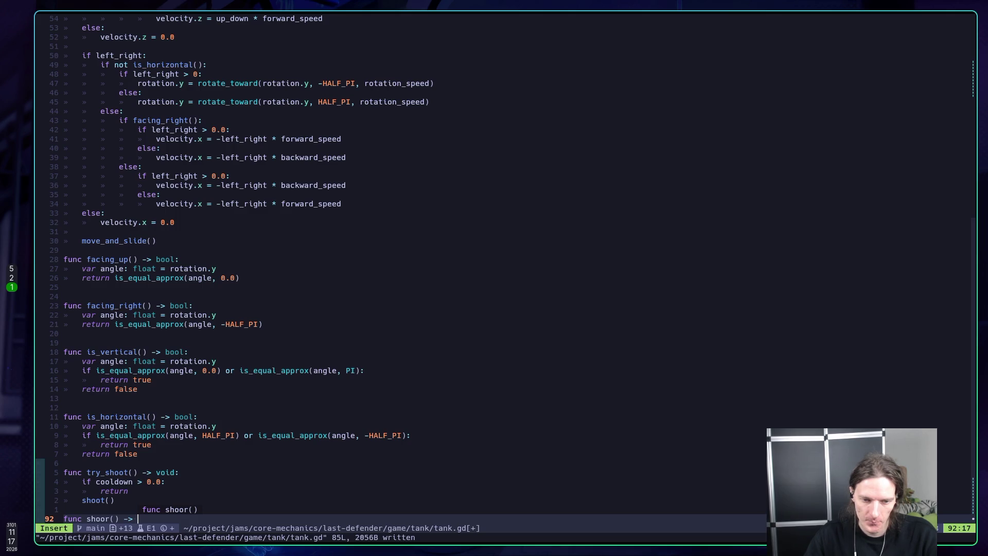
Correct the name to shoot() -> void: and give it an indented pass body
key("BackSpace")
key("BackSpace")
key("BackSpace")
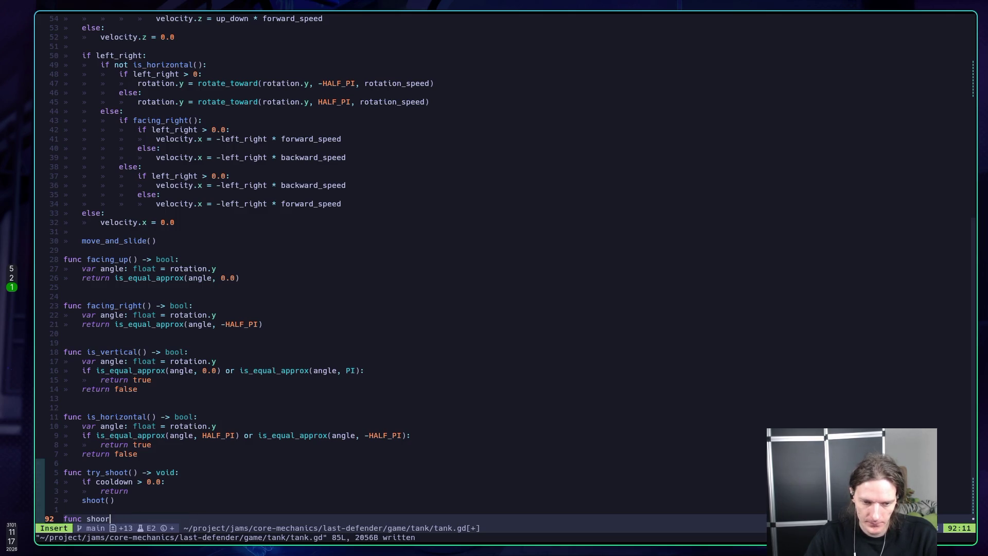
type("ot() ->")
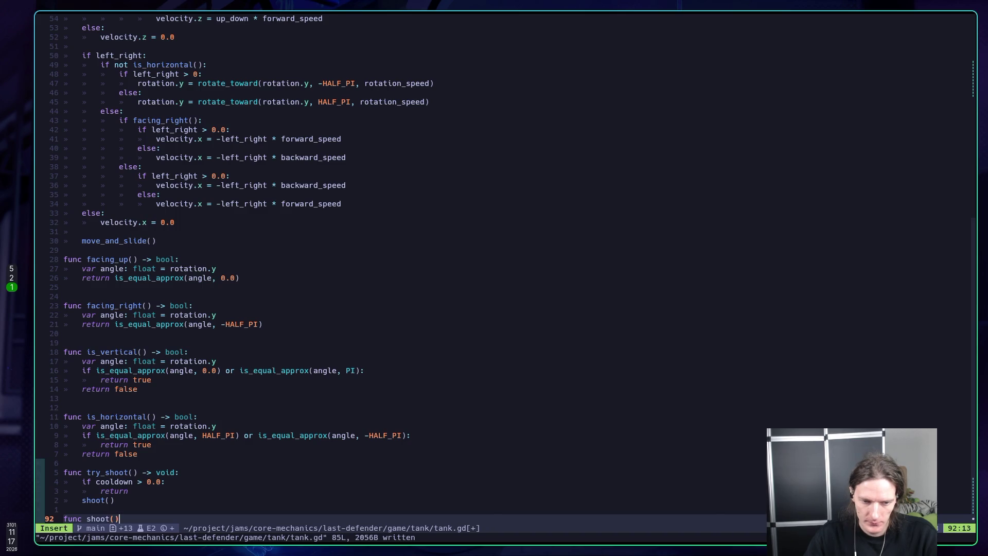
type(" void:")
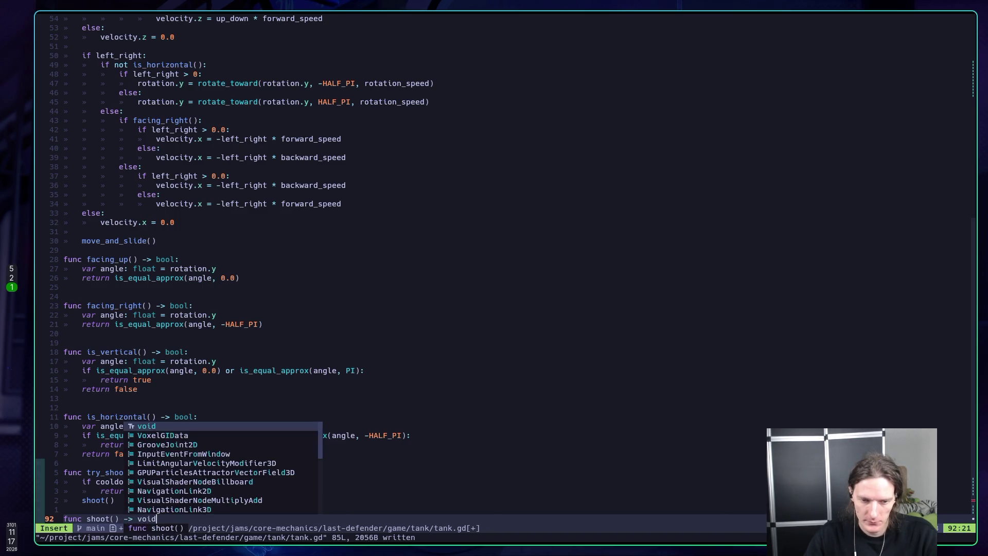
key("Return")
key("Tab")
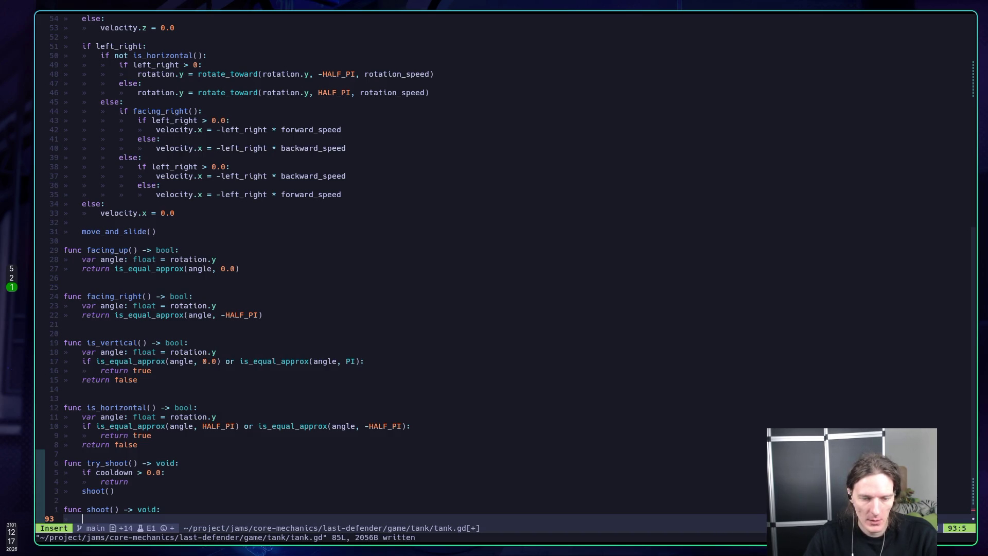
key("Escape")
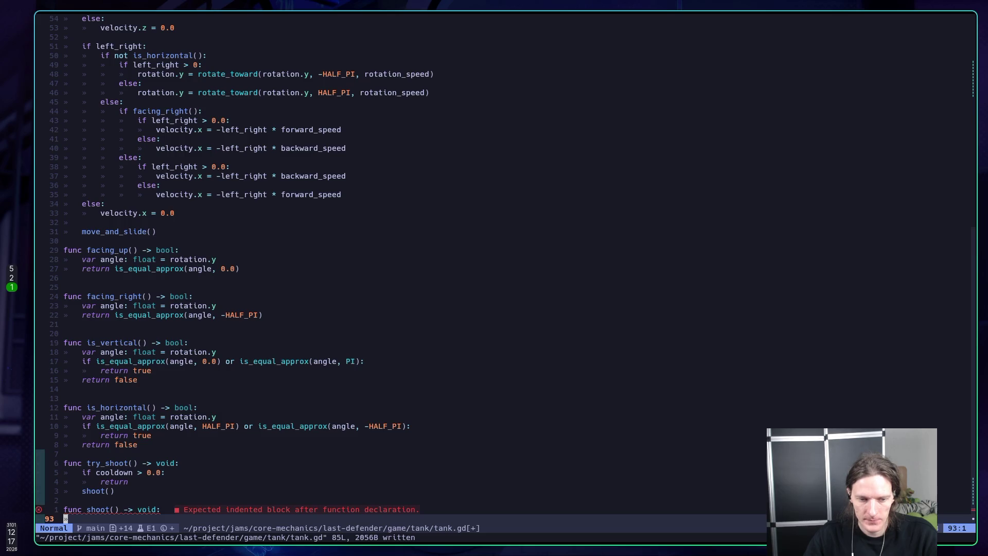
type("pass")
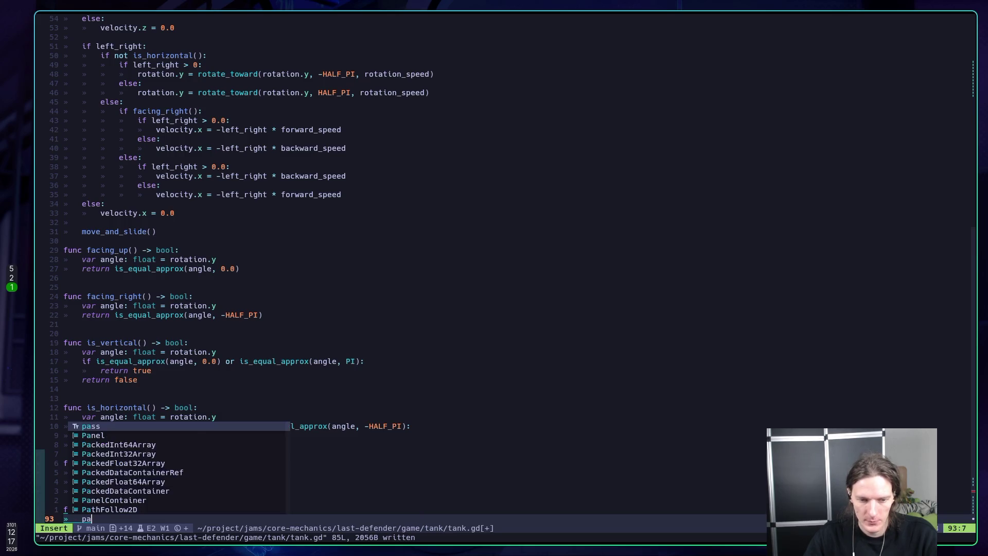
key("Escape")
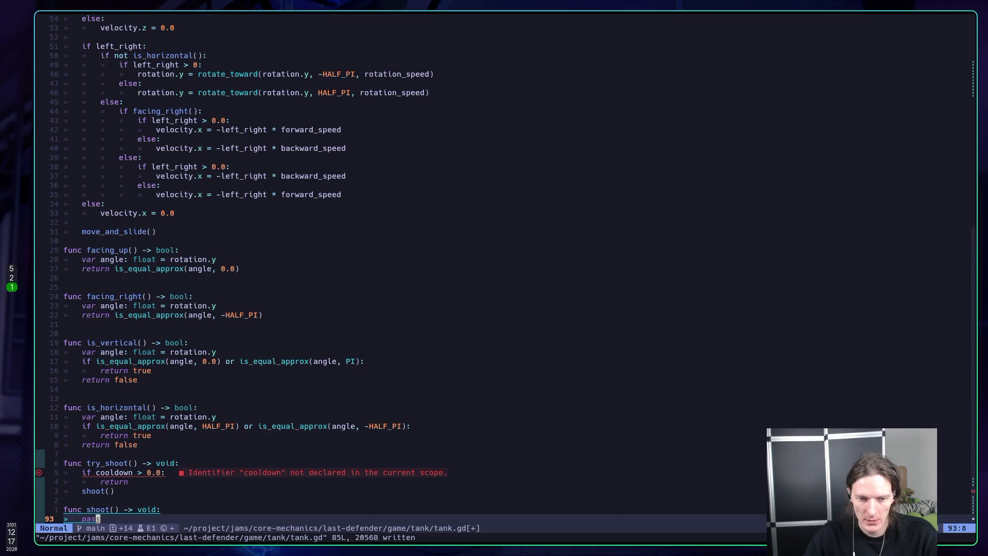
Rename cooldown to shooting_cooldown in try_shoot's check
key("k")
key("k")
key("k")
type("if shooting_")
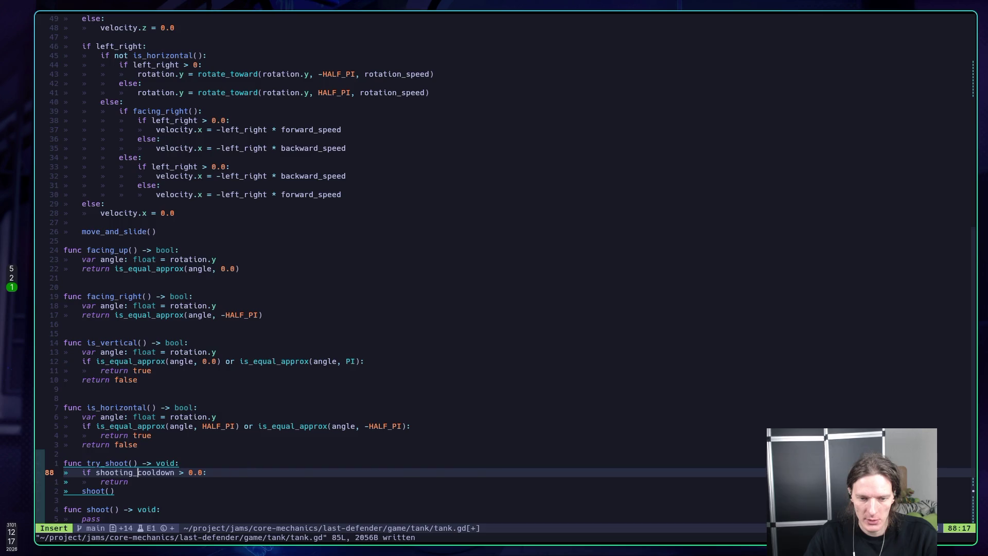
key("Escape")
key("h")
key("h")
key("h")
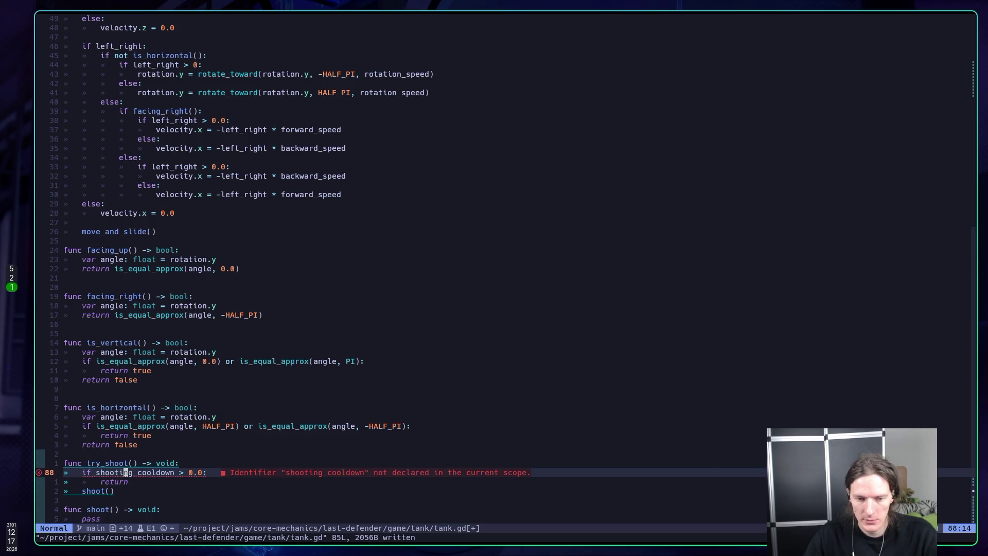
key("i")
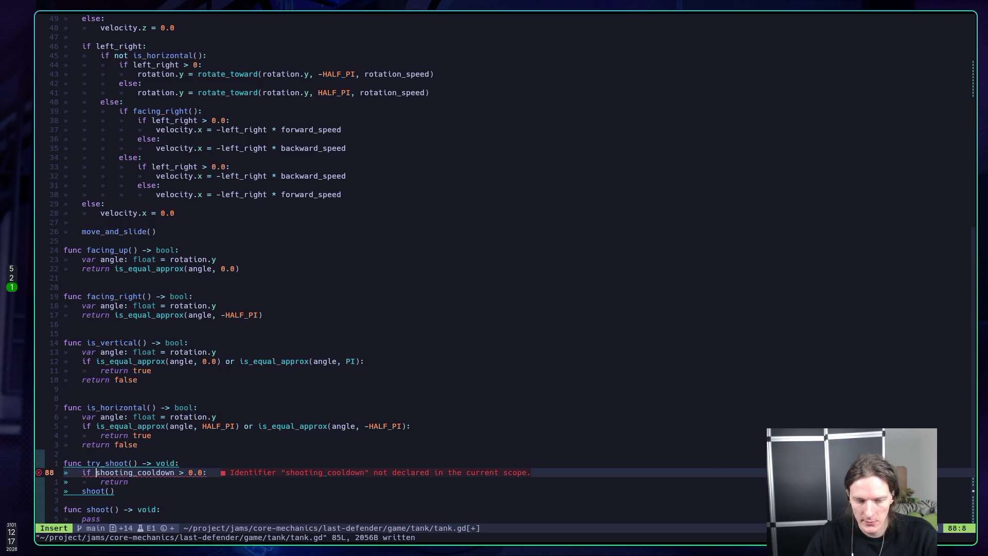
key("Escape")
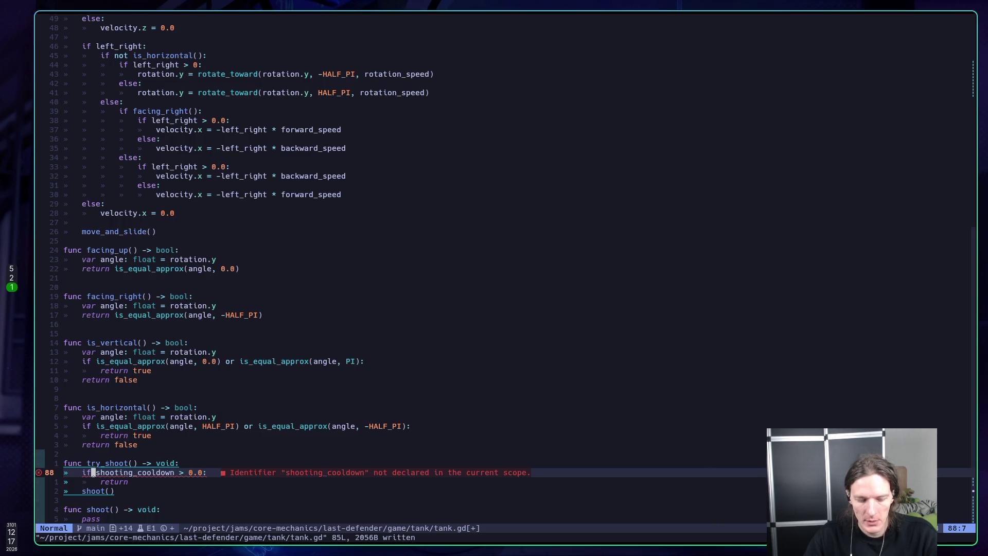
Add an exported fire_rate float variable with a default of 1.0 in tank.gd
key("g")
key("g")
key("j")
key("j")
key("j")
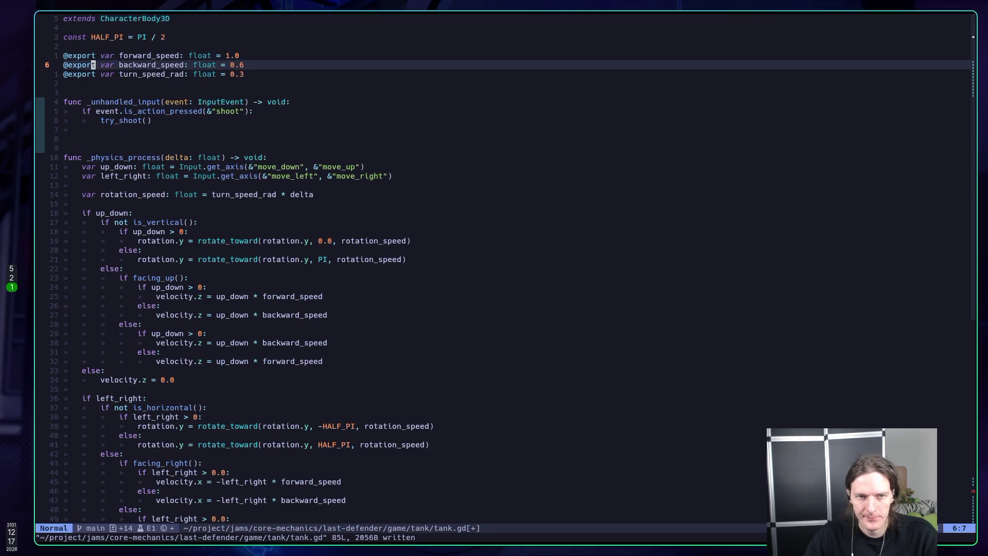
type("o")
type("@export ")
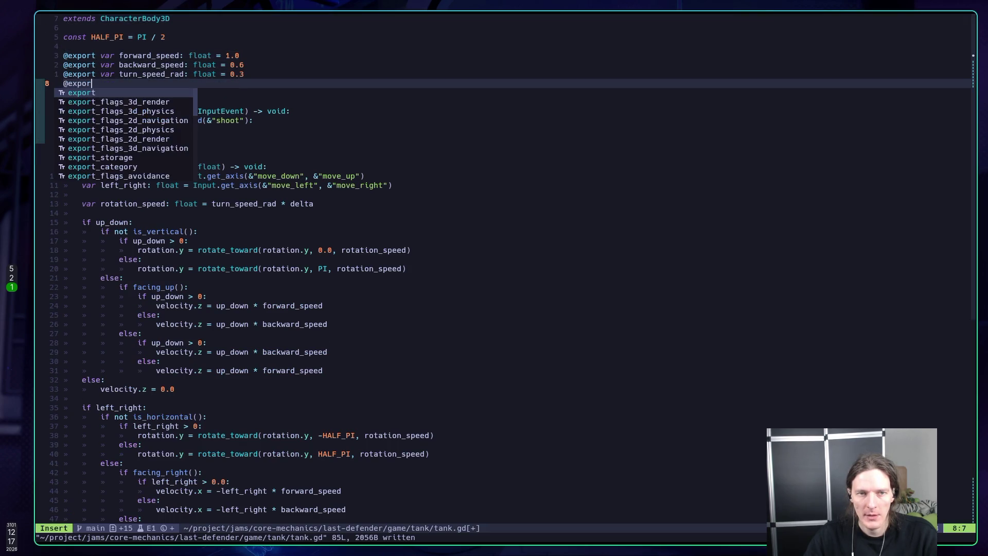
type("var fire")
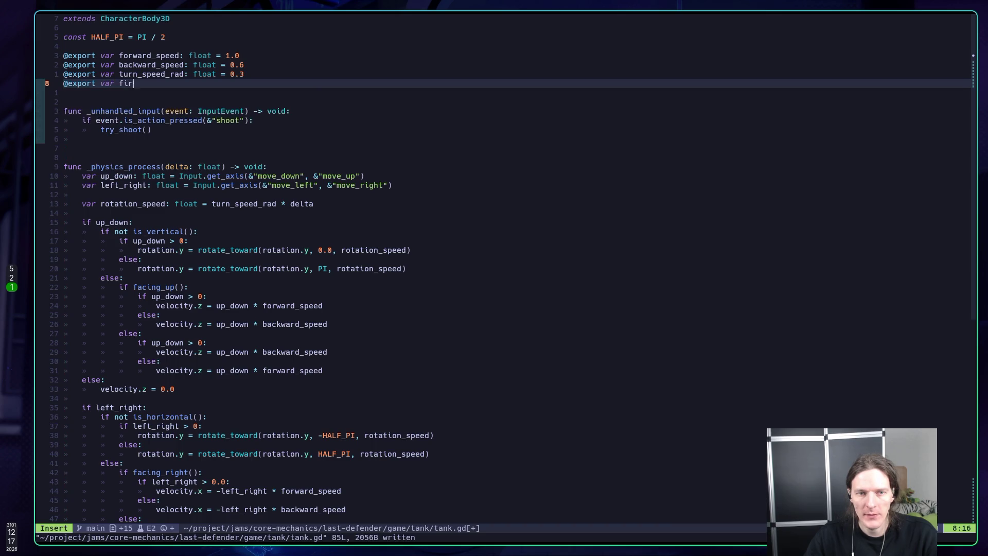
type("_rate: fl")
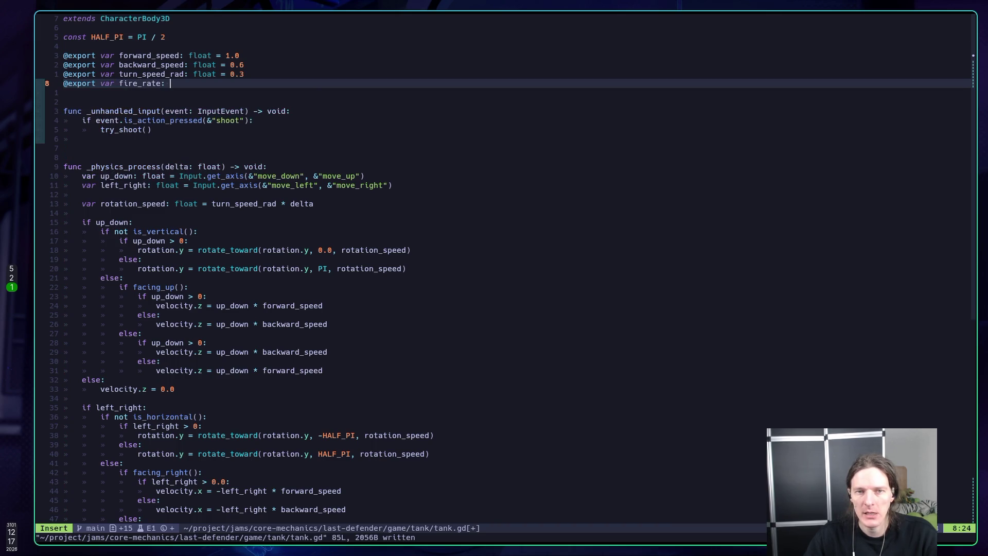
type("oat")
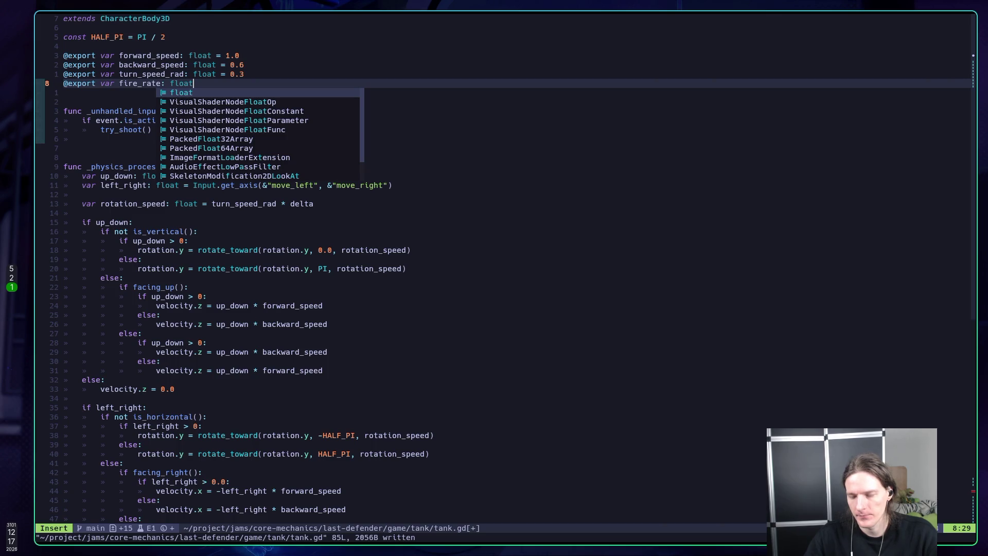
left_click(147, 84)
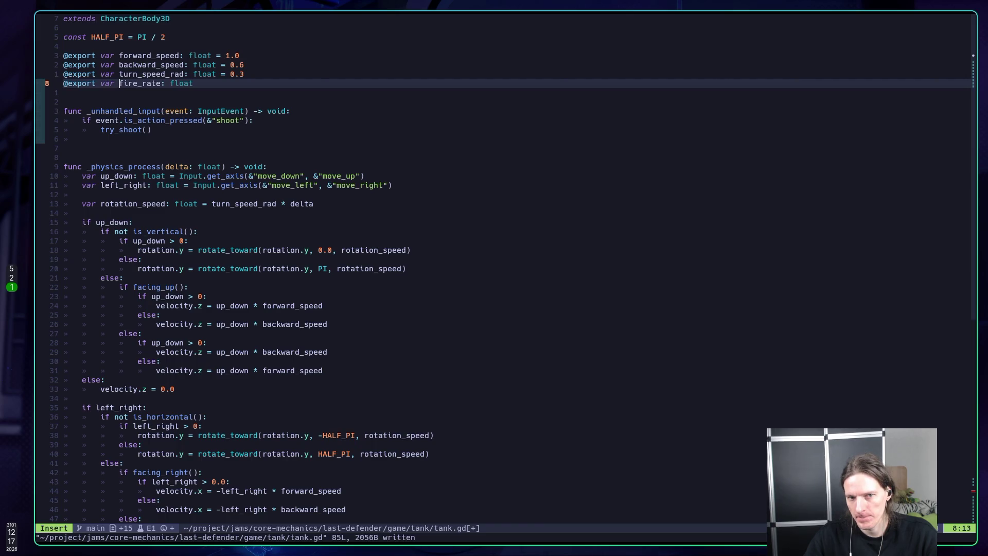
left_click(161, 84)
type("= ")
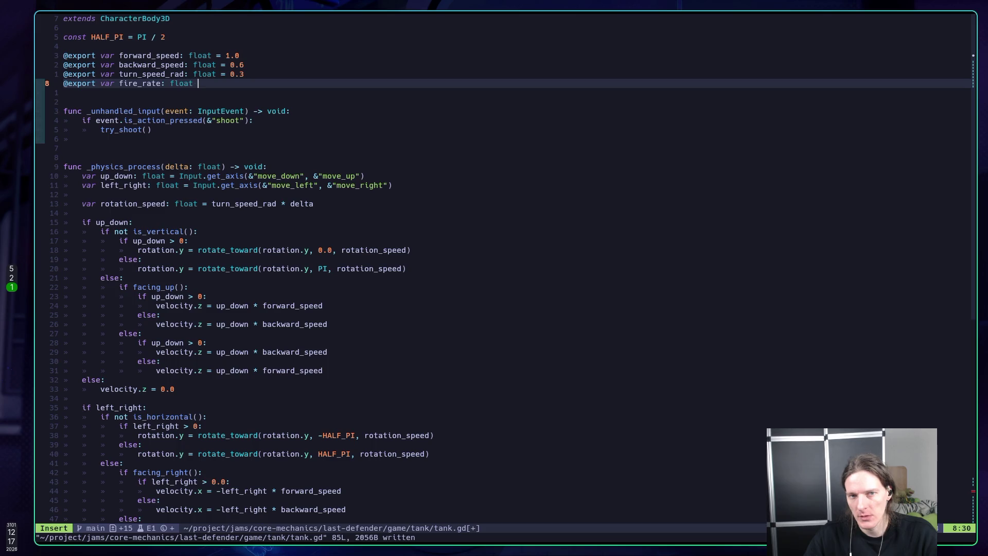
type("1.0")
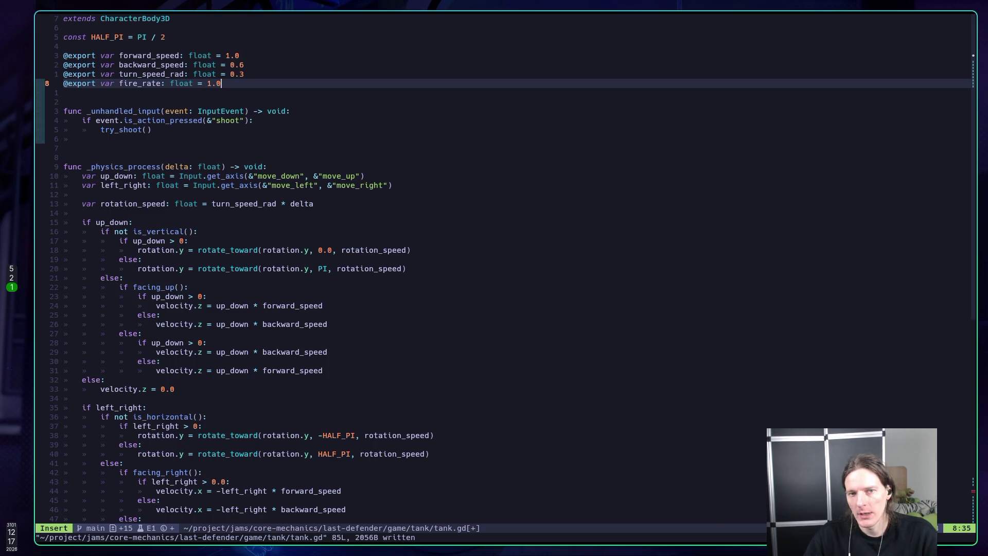
key("Escape")
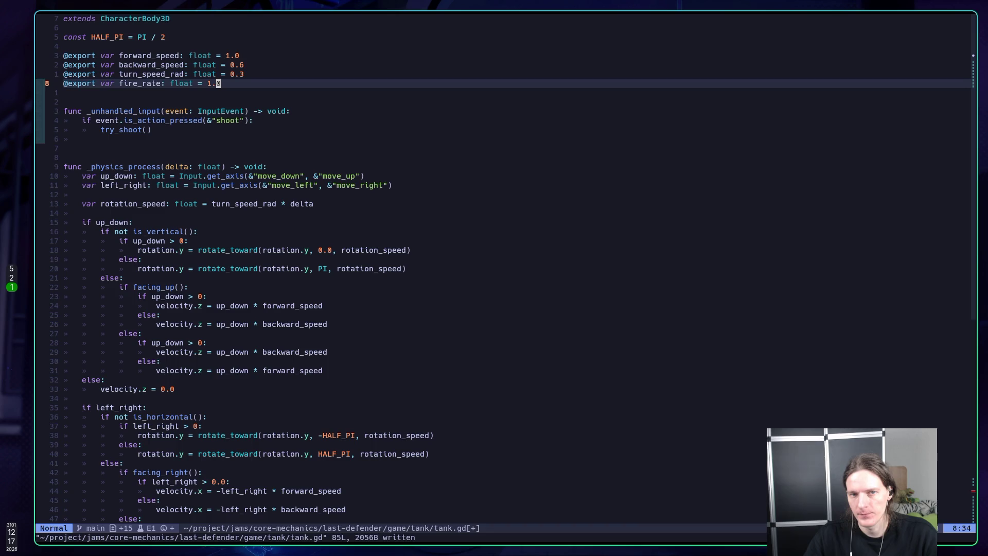
Comment the fire_rate line '# one shell per second' and save tank.gd
type("a")
type("#")
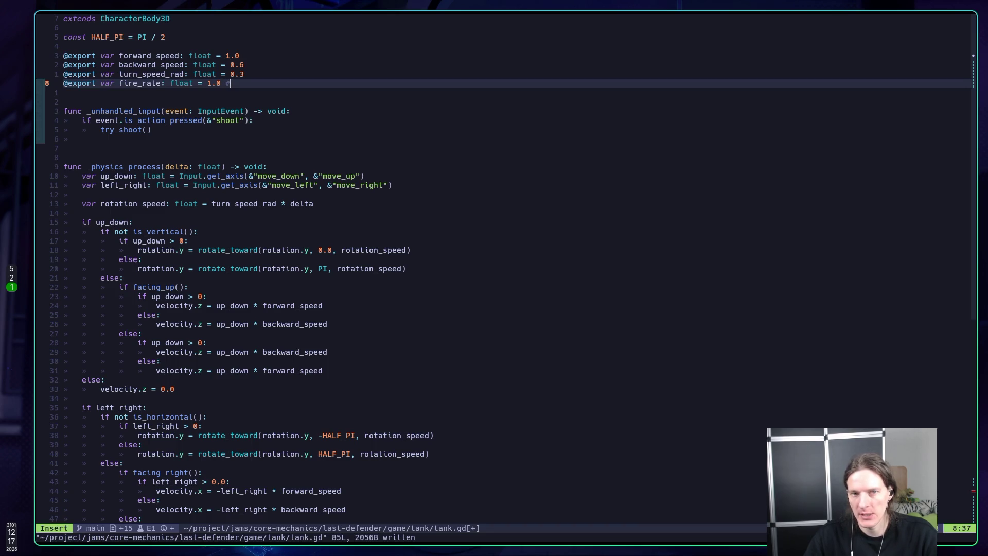
type(" one")
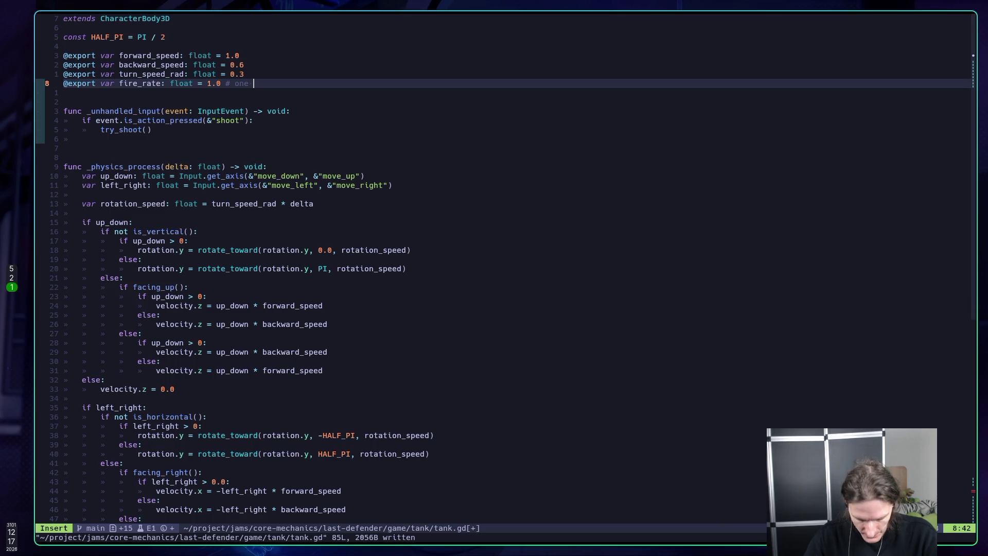
type("shell ")
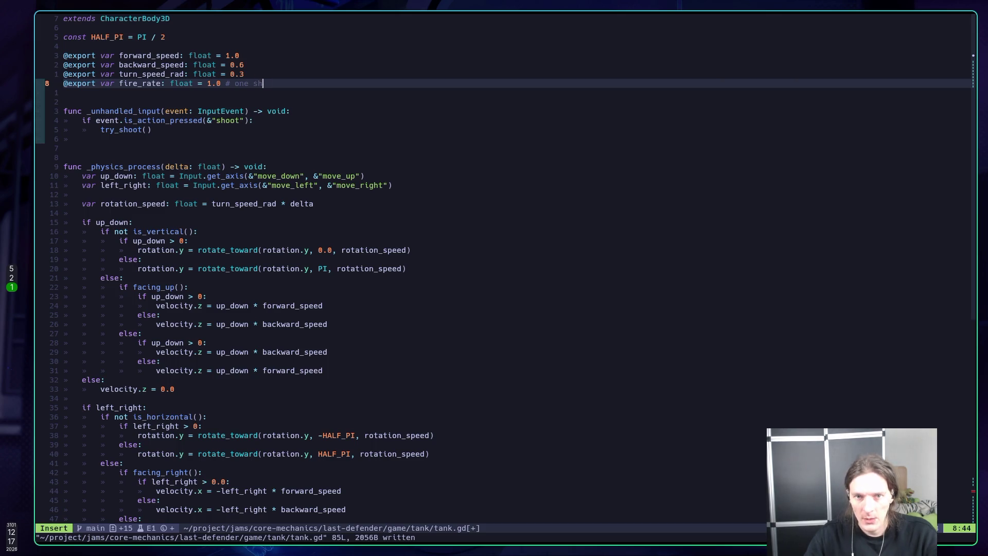
type("per ")
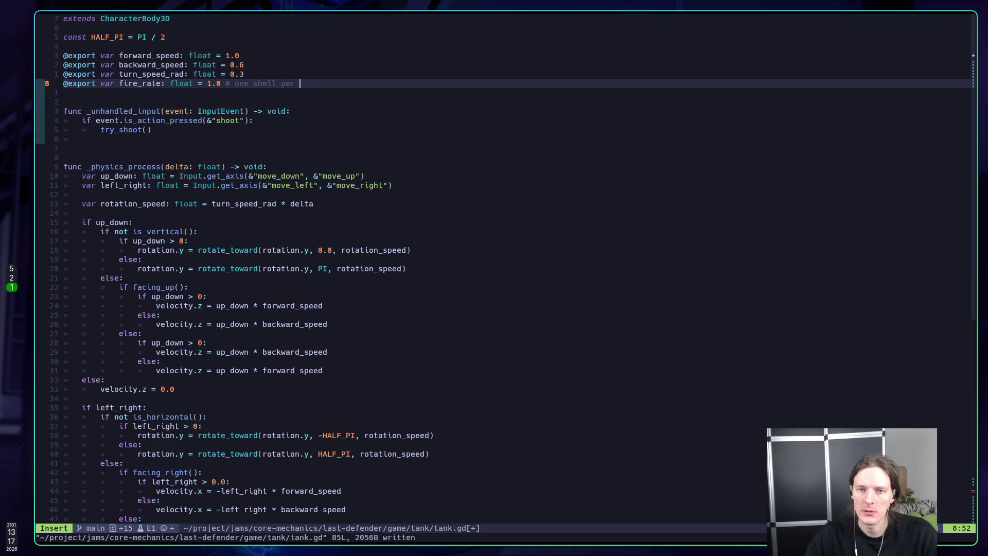
type("second")
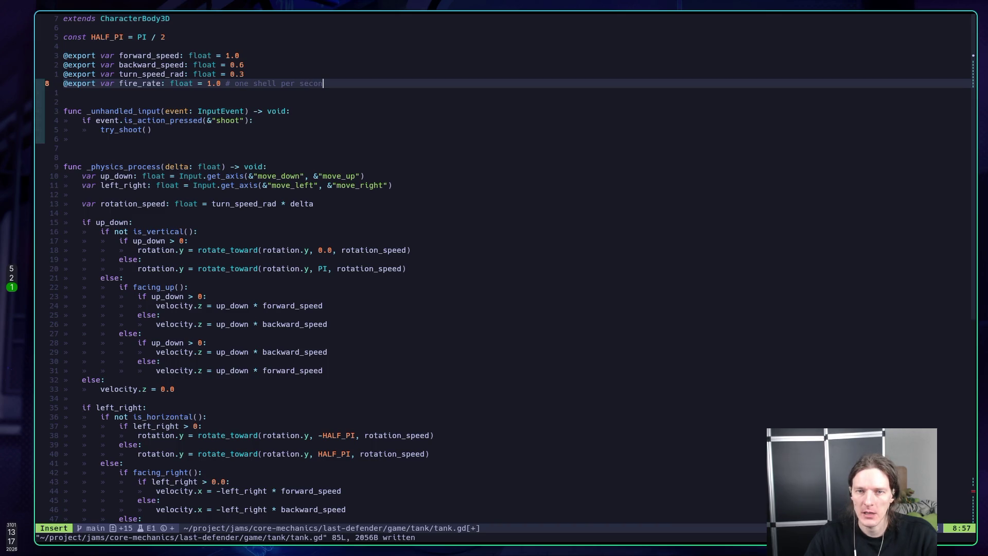
key("Escape")
type(":w")
key("Return")
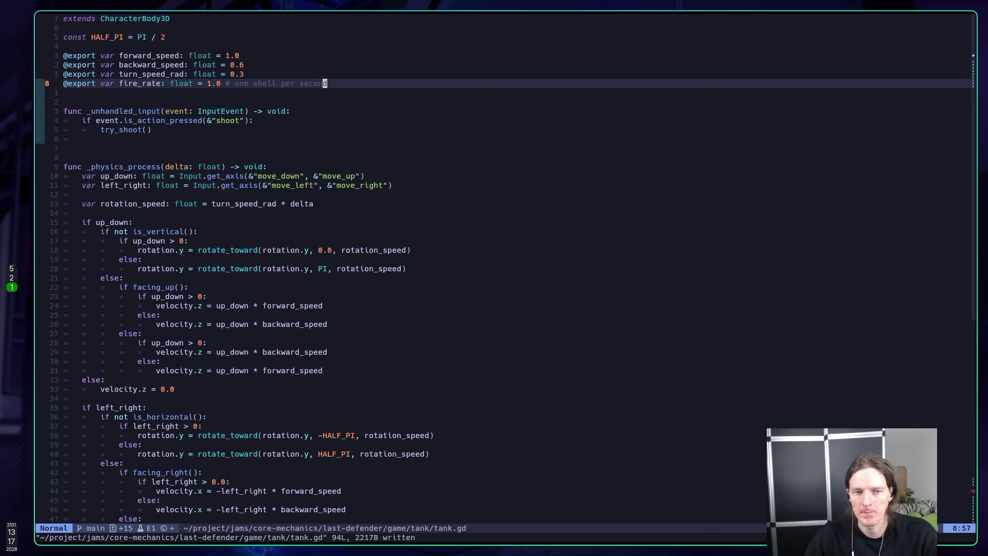
key("o")
key("Return")
Declare var _shooting_cooldown, fixing the misspelled final letter, and save
type("var _shooting_cooldows")
key("Escape")
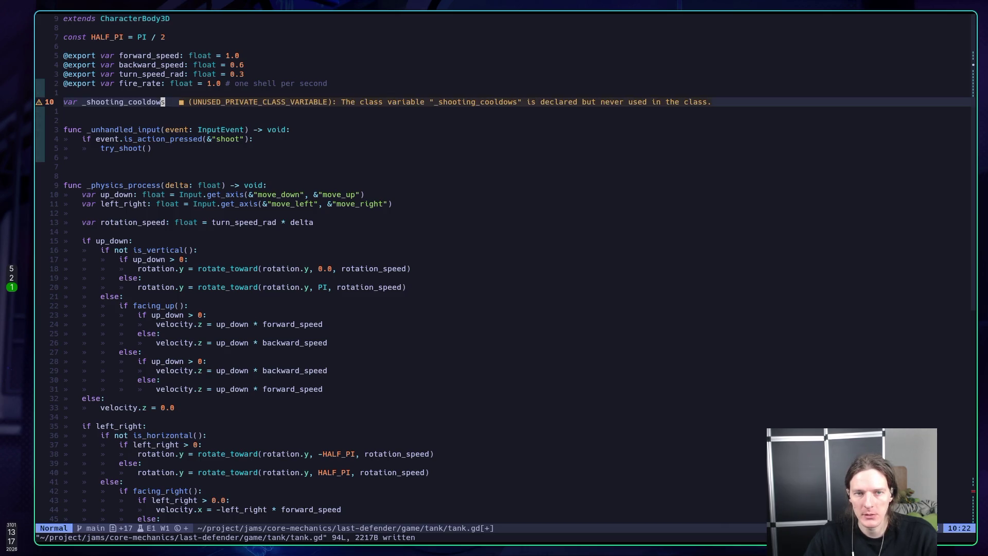
key("r")
key("n")
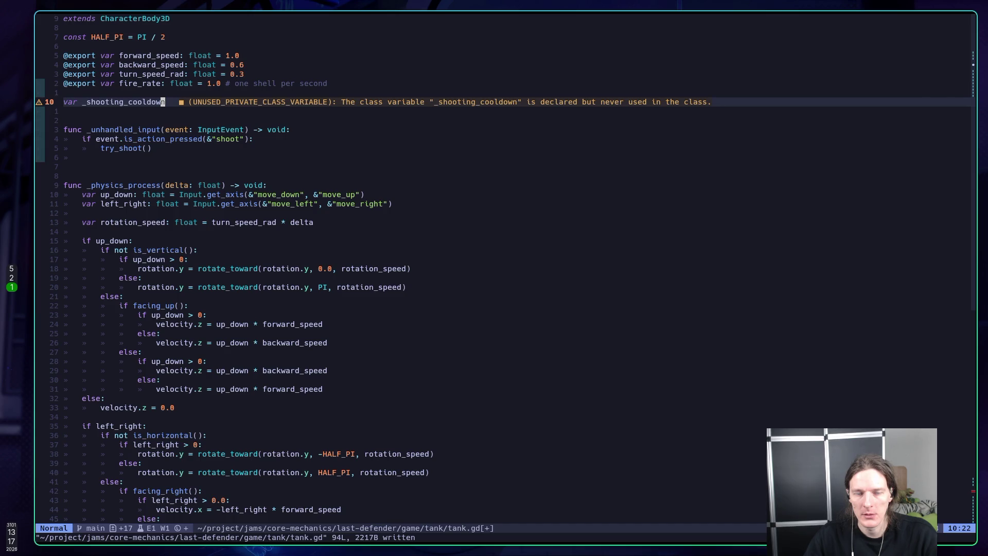
type(":w")
key("Return")
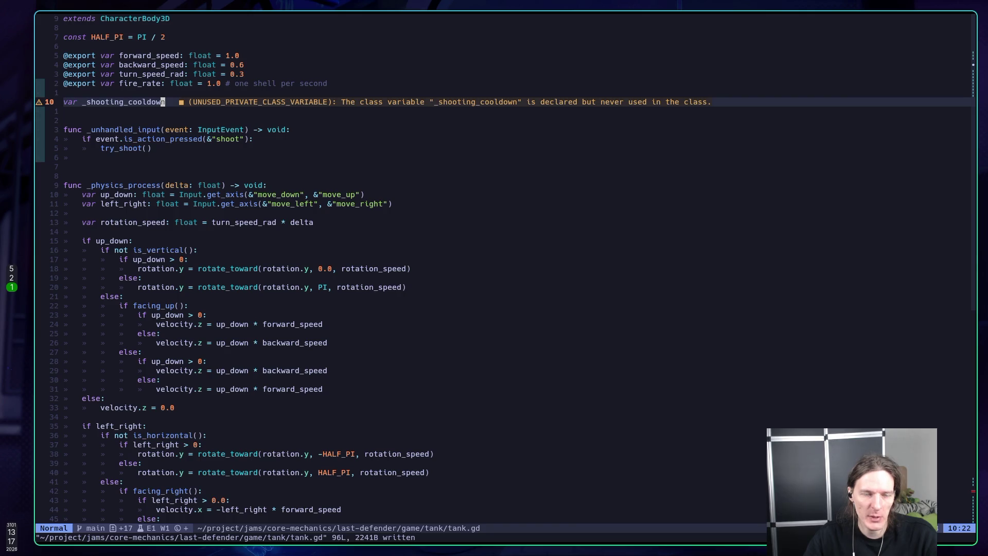
Give _shooting_cooldown a default value of 0.0 and save
key("b")
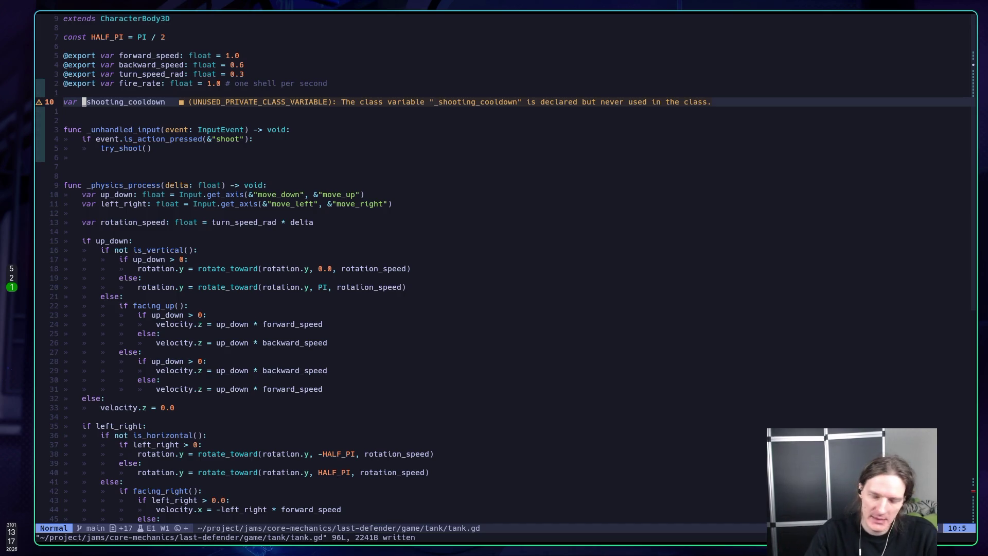
type("A = 0.0")
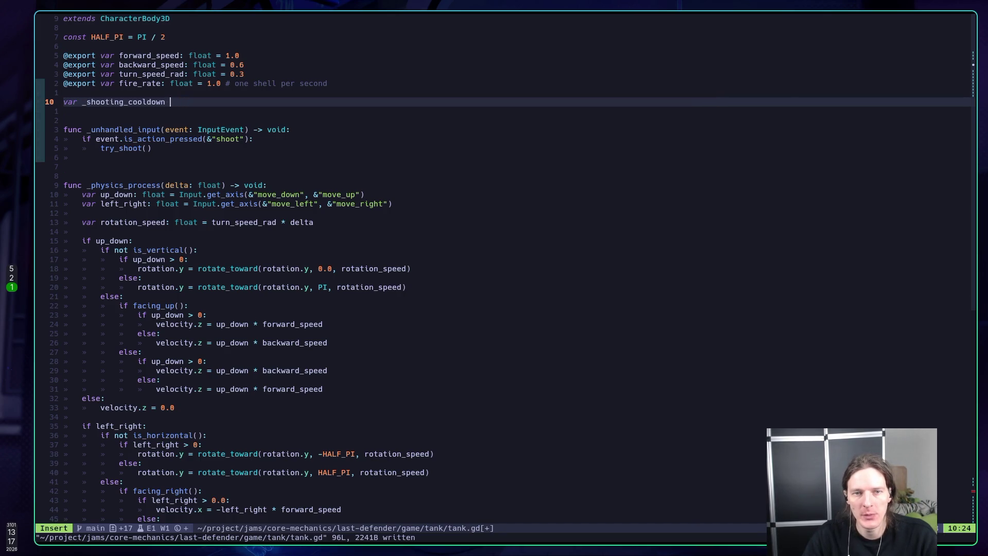
key("Escape")
type(":w")
key("Return")
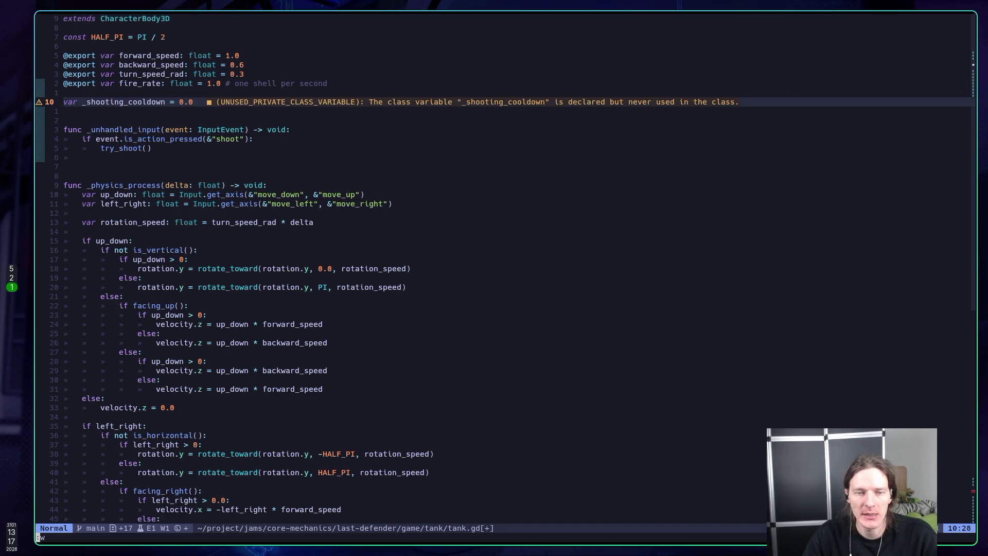
key("j")
key("j")
Add a float type so the line reads '_shooting_cooldown: float = 0.0', and save
key("k")
key("k")
key("b")
key("b")
key("b")
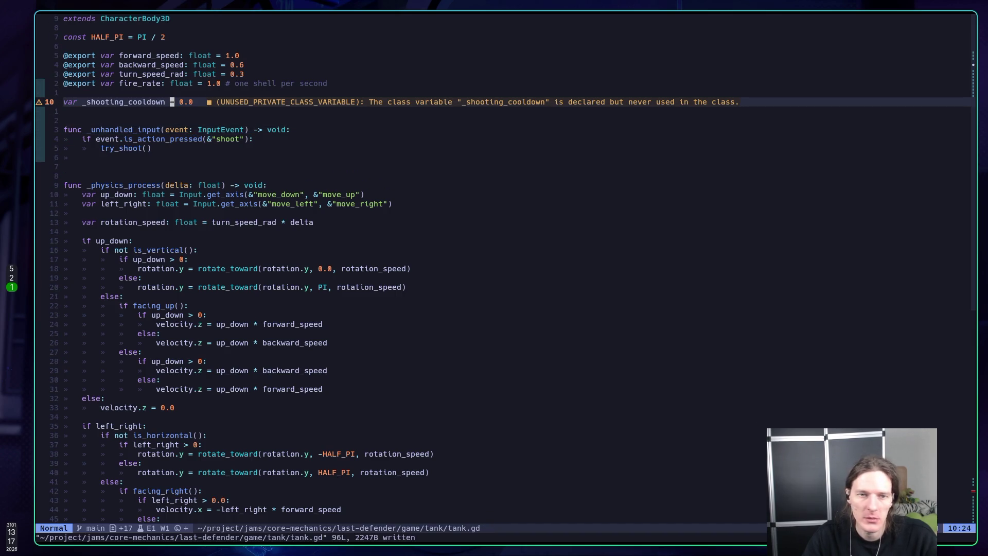
key("i")
key("BackSpace")
type(": float")
key("Escape")
type(":w")
key("Return")
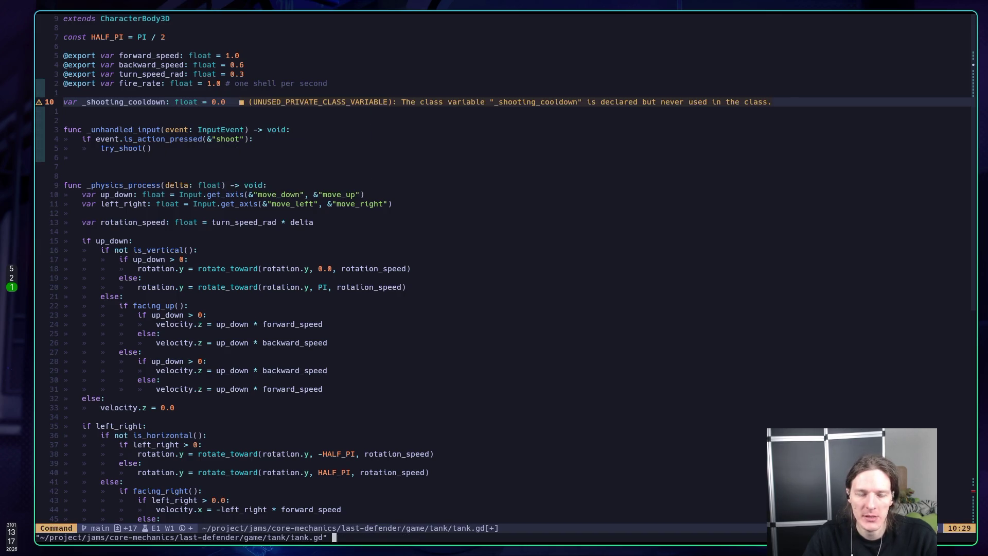
Open two blank lines at the start of _physics_process
key("2")
key("j")
key("7")
key("j")
key("3")
key("j")
key("k")
key("k")
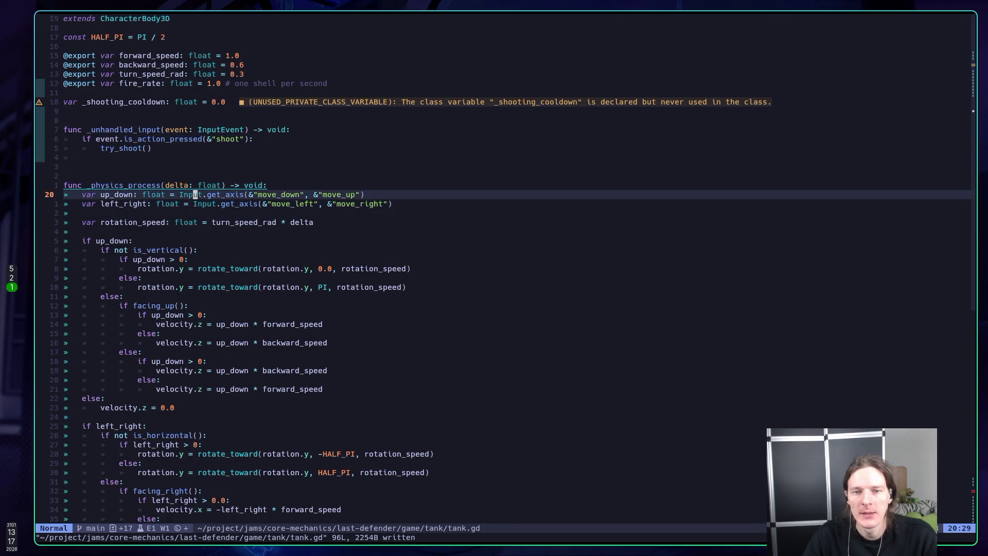
key("O")
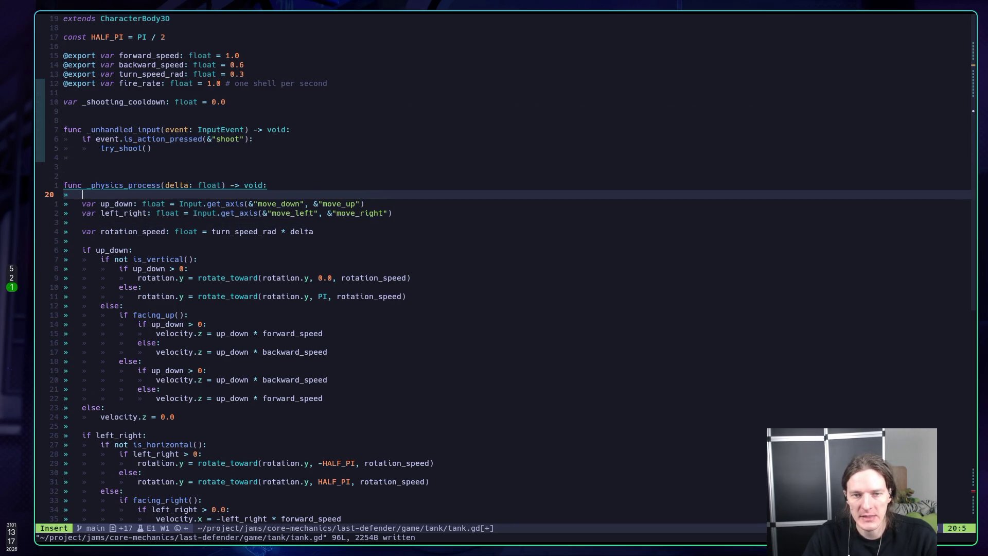
key("Return")
key("Up")
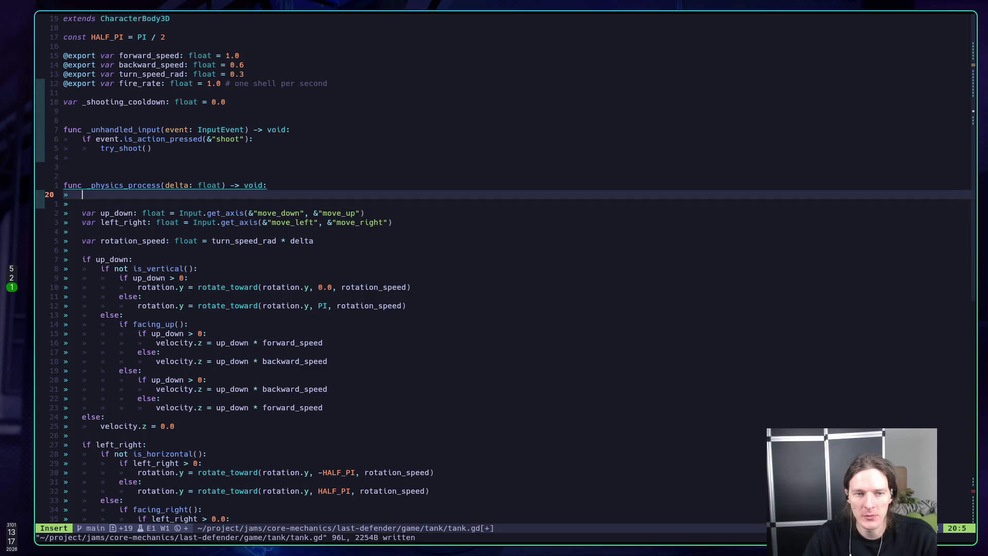
Write '_shooting_cooldown -= delta' as the first statement and save tank.gd
type("_sho")
key("Return")
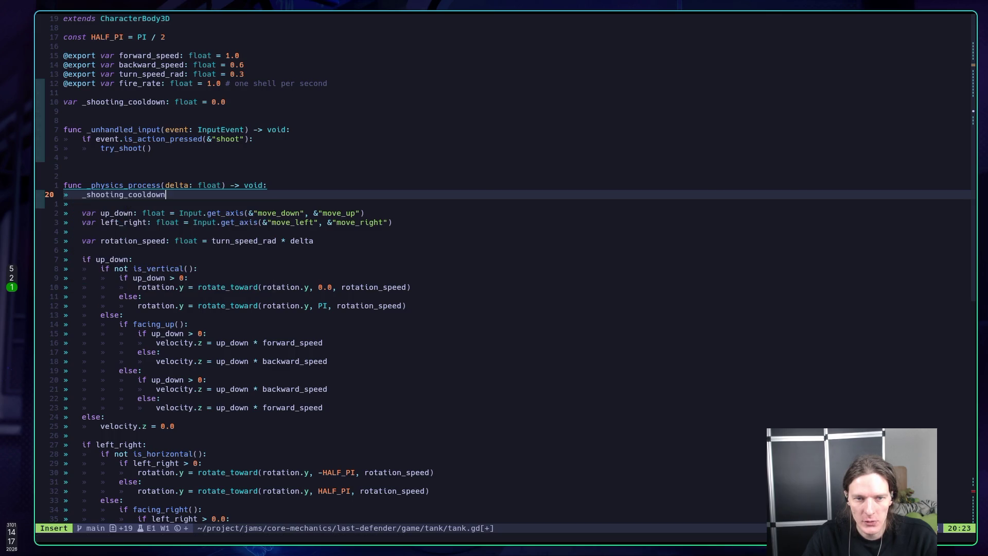
type("-= ")
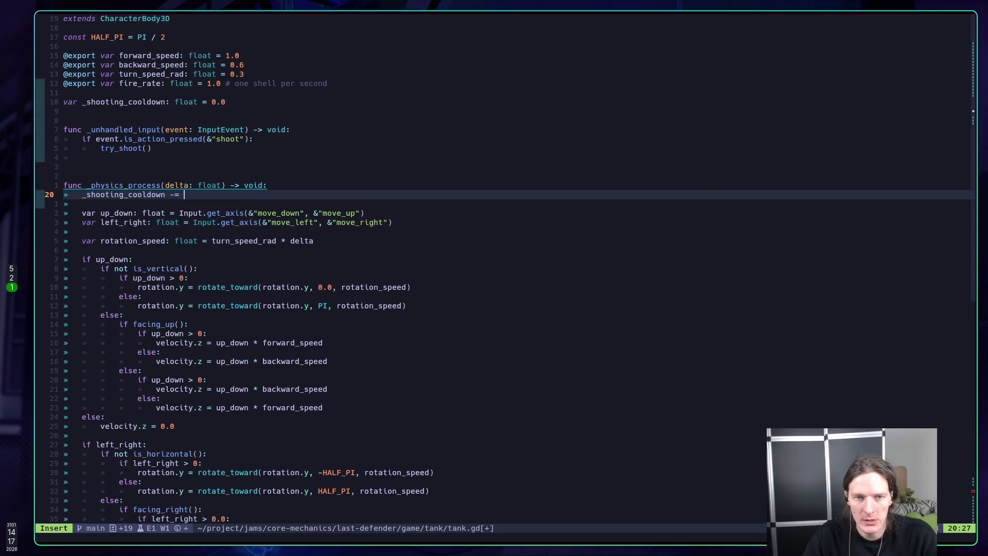
type("delta")
key("Escape")
type(":w")
key("Return")
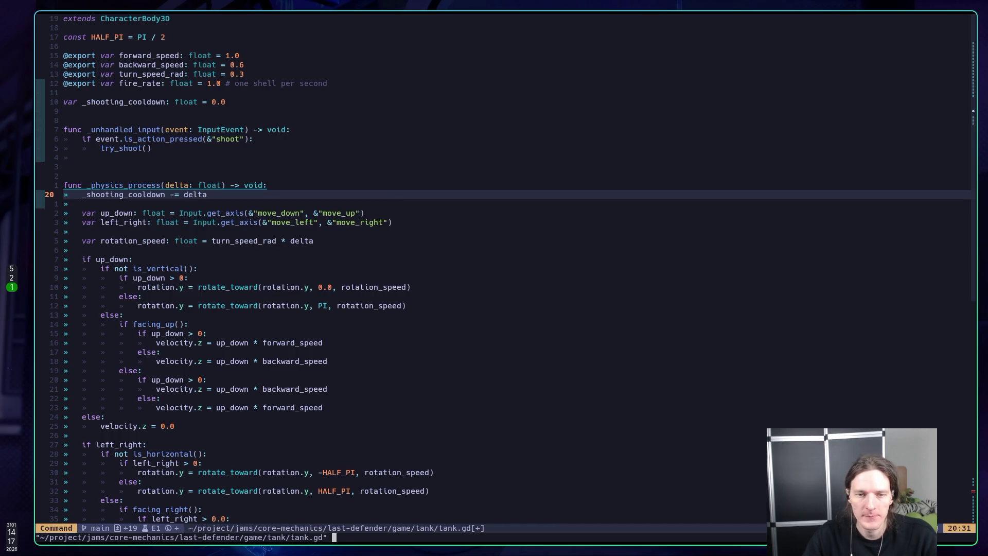
key("j")
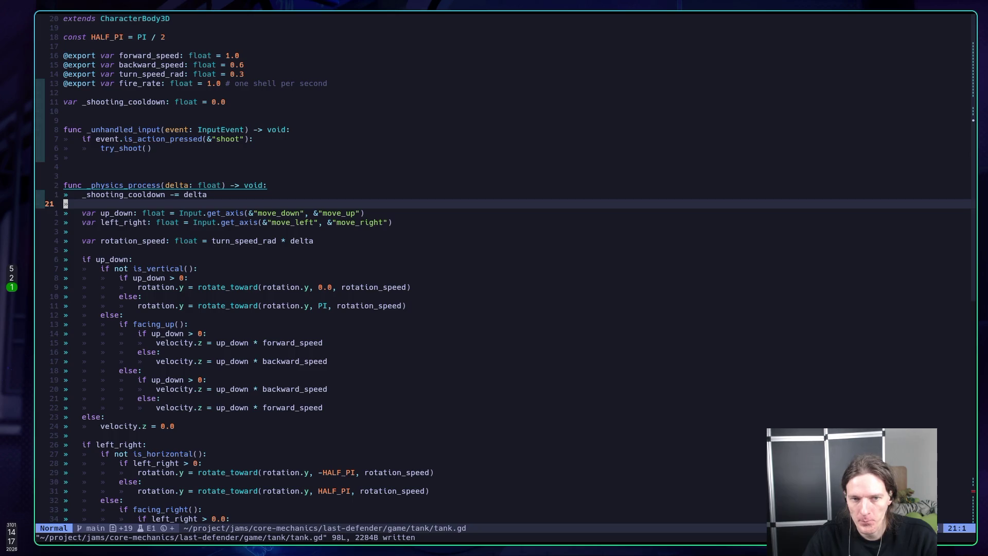
Change the try_shoot condition to use _shooting_cooldown and save
key("j")
key("j")
key("j")
key("j")
key("j")
key("j")
key("j")
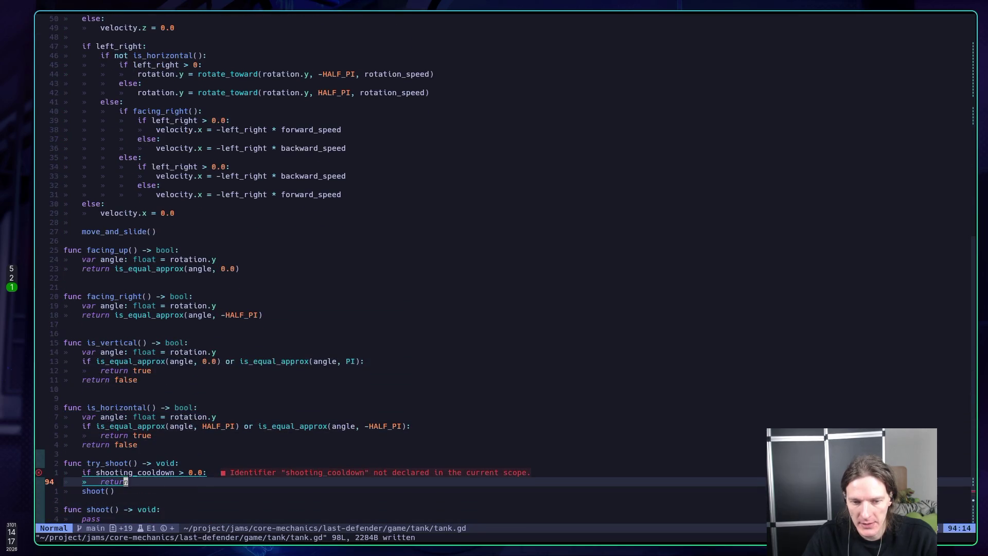
key("k")
key("b")
key("b")
key("b")
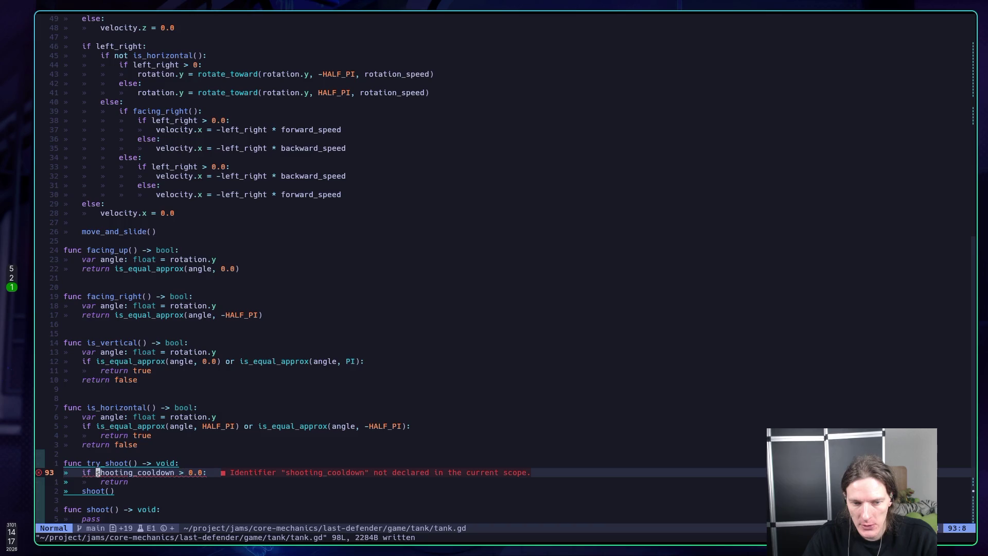
type("if _")
key("Escape")
type(":w")
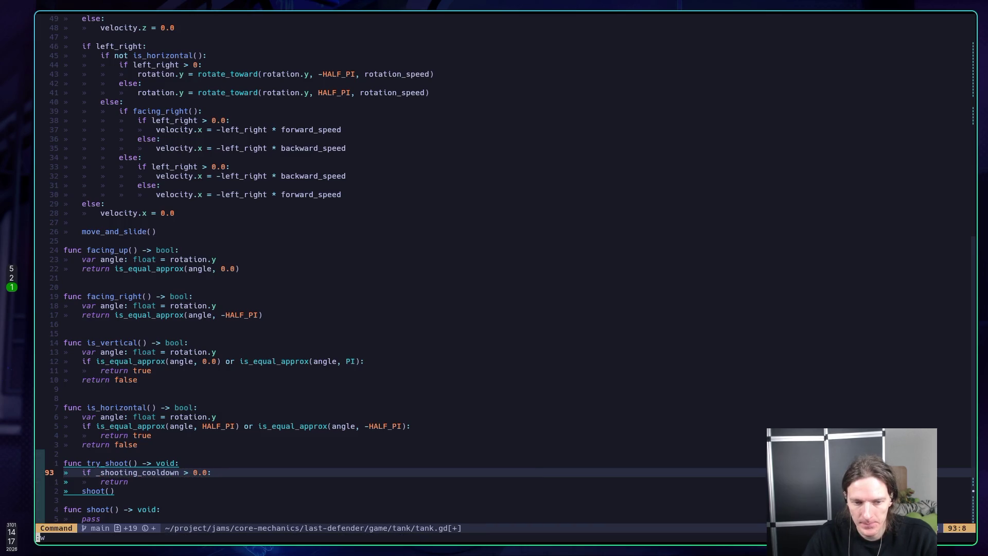
key("Return")
Add a blank line above func shoot
key("j")
key("j")
key("j")
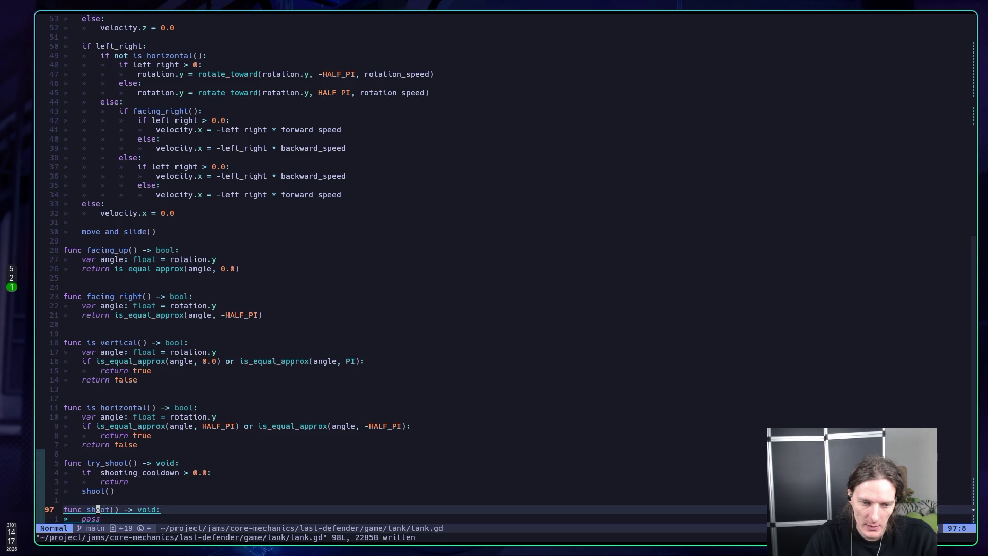
key("k")
key("O")
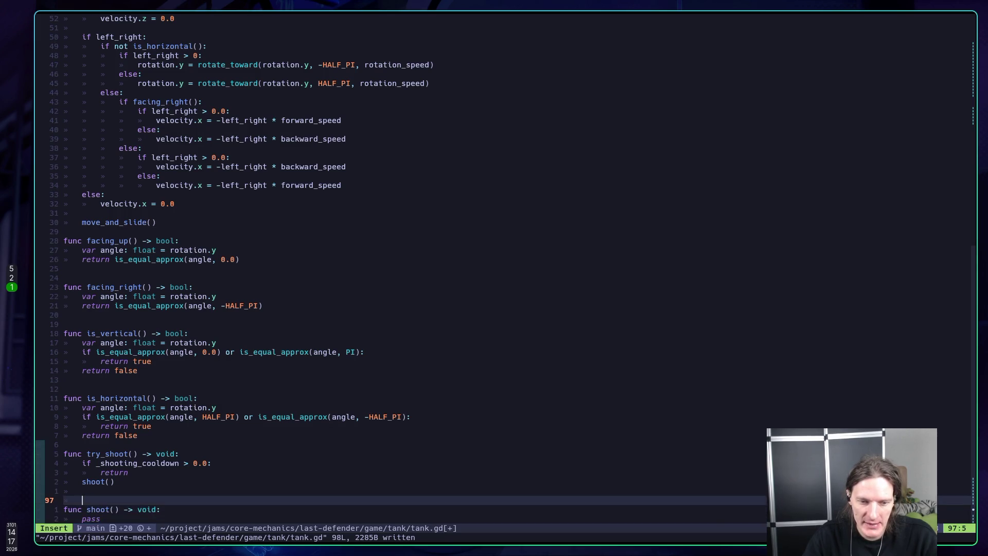
key("Escape")
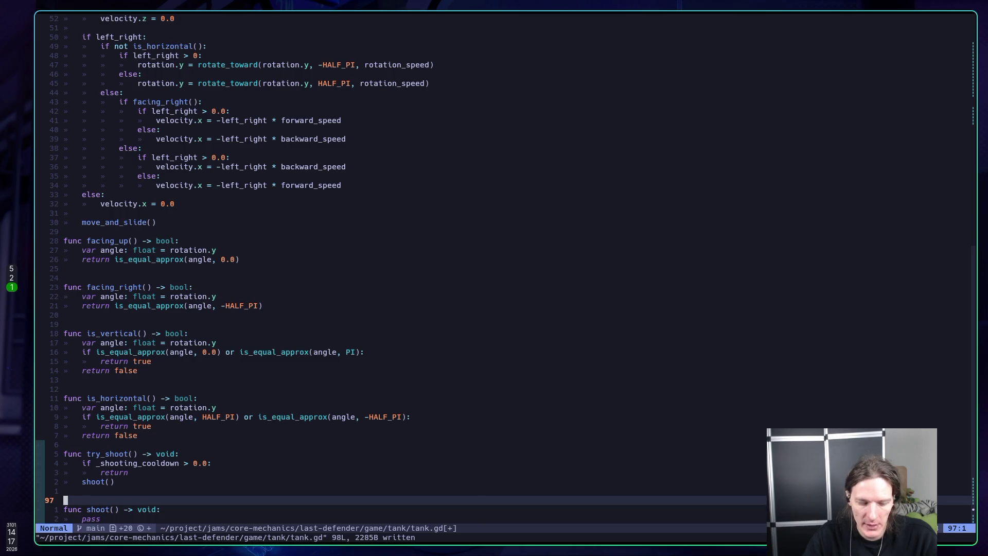
Add an exported 'shell: PackedScene' variable below fire_rate and save
key("g")
key("g")
key("j")
key("j")
key("j")
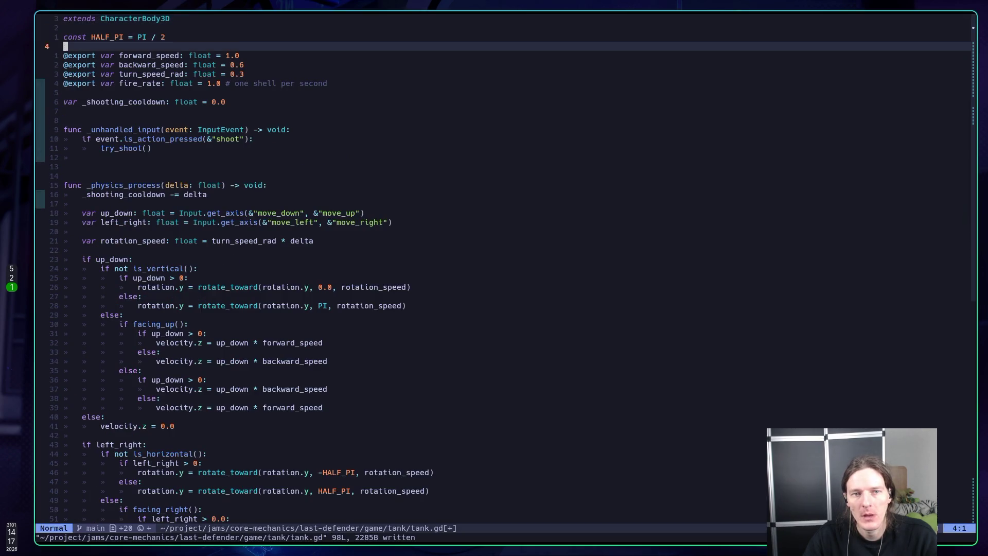
type("o@export va")
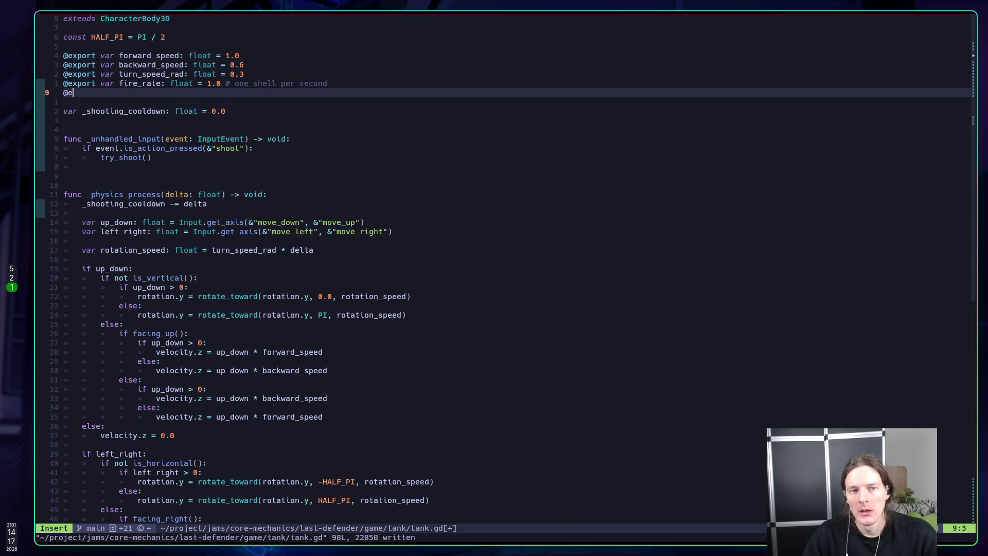
type("r shell: ")
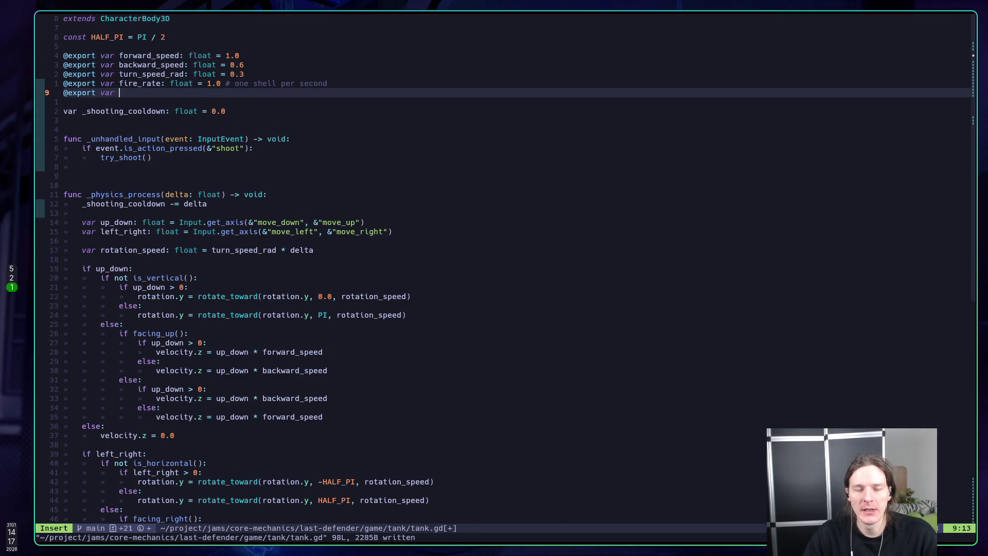
type("Packe")
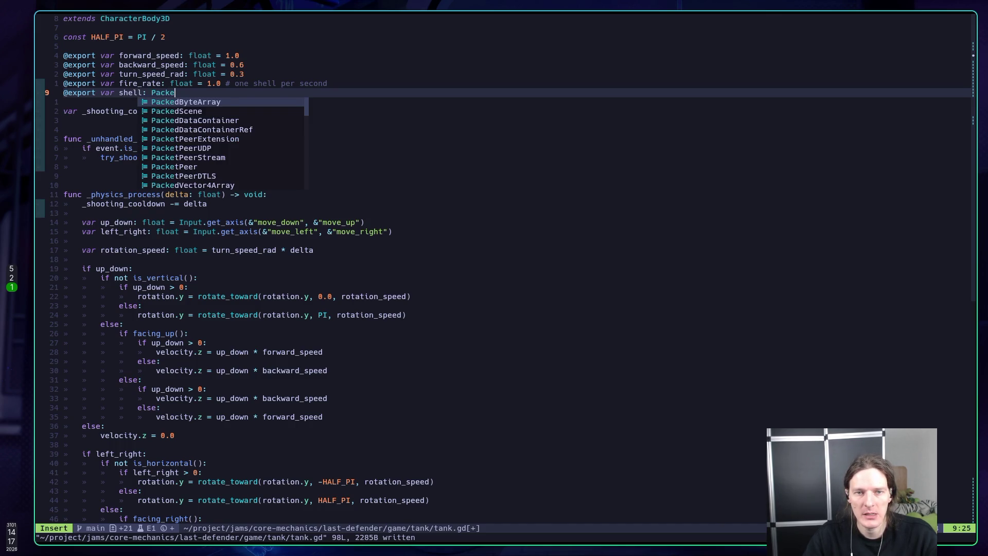
type("dS")
key("Tab")
key("Escape")
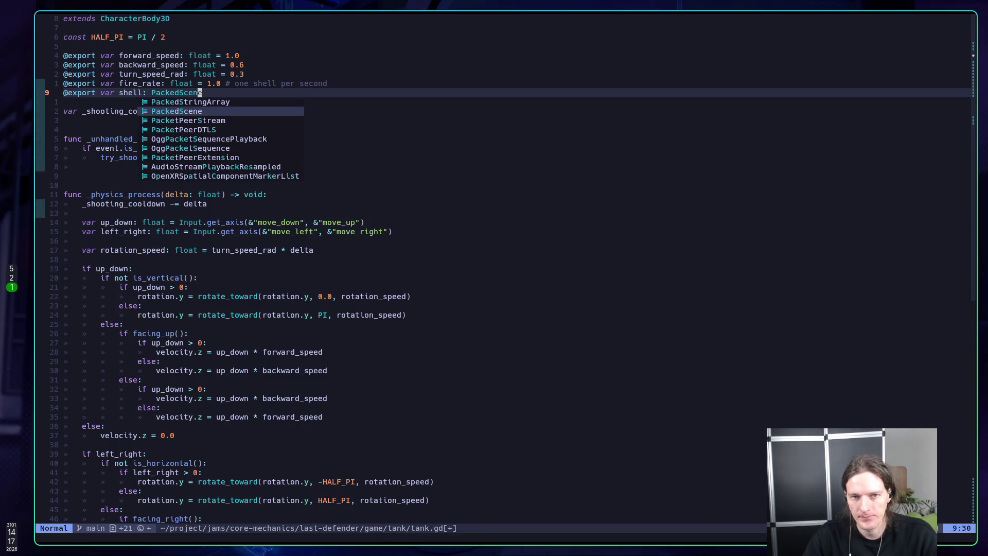
type(":w")
key("Return")
Rename the shell export to shell_scene and save tank.gd
key("b")
key("b")
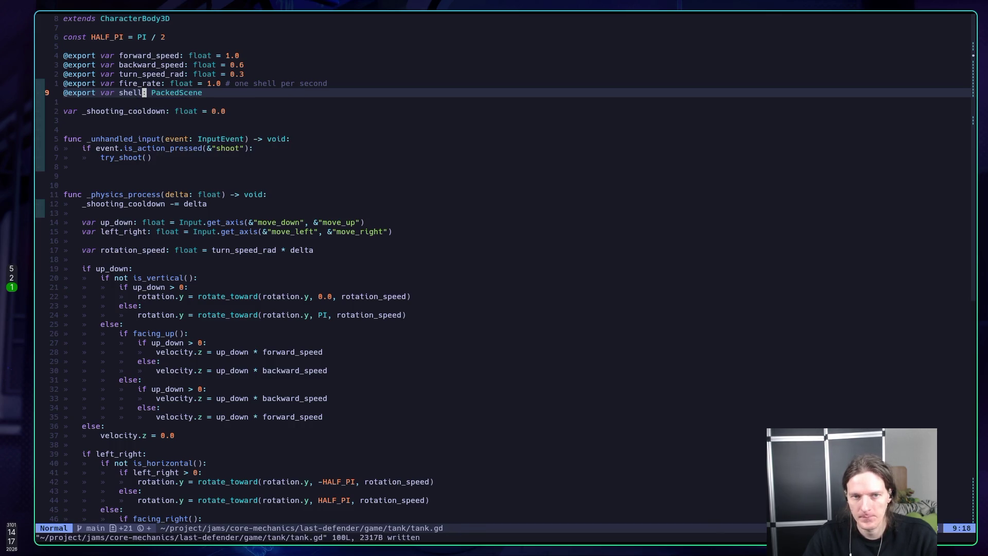
type("i_scene")
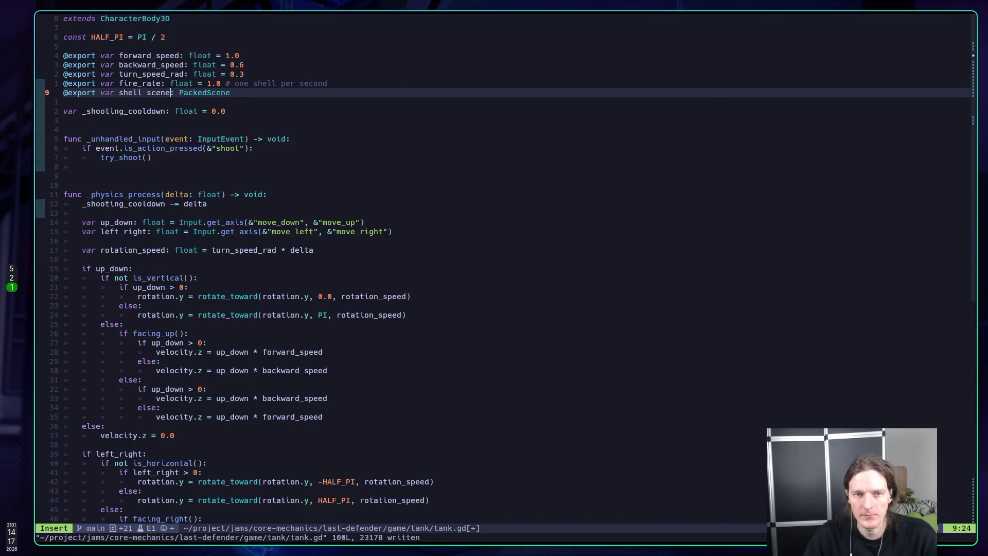
key("Escape")
type(":w")
key("Return")
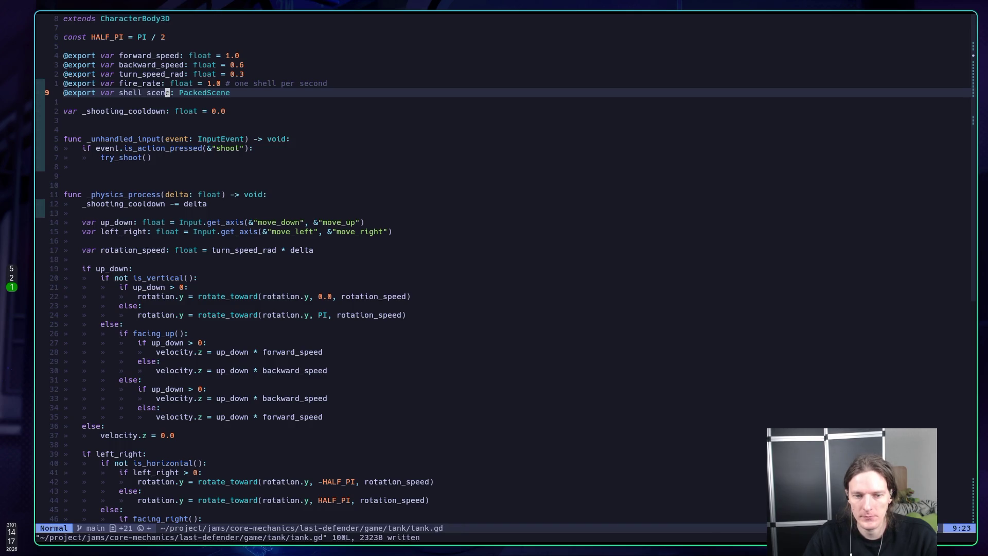
key("shift+g")
key("shift+o")
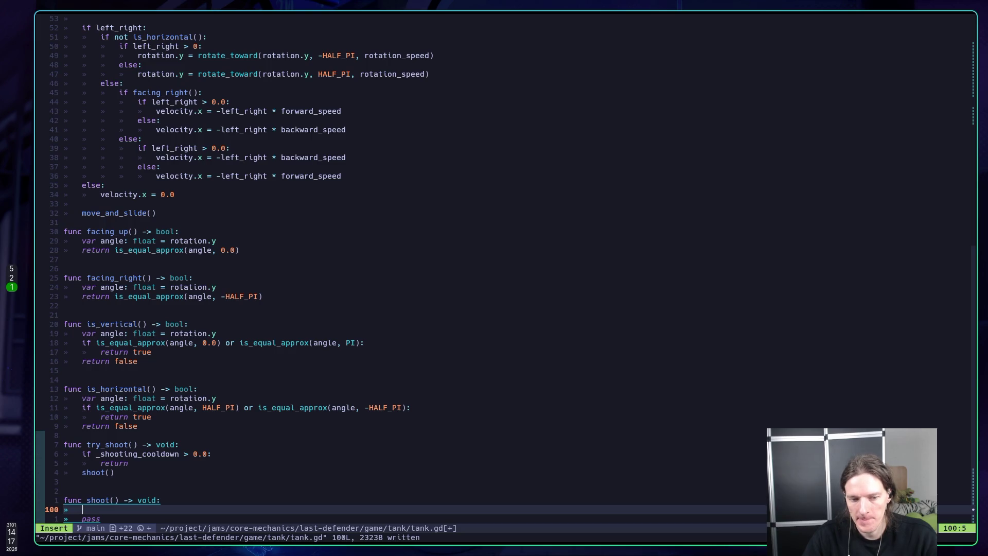
In shoot(), add '_shooting_cooldown = 1.0 / fire_rate' above pass and save
type("_sh")
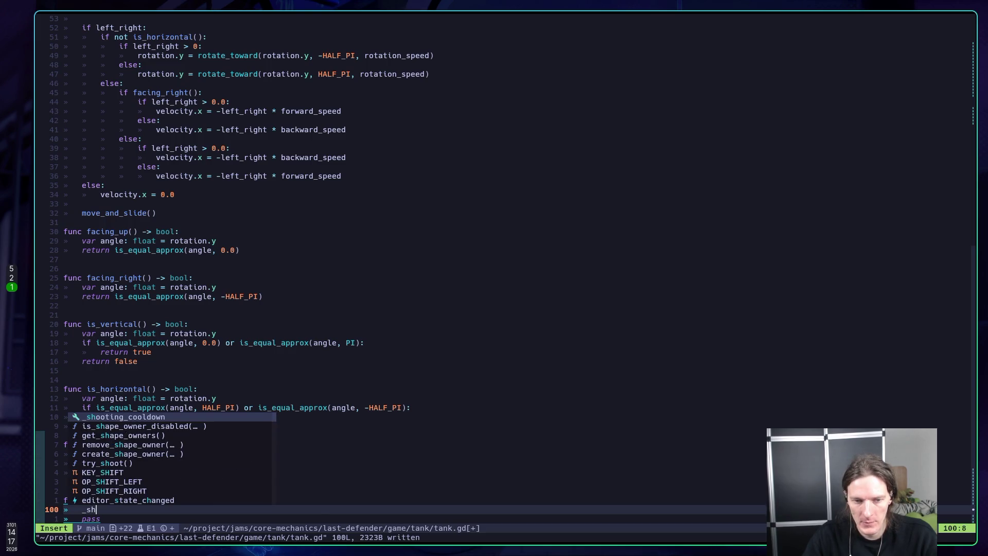
key("Return")
type("= .")
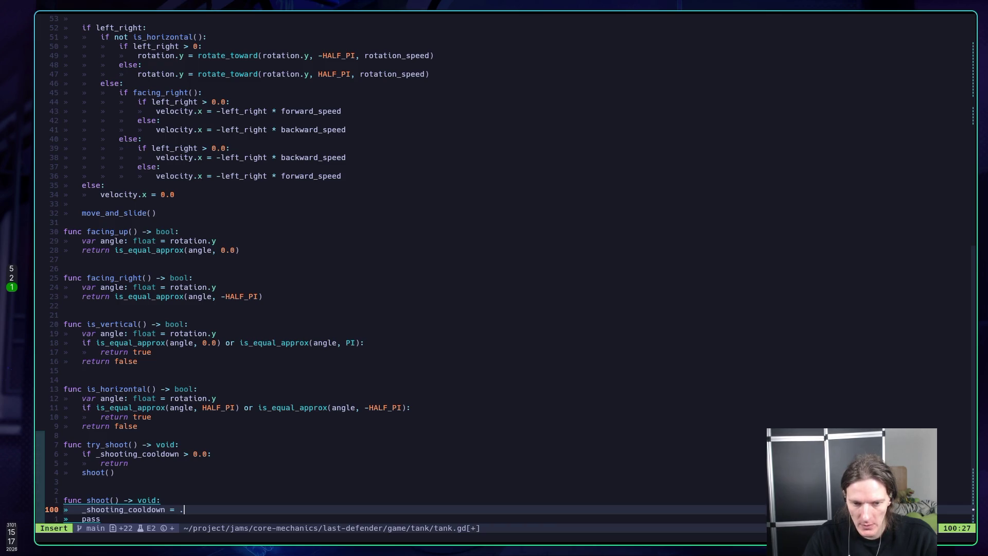
key("BackSpace")
type("1.0 / ")
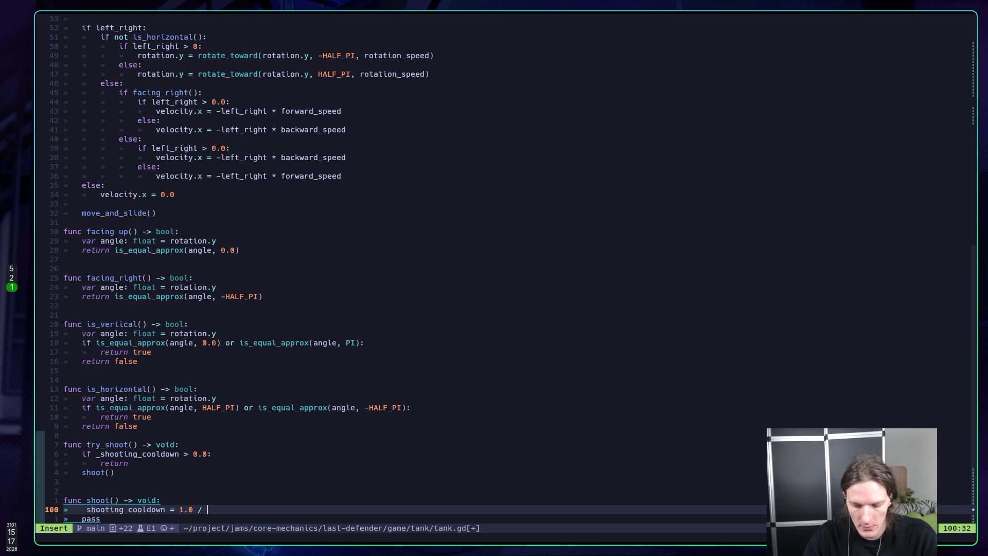
type("fire")
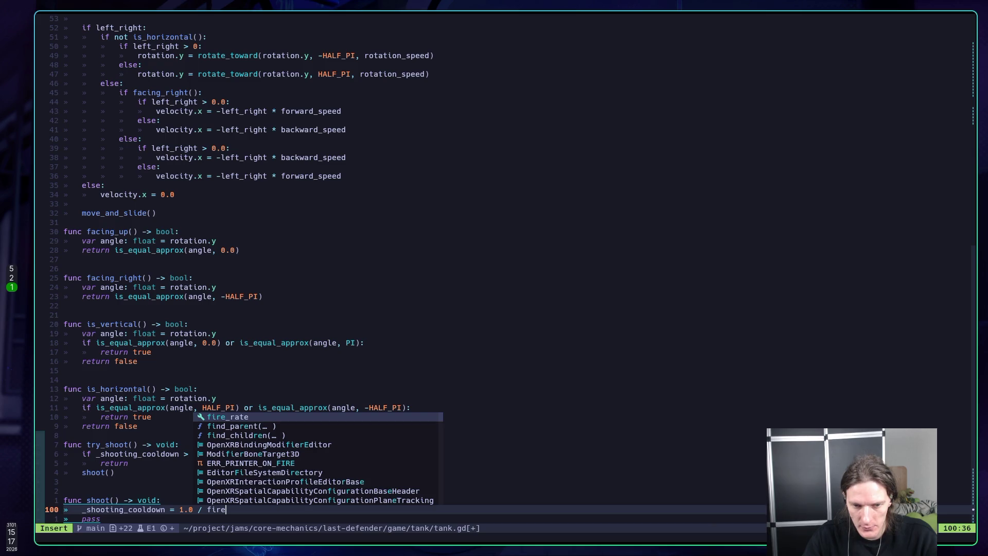
key("Return")
key("Escape")
type(":w")
key("Return")
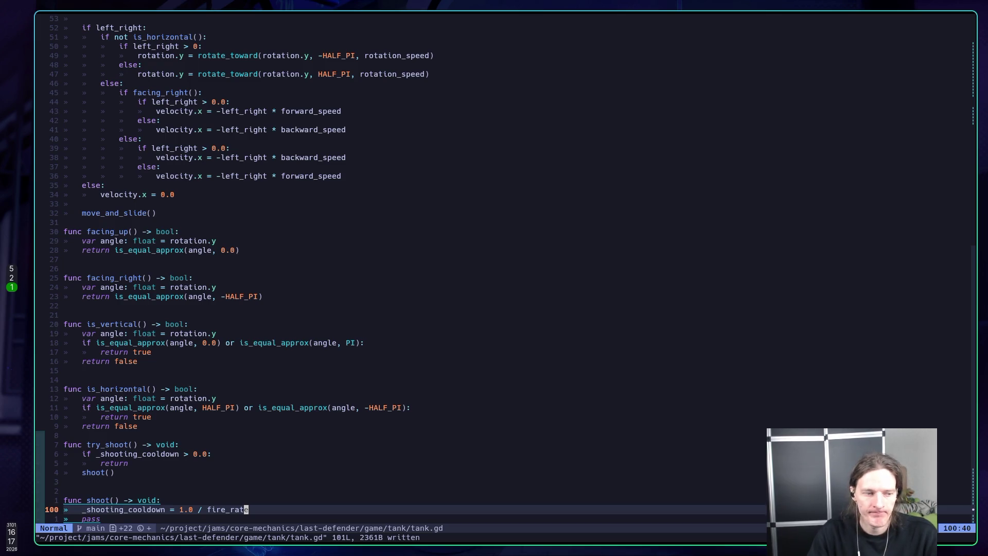
key("j")
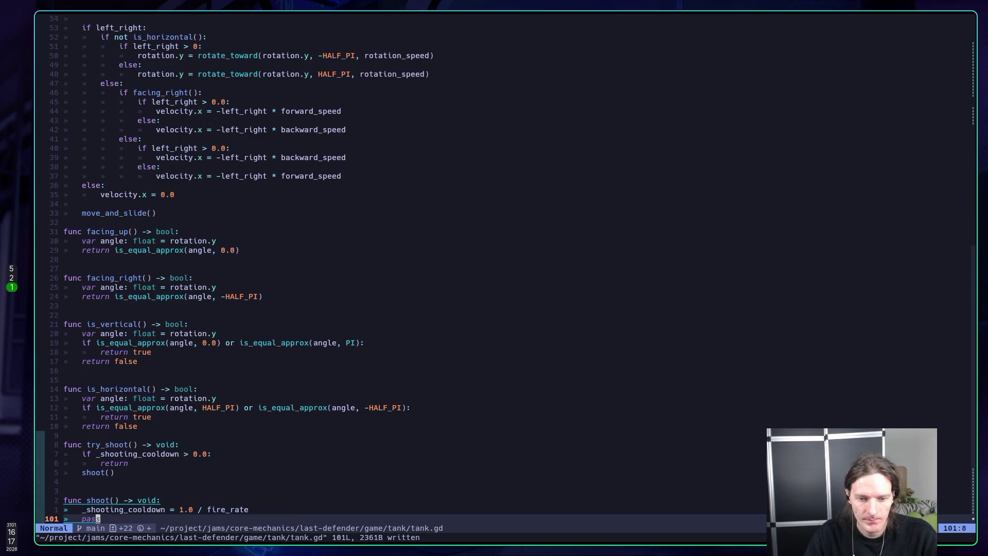
key("asciicircum")
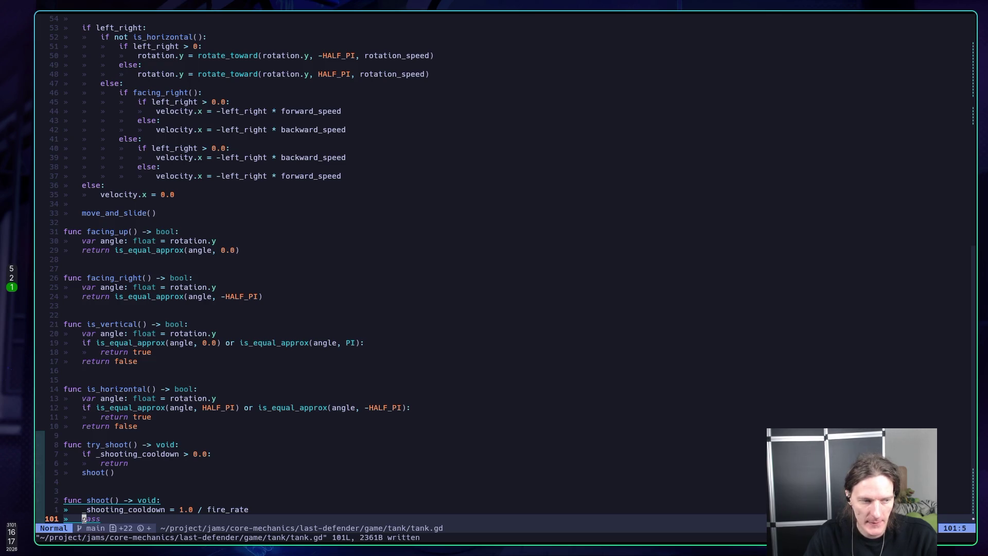
Replace pass with 'var shell = shell_scene.instantiate()'
key("C")
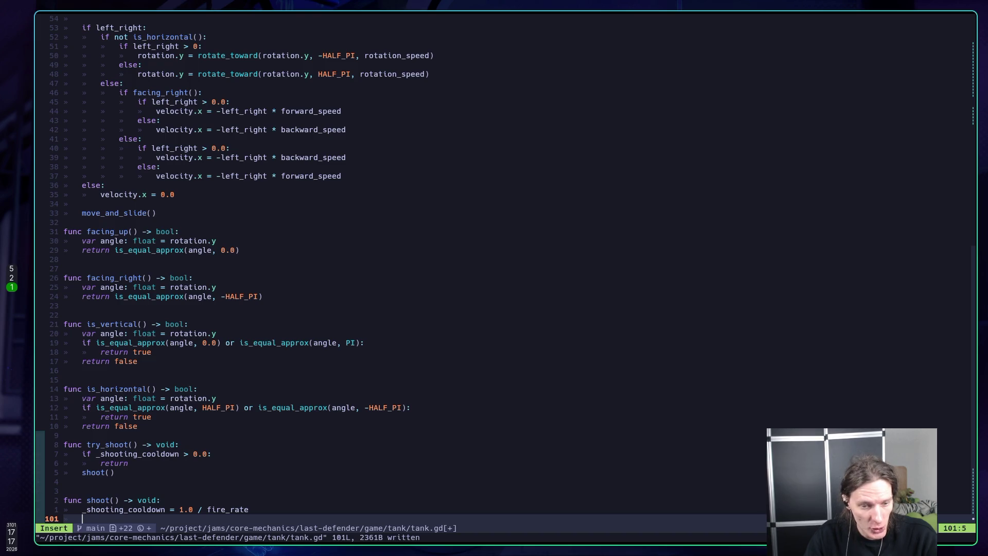
type("var shel")
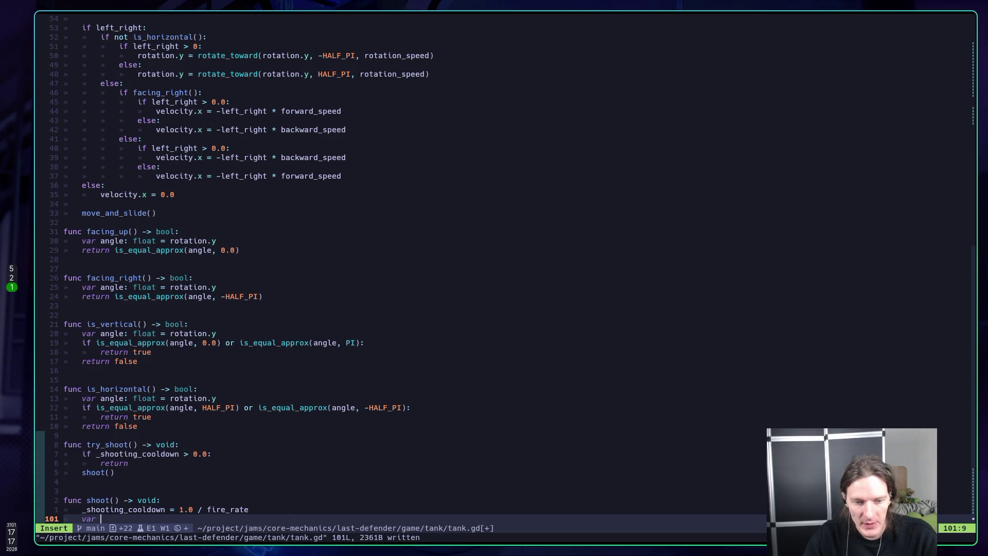
type("l")
key("BackSpace")
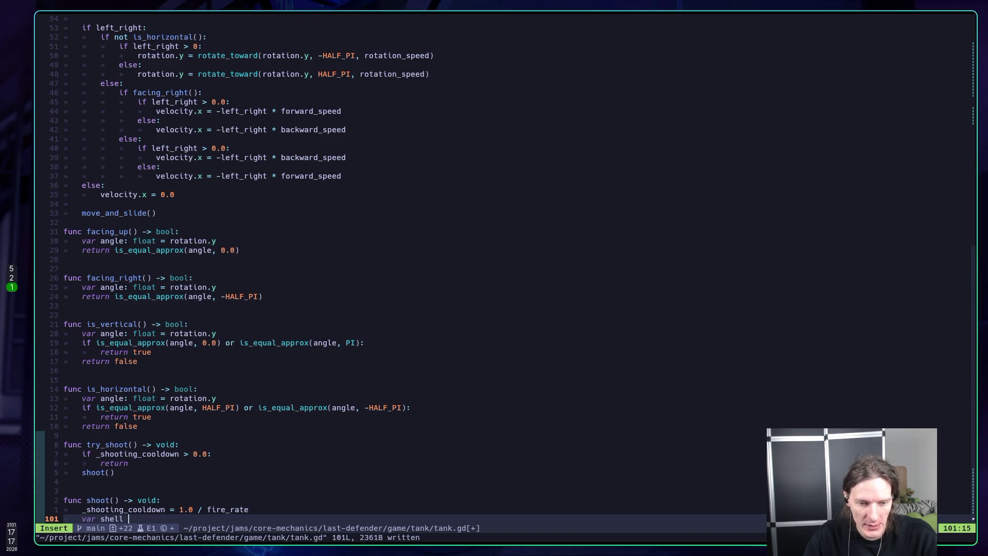
type("= ")
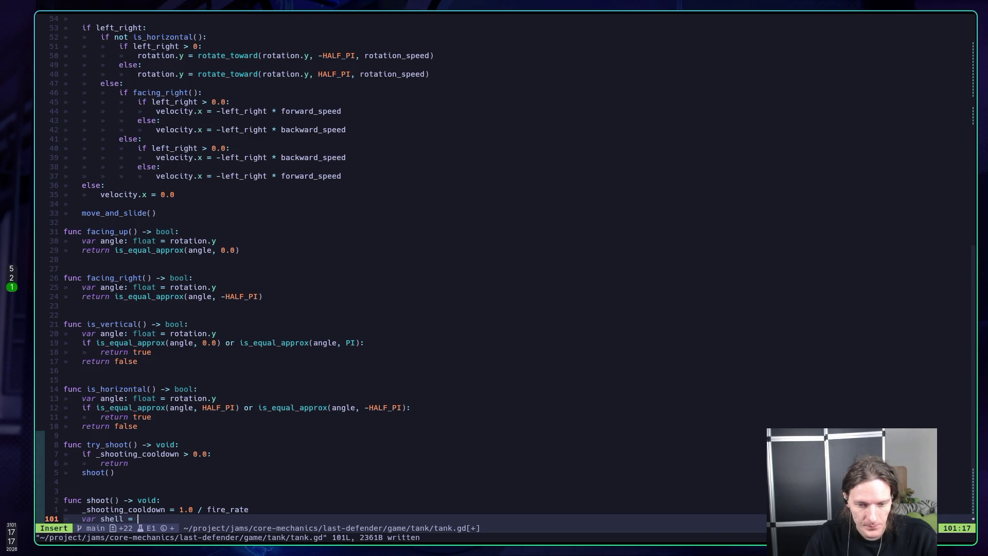
type("shel")
key("Down")
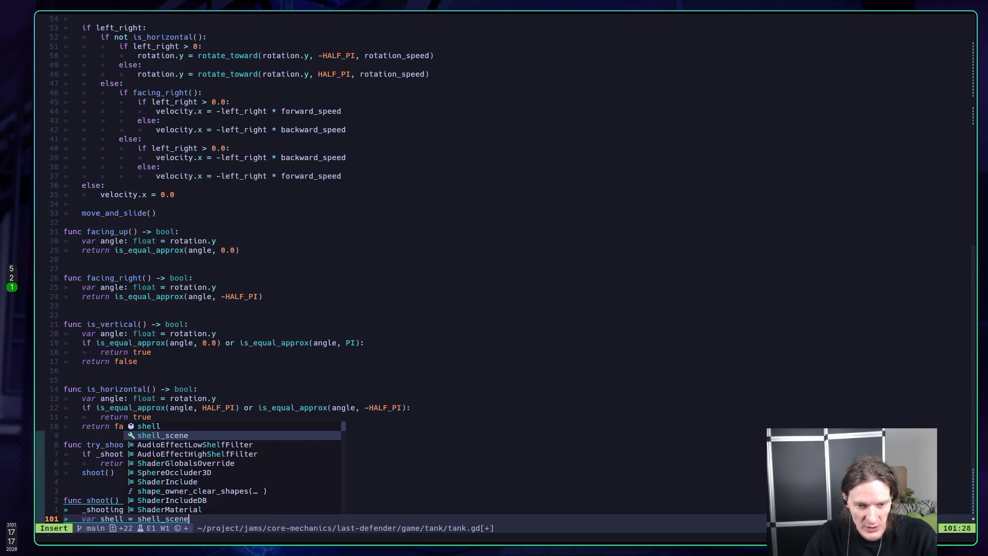
type(".instantiate(")
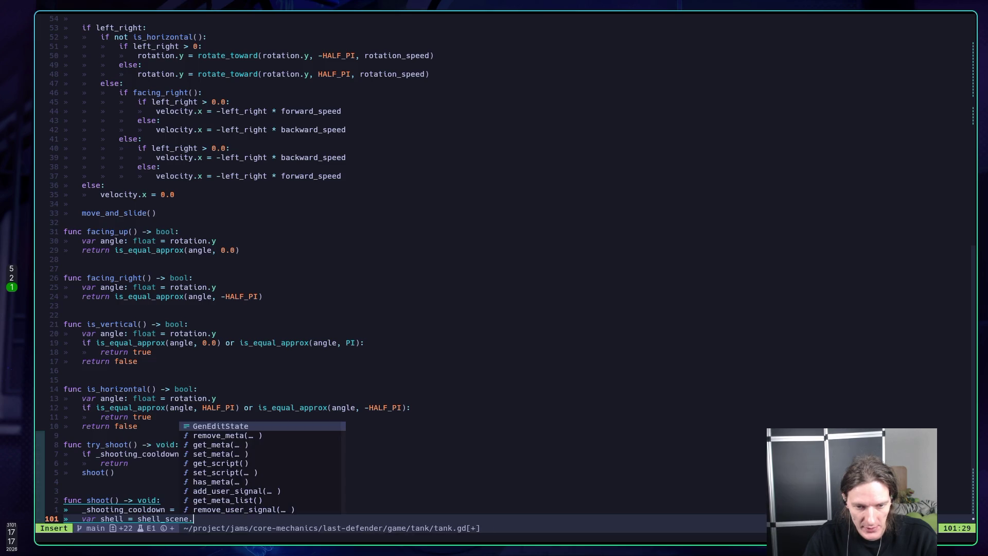
type(")")
key("Return")
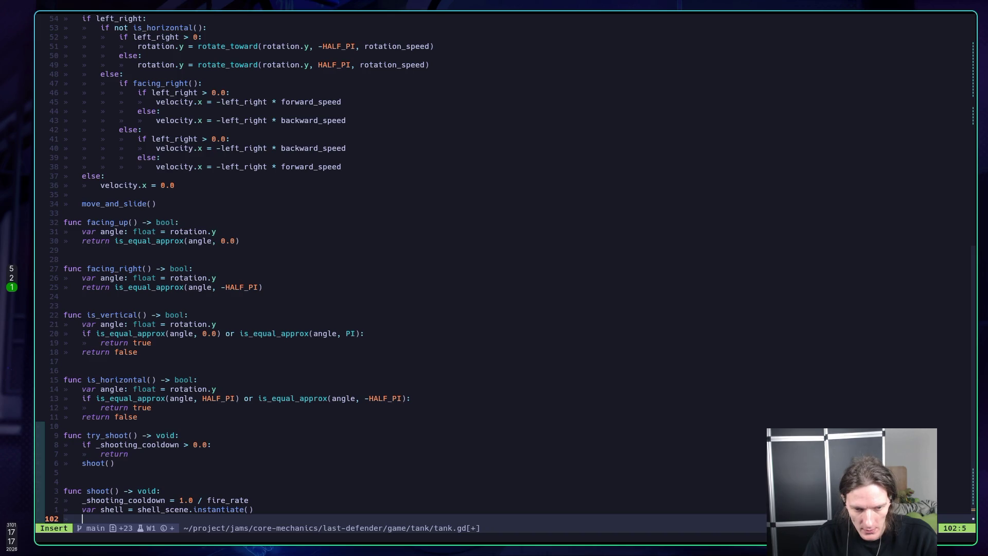
Add 'shell_holder.add_shild(shell)' on the following line
type("shell_holder")
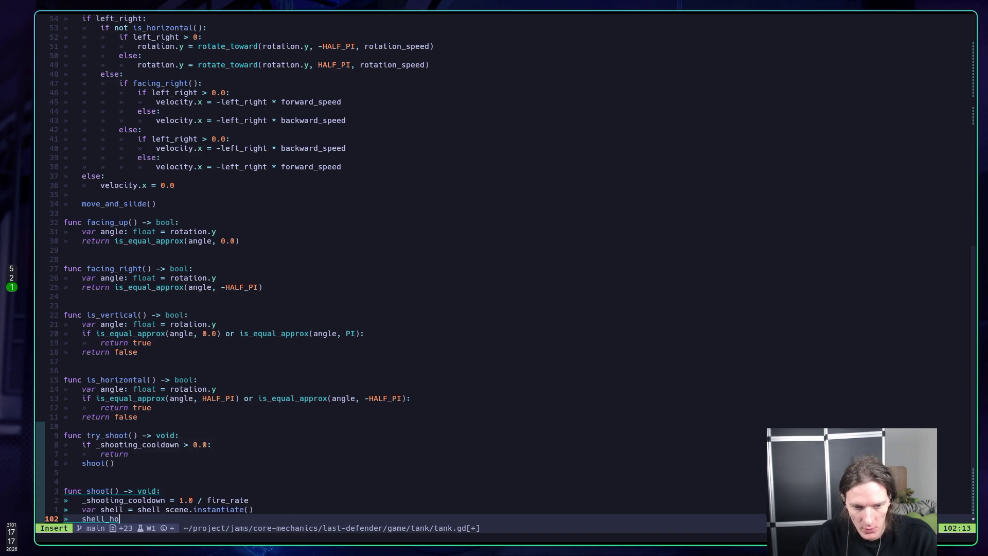
type(".add")
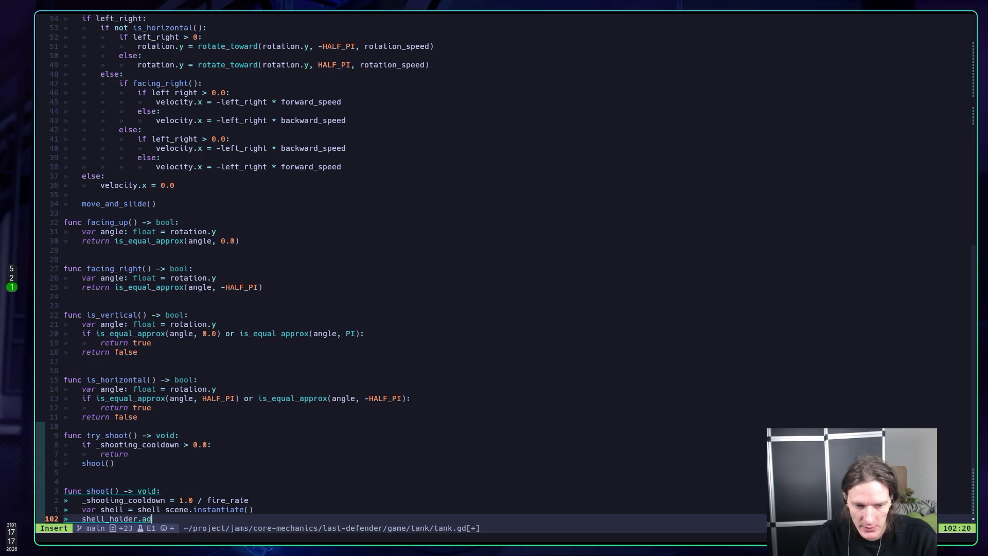
type("_shild")
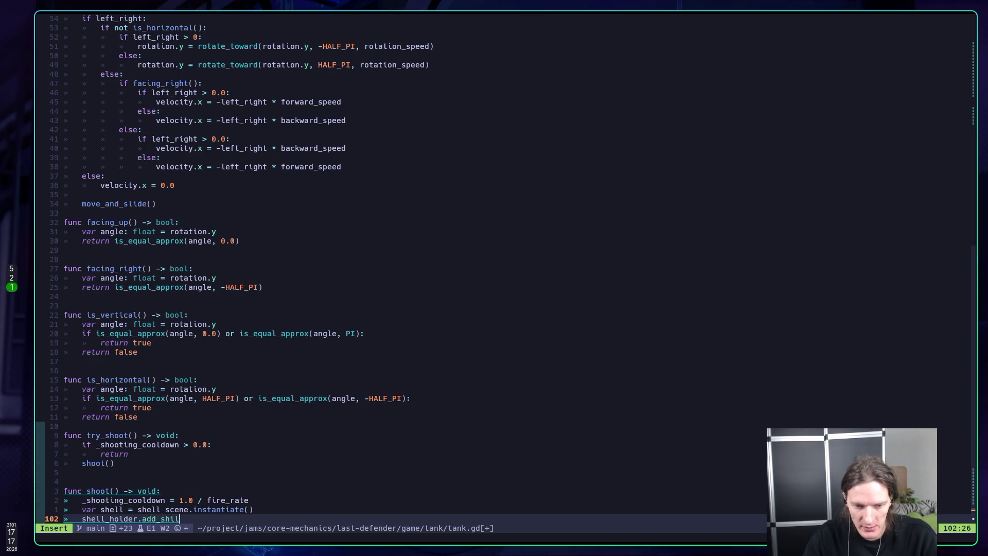
type("(")
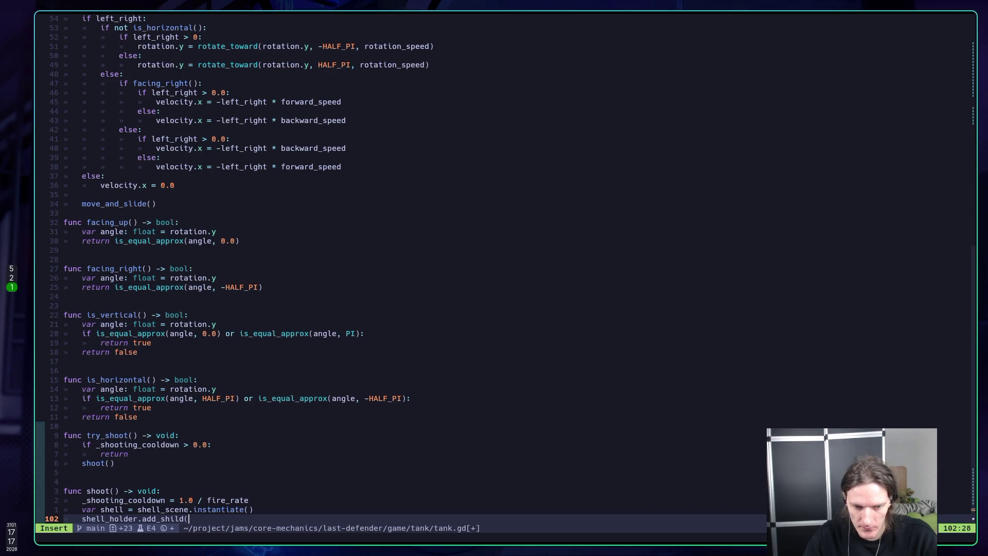
type("shell)")
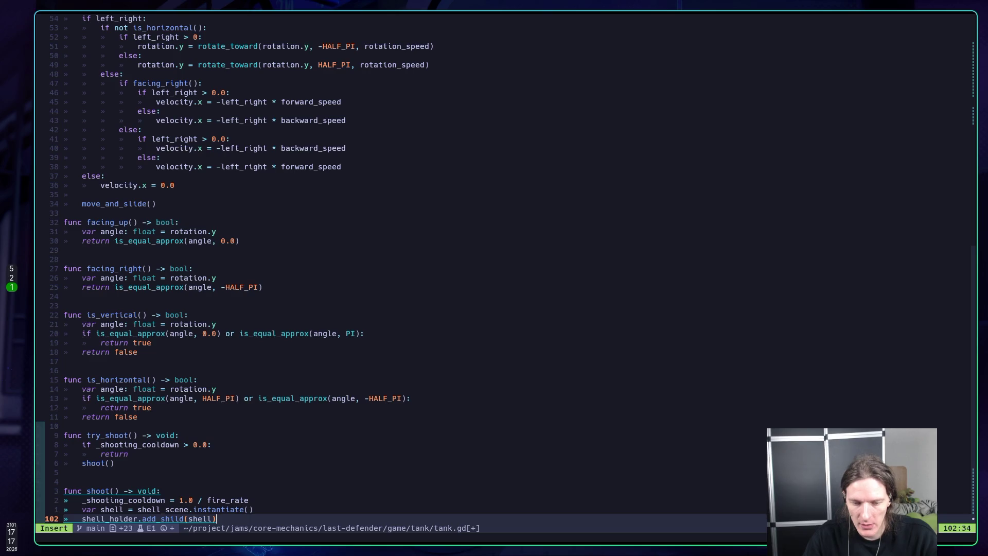
key("Escape")
key("k")
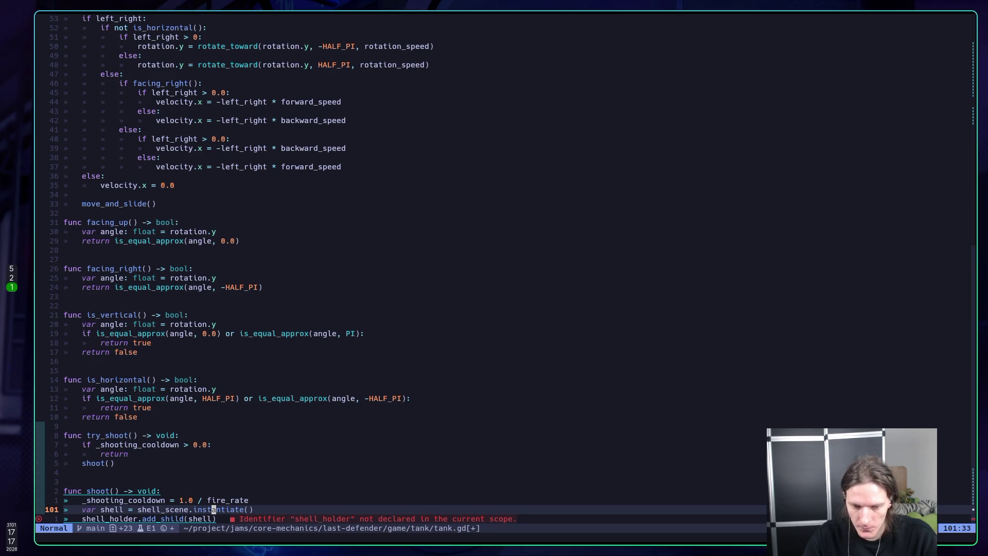
key("g")
key("g")
key("braceright")
key("braceright")
key("braceright")
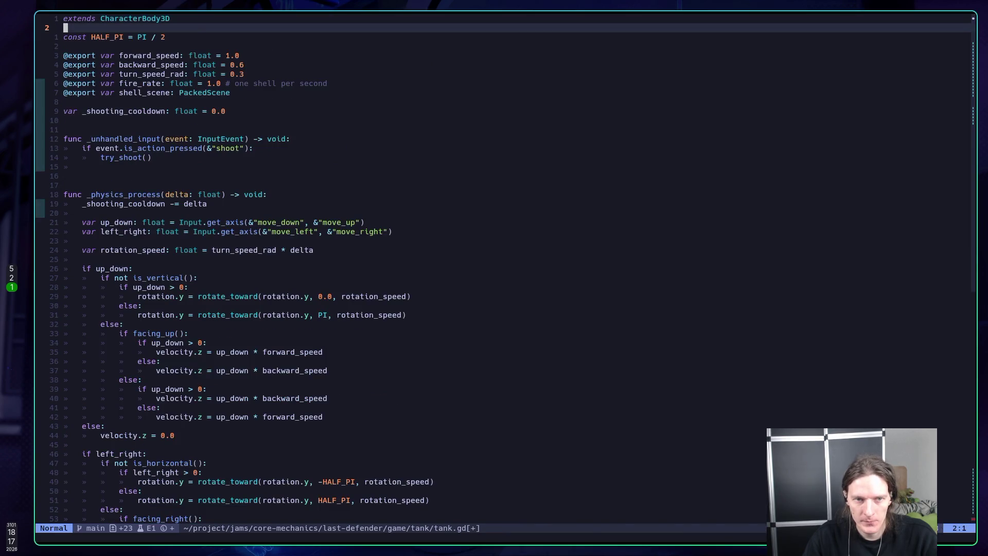
Declare a plain 'var _turret' below _shooting_cooldown
type("ivar _")
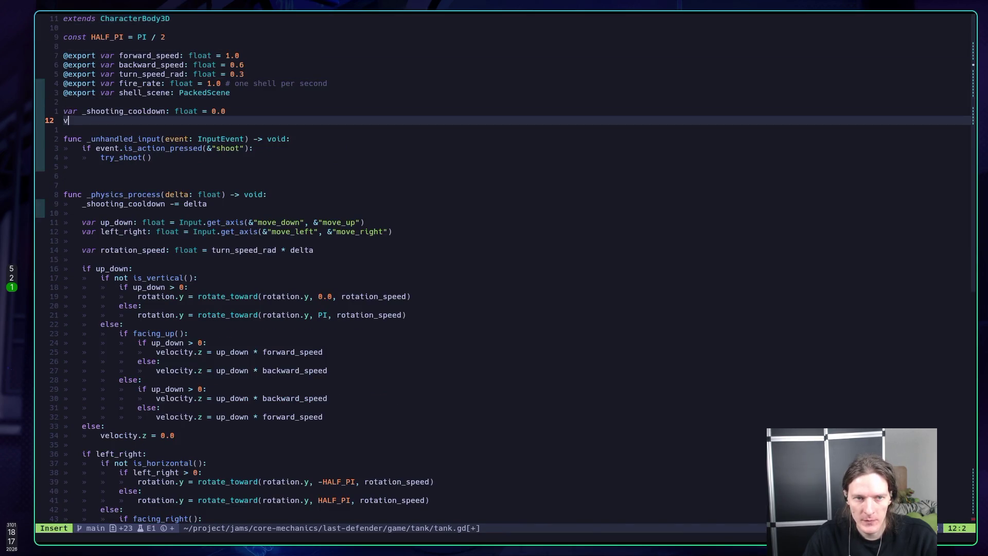
type("turret: ")
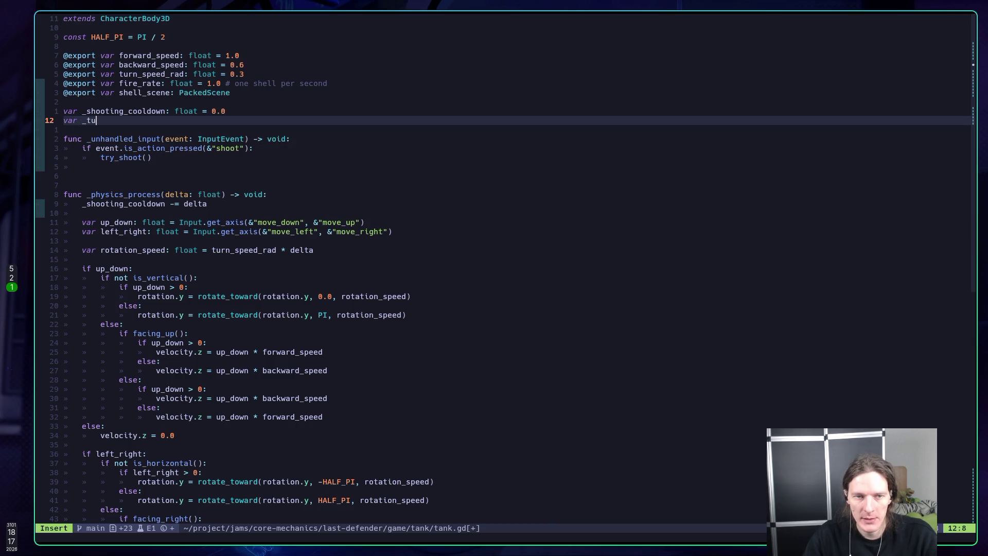
type("Te")
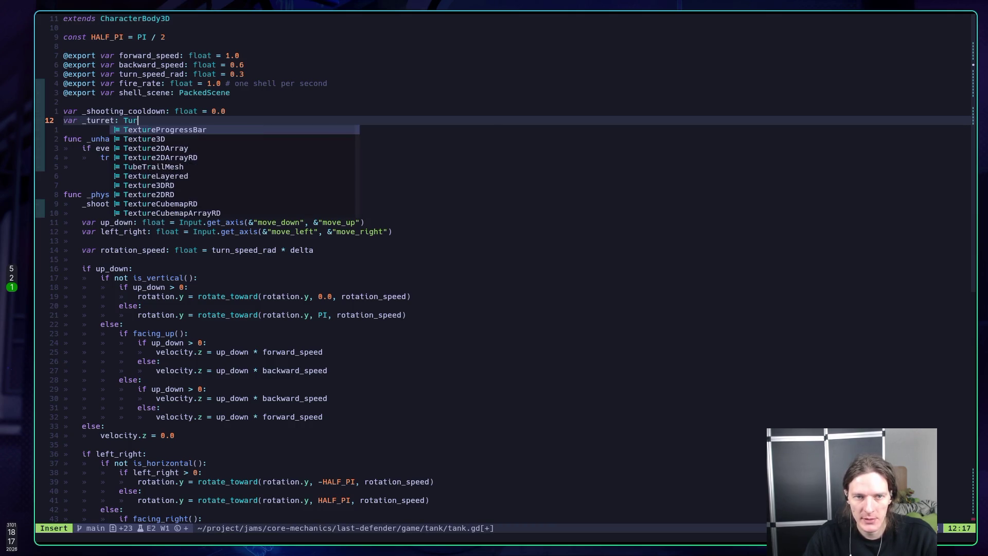
key("BackSpace")
key("BackSpace")
key("BackSpace")
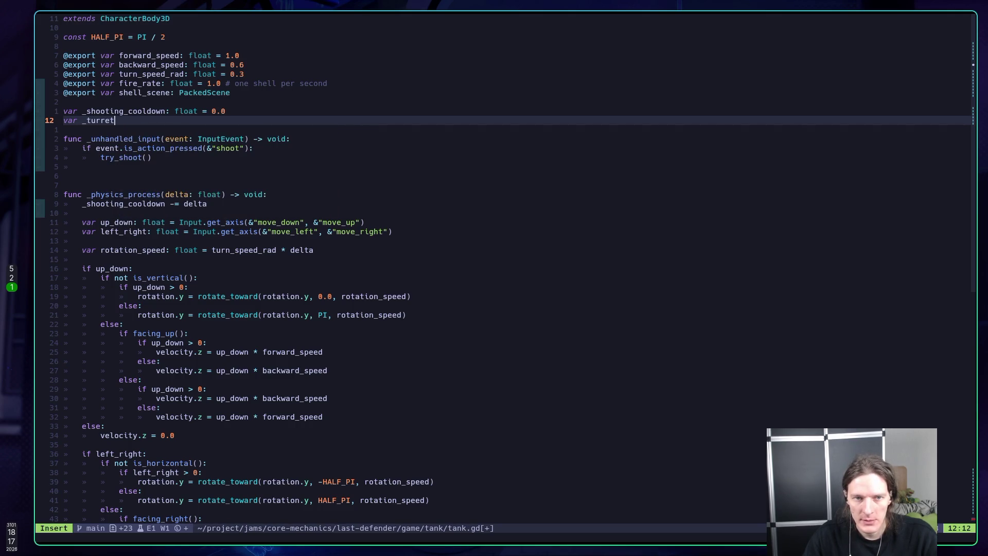
key("Escape")
key("j")
key("j")
key("j")
key("k")
key("k")
key("O")
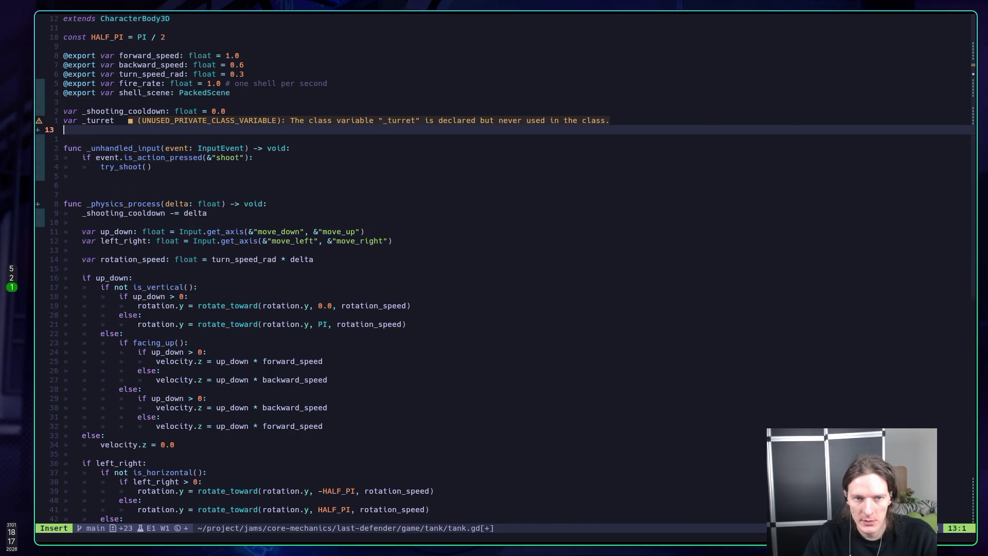
key("Return")
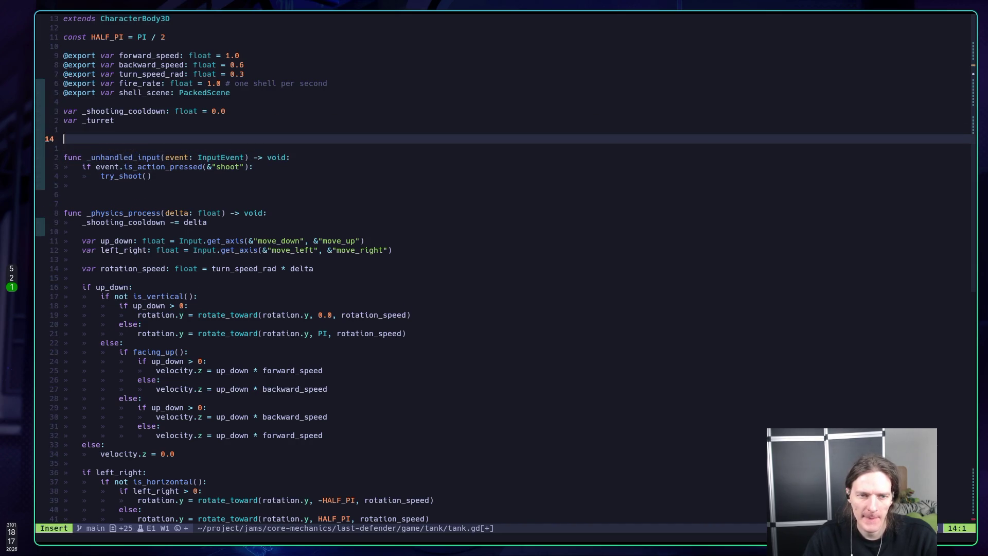
Draft a _ready() function assigning _turret, then delete the draft lines
type("func _rea")
key("Return")
key("Return")
type("_")
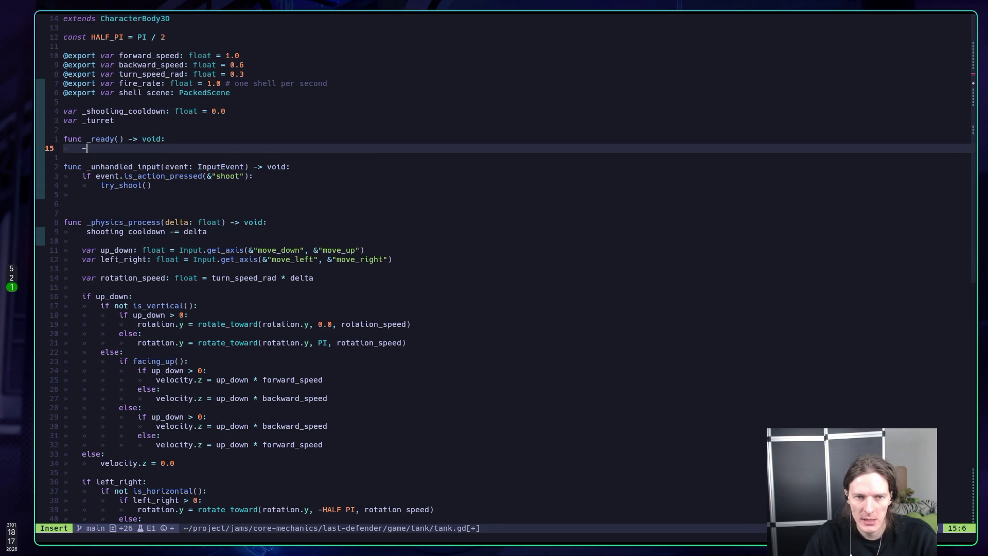
type("turret ")
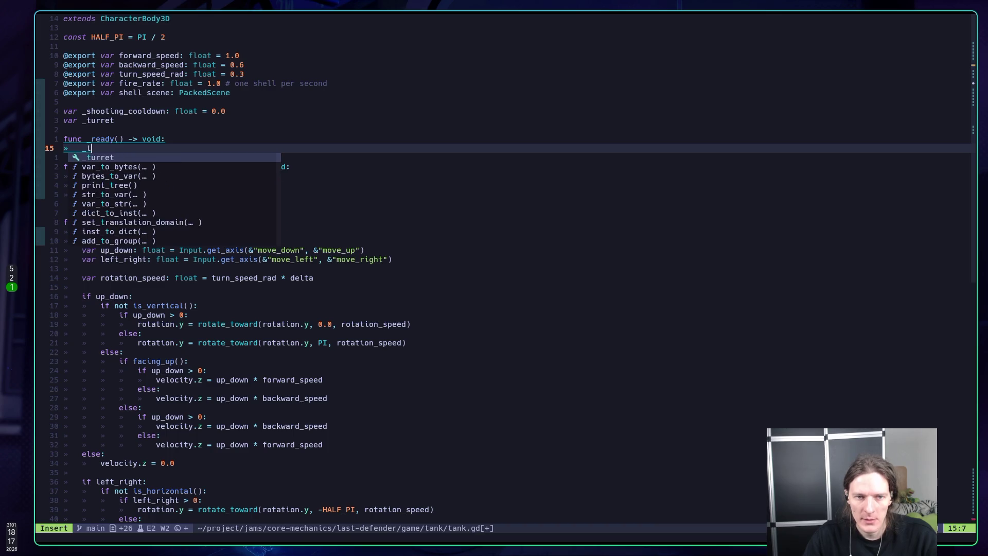
type("=")
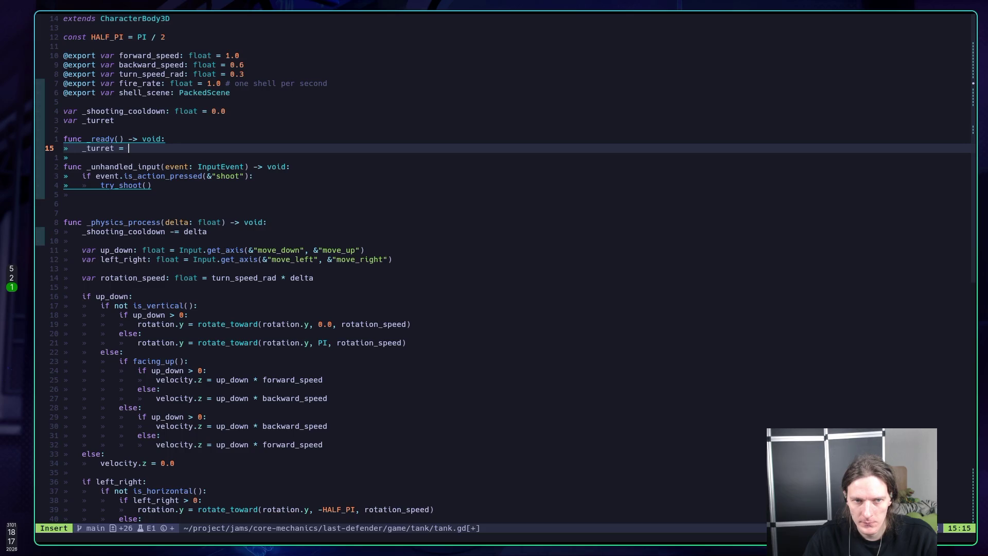
key("Escape")
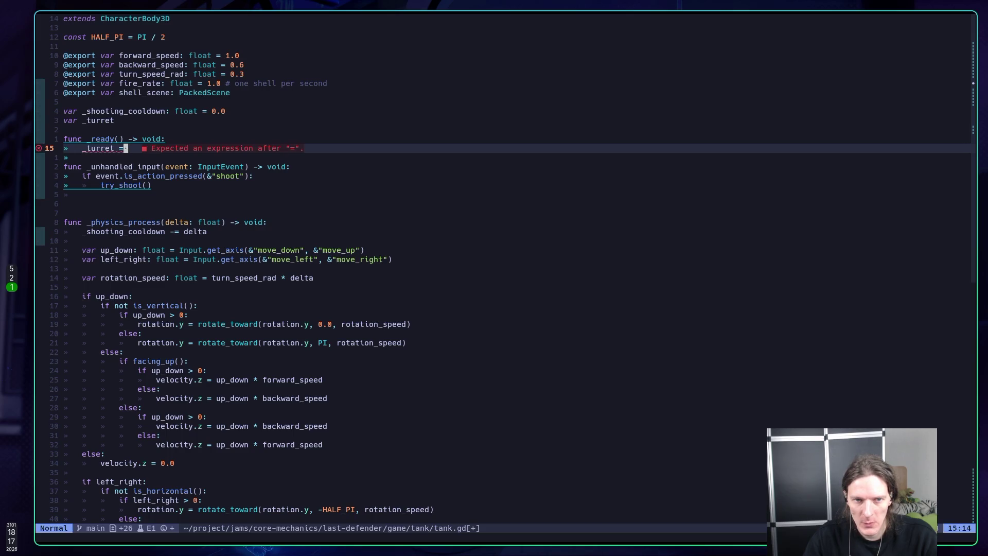
key("k")
key("d")
key("d")
key("d")
key("d")
key("k")
key("k")
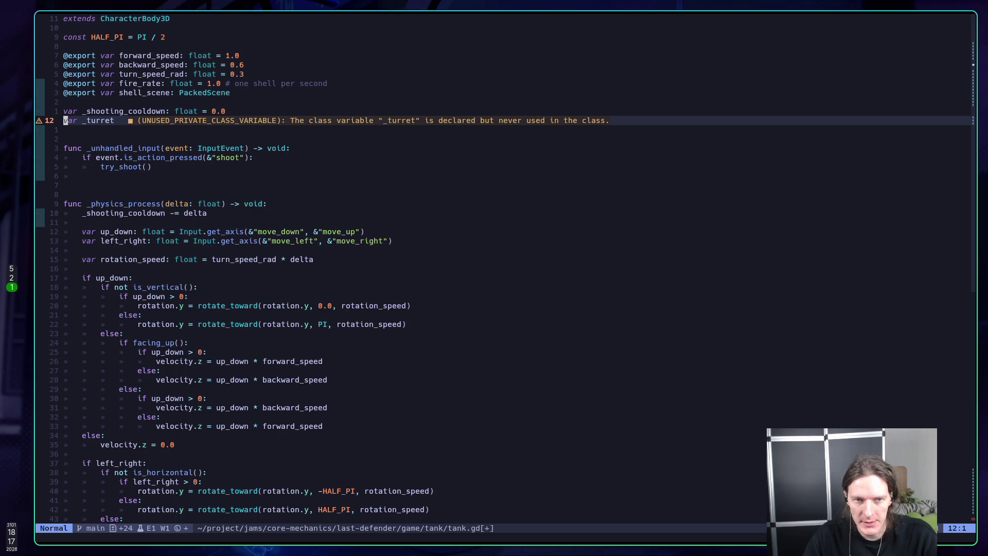
key("d")
key("d")
key("k")
type("jo")
type("@onrea")
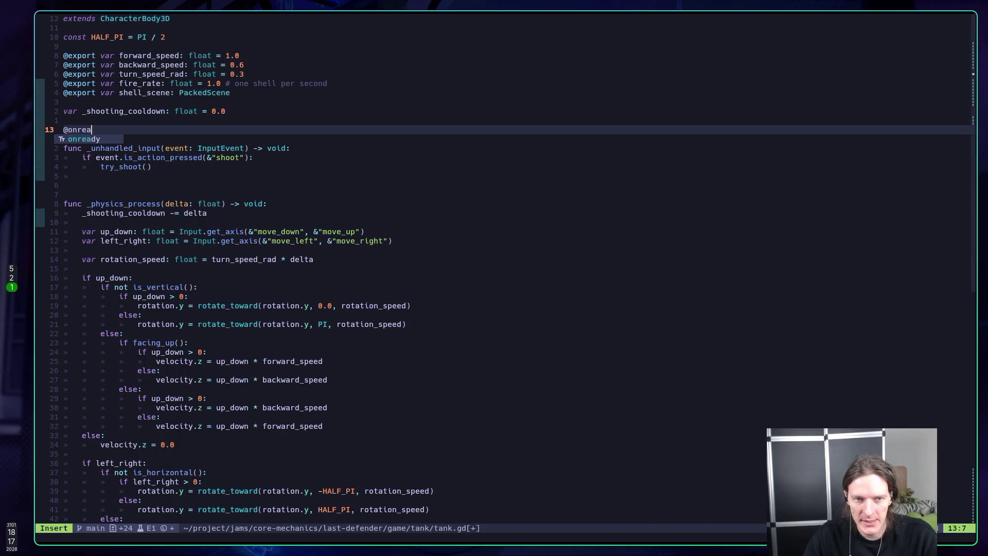
type("dy var ")
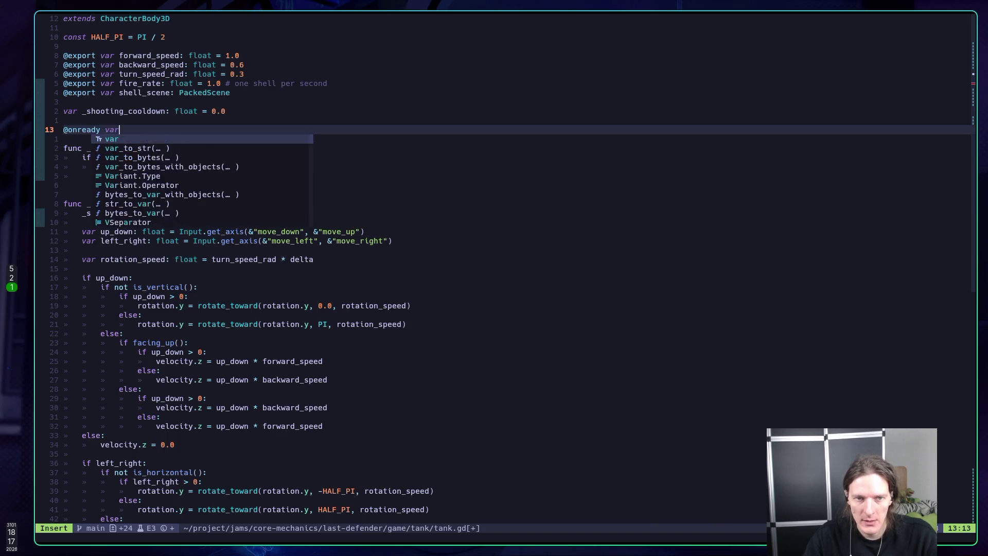
type("_turret")
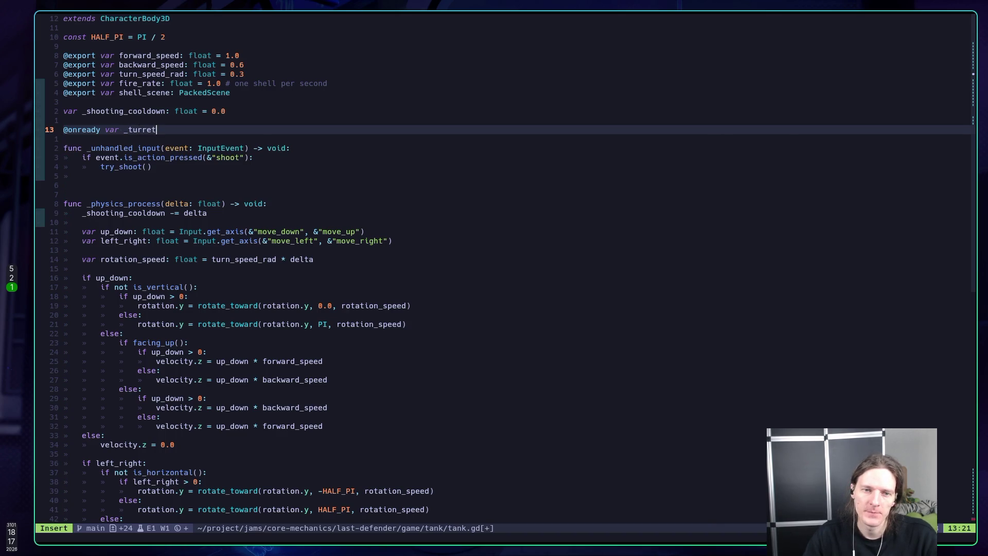
type("= %")
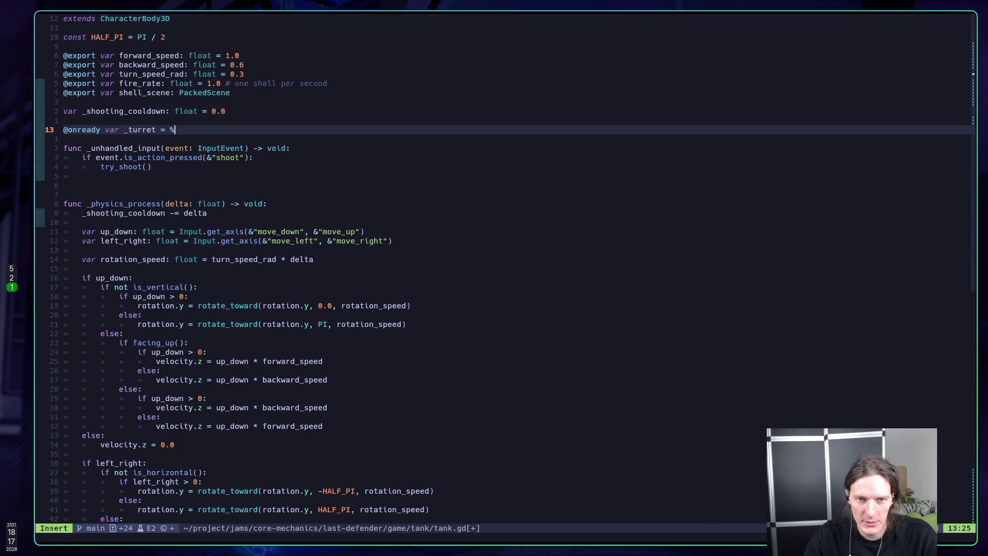
key("BackSpace")
type("@")
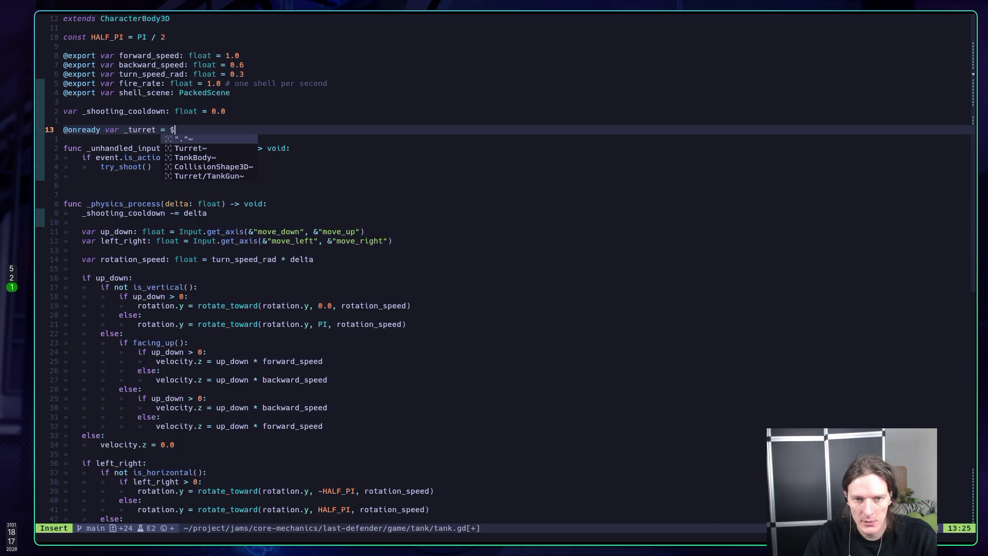
type("Turret")
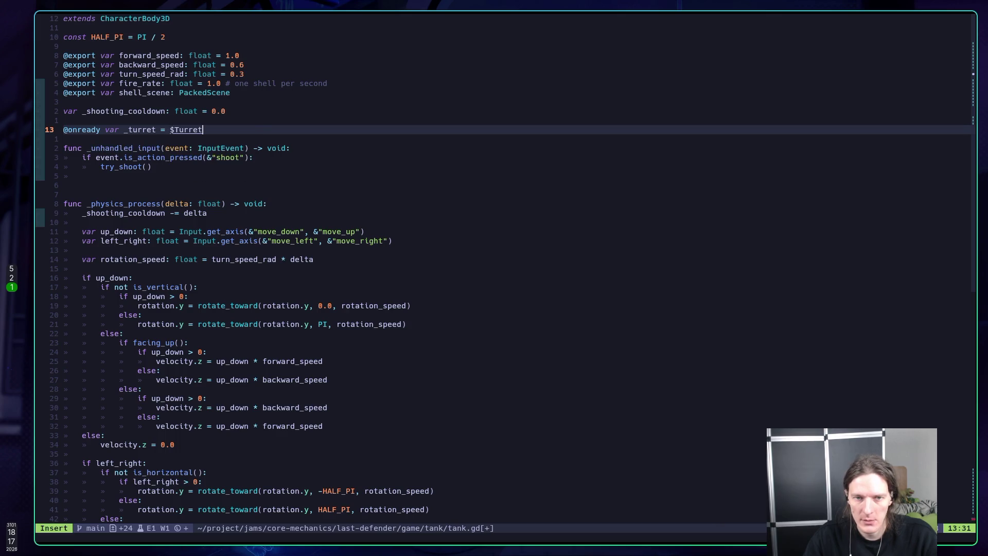
key("Escape")
type(":w")
key("Return")
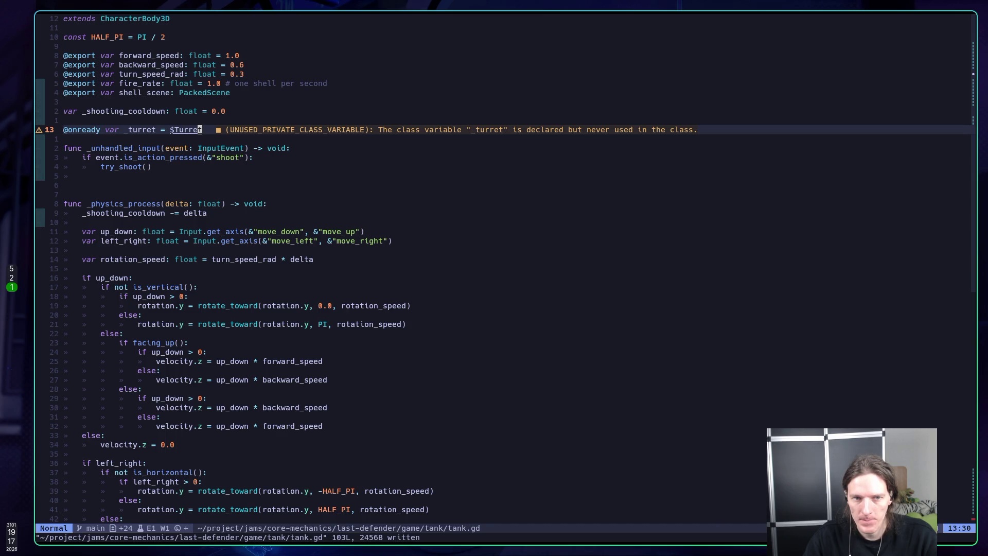
Add 'shell.rotation.y = _turret.rotation.y' below the instantiate line and save
key("G")
key("k")
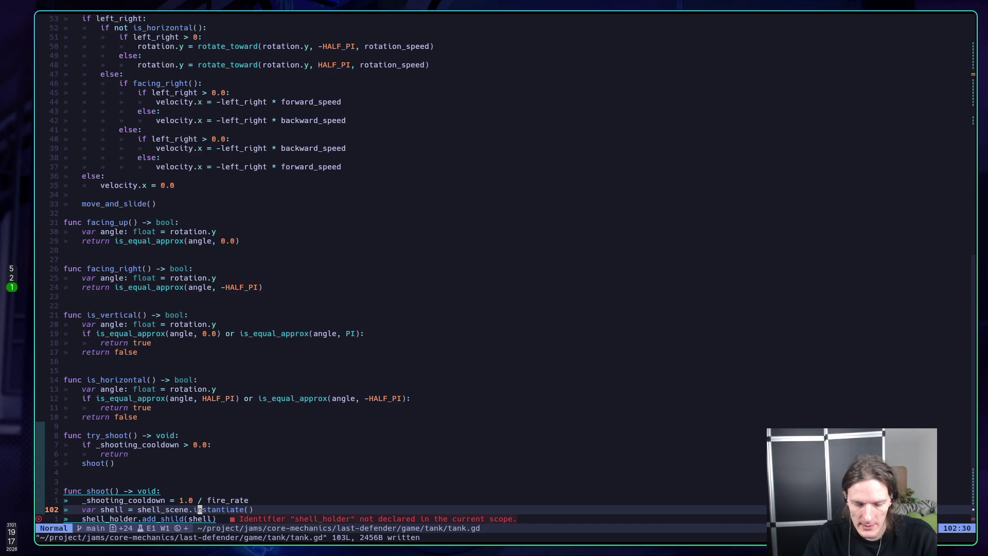
type("osh")
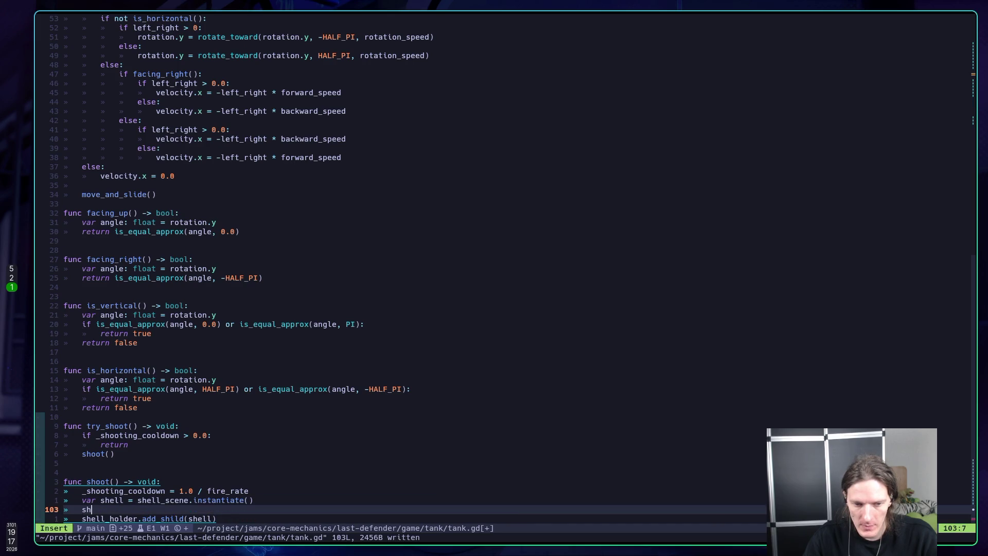
type("ll.")
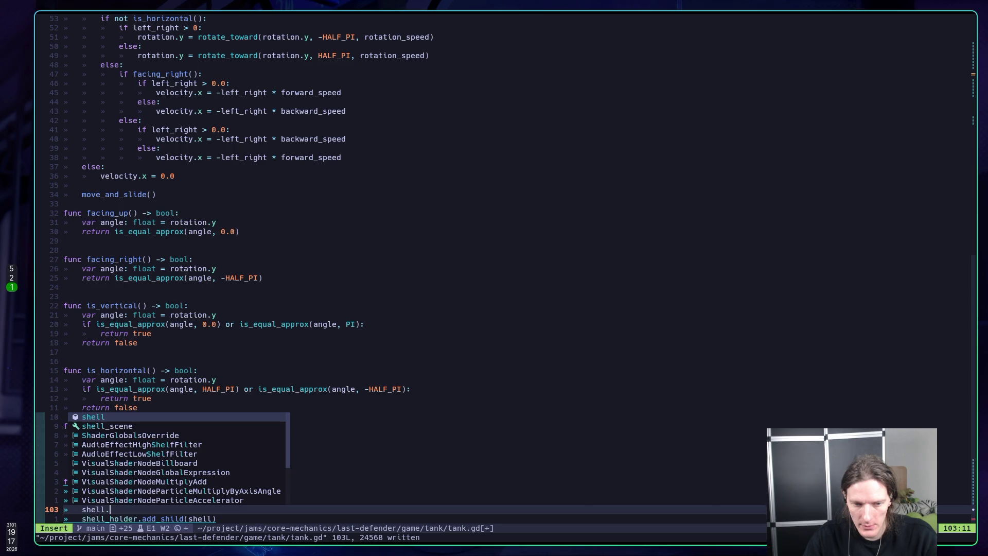
type("ro")
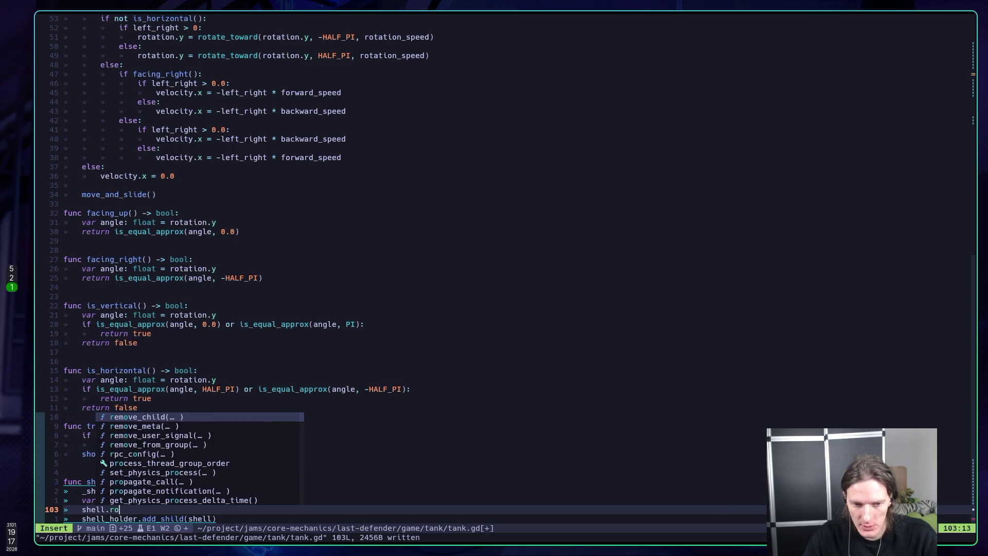
type("tation.")
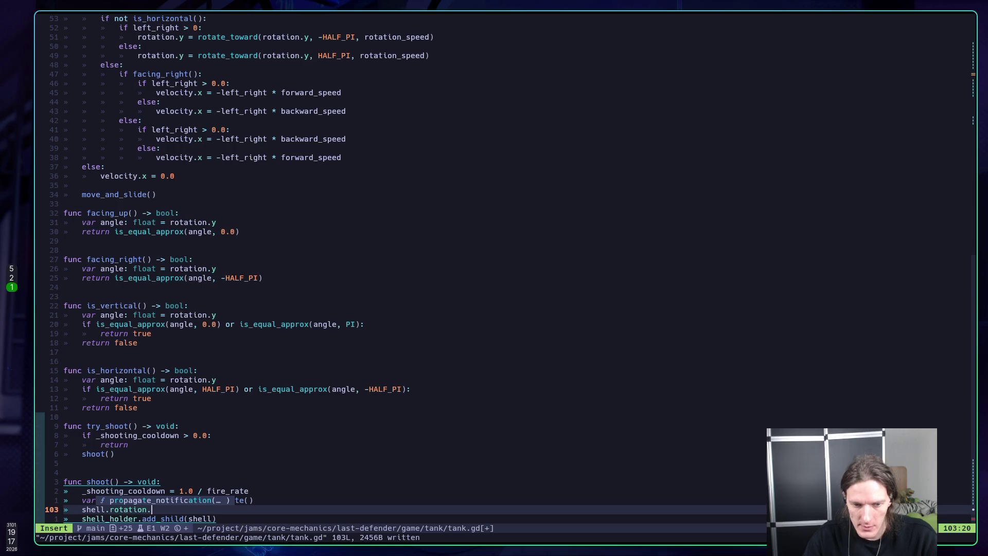
type("y = she")
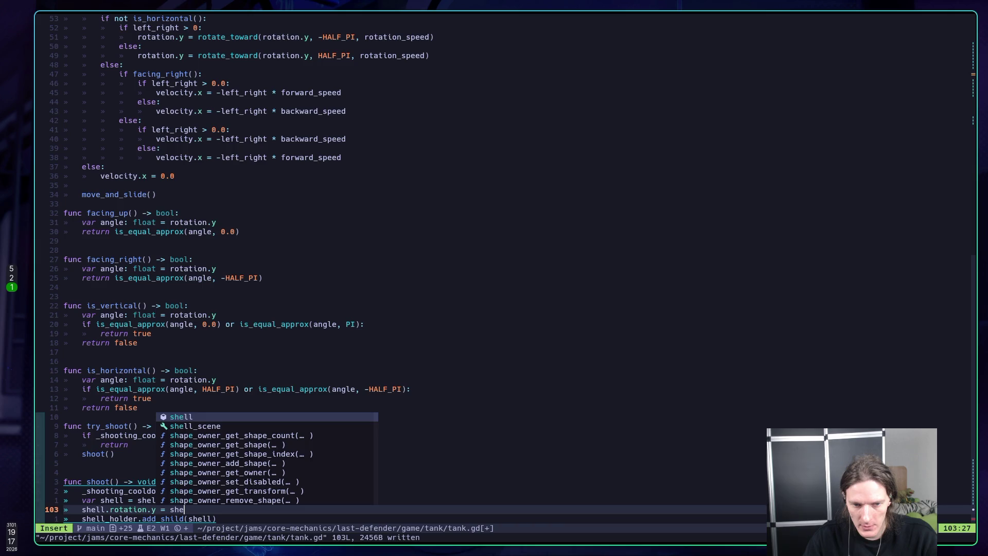
key("BackSpace")
key("BackSpace")
key("BackSpace")
type("rot")
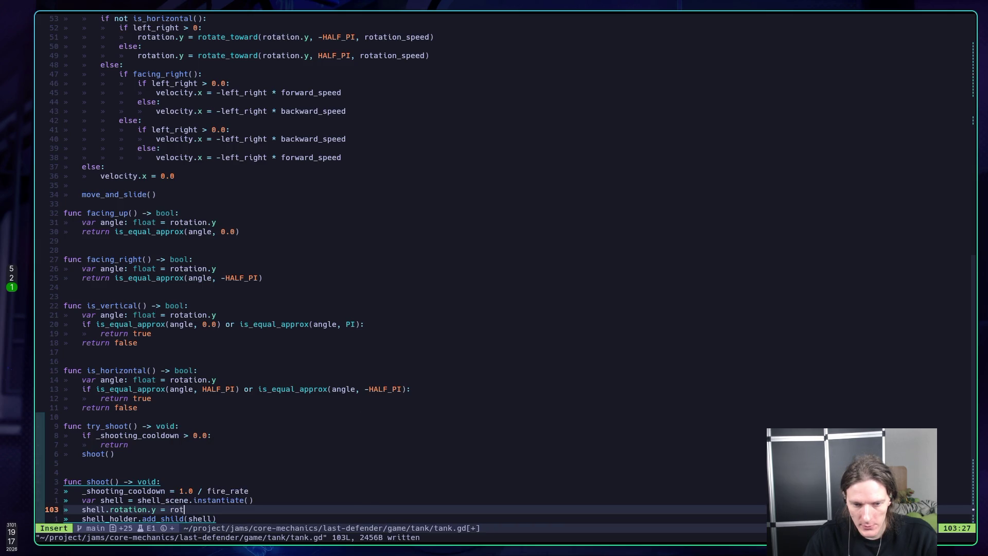
key("BackSpace")
type("_turret.")
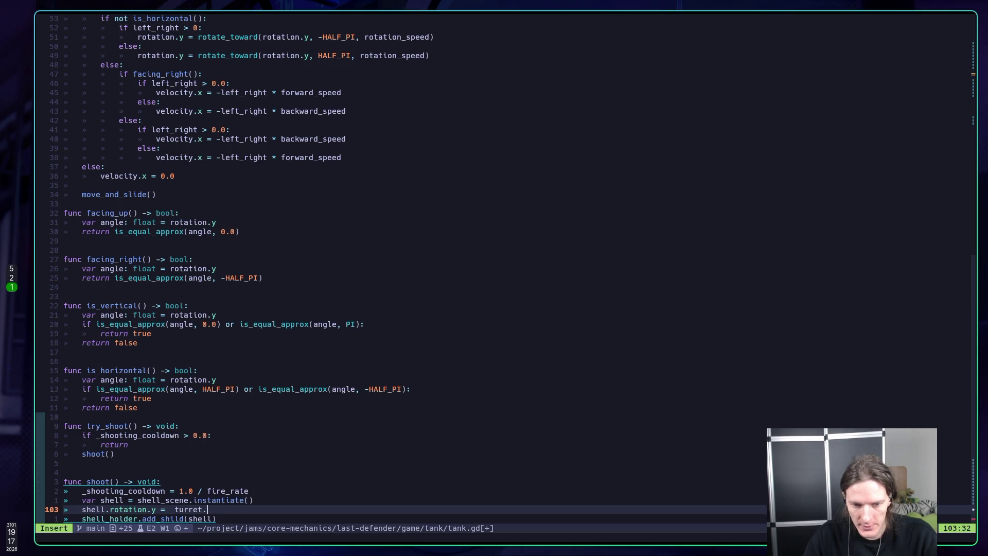
type("rotation.y")
key("Escape")
type(":w")
key("Return")
Start a new 'if' line checking shell_scene in shoot()
key("j")
key("k")
key("k")
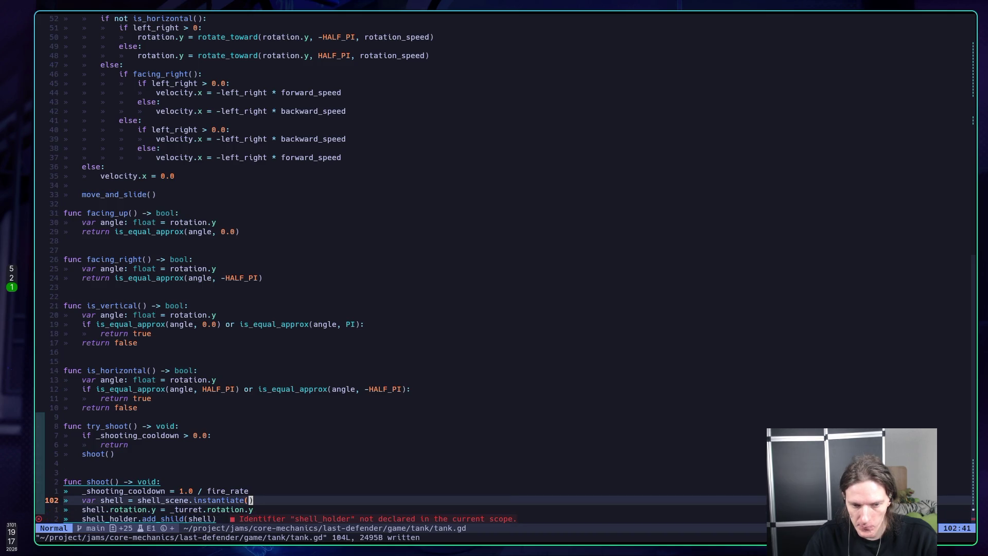
type("Oif ")
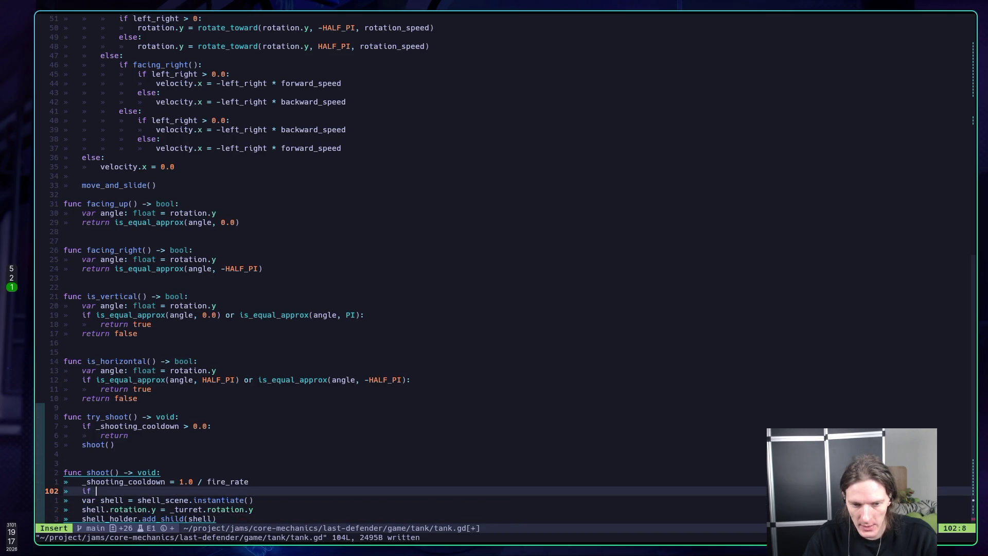
type("shell")
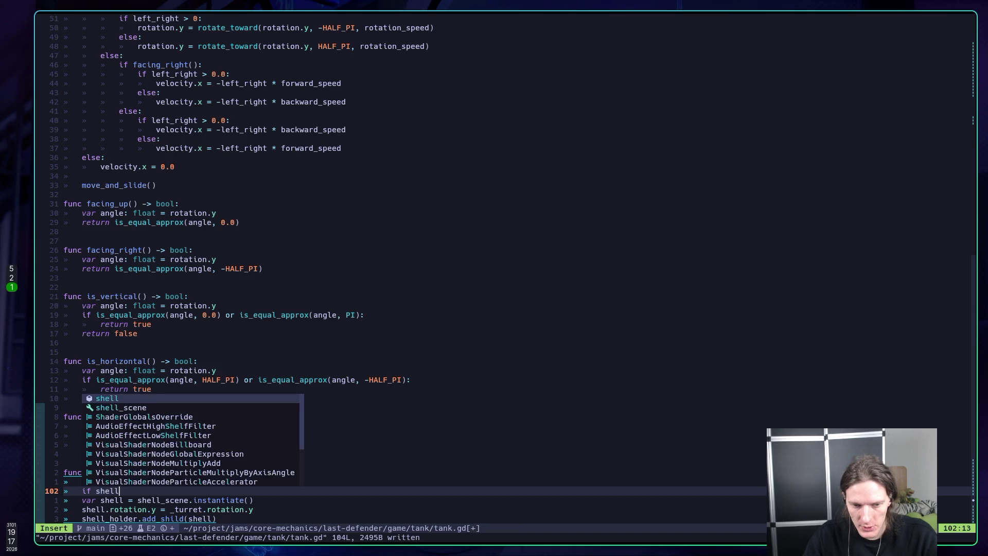
type("_s")
Add an 'if not shell_scene: return' guard clause in shoot() and save tank.gd with :w
key("Tab")
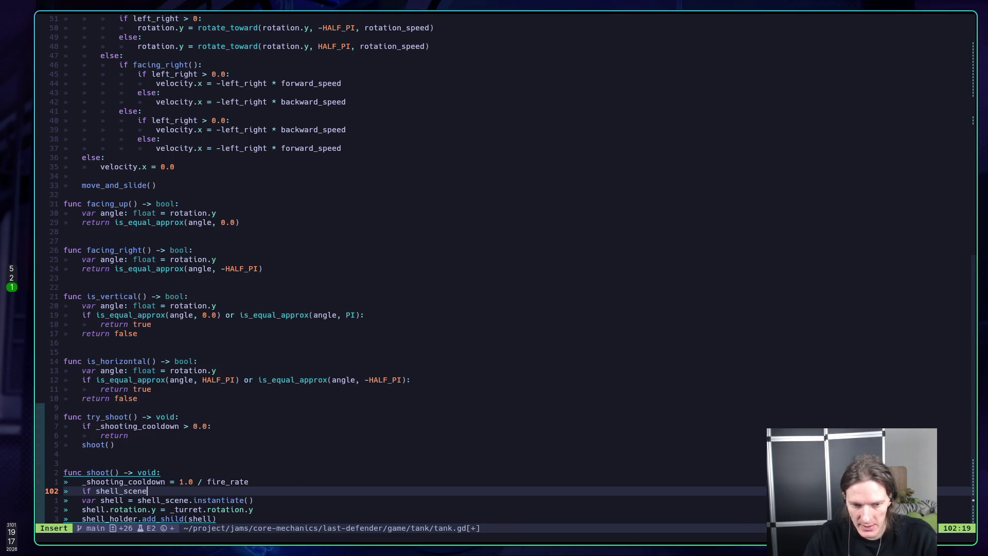
key("ctrl+Left")
type("not")
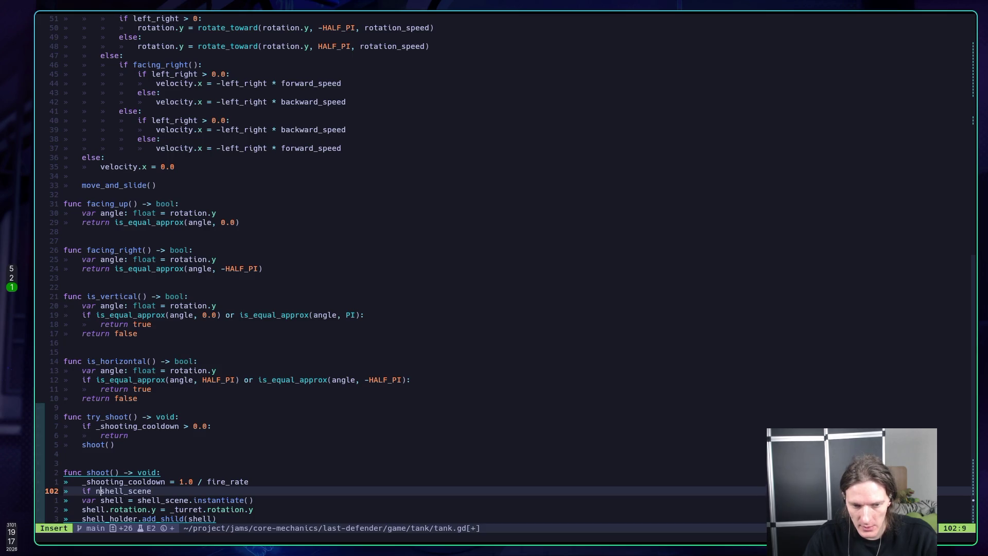
key("Return")
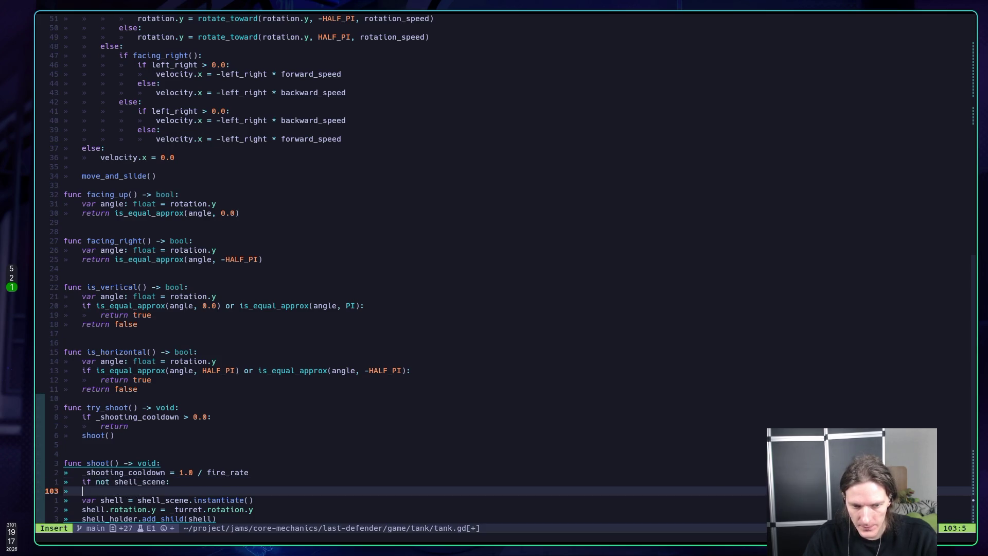
type("return")
key("Escape")
type(":w")
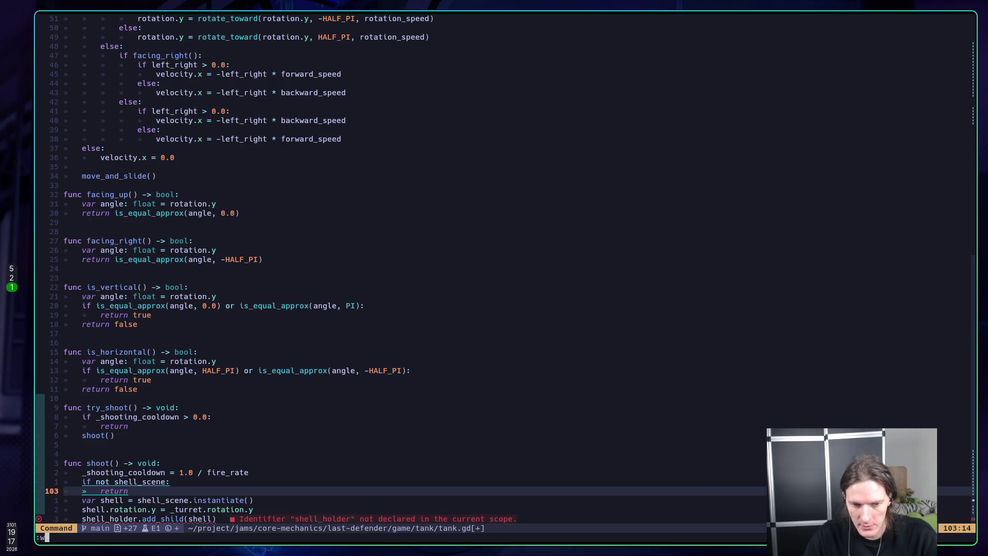
key("Return")
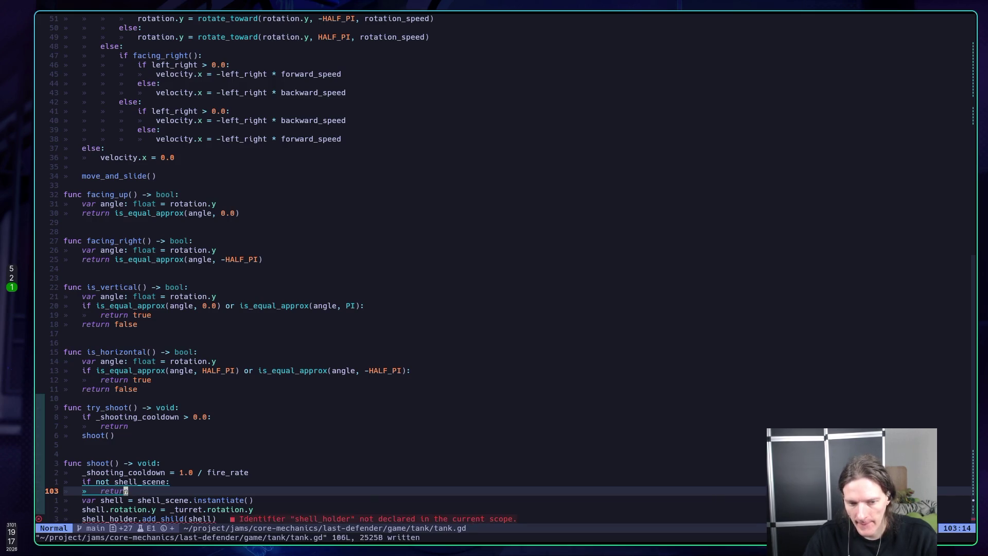
key("j")
key("j")
key("j")
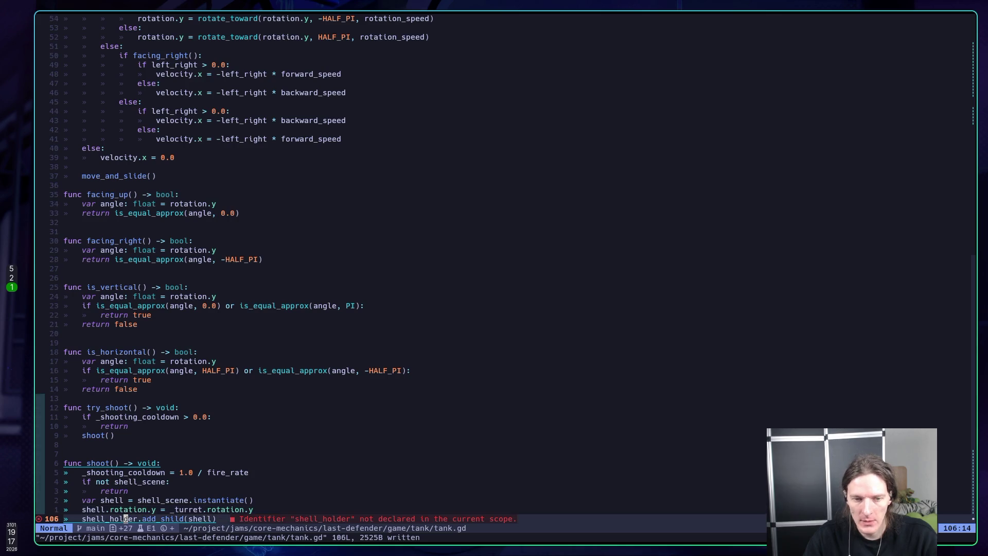
key("g")
key("g")
key("j")
key("j")
key("j")
key("j")
key("j")
key("o")
key("BackSpace")
key("BackSpace")
type("@export var she")
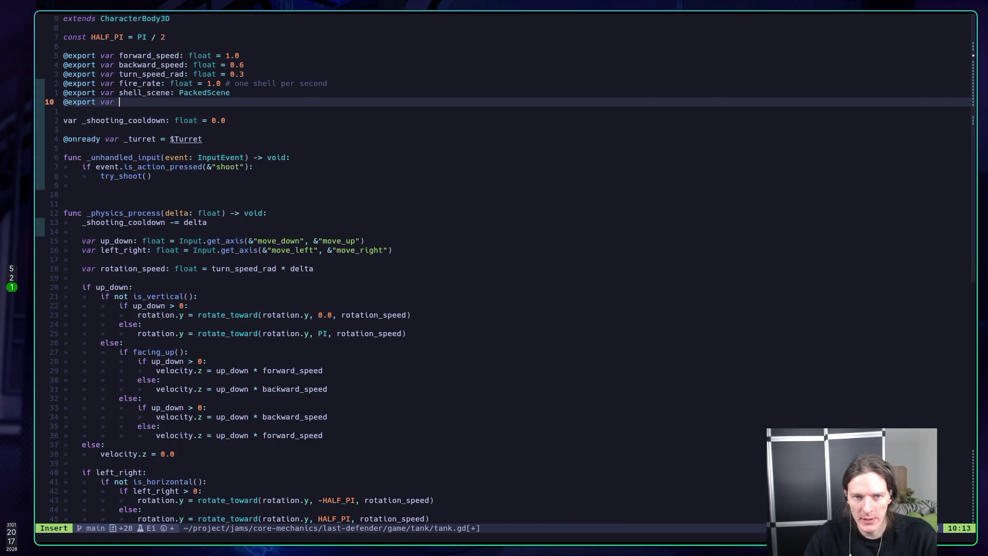
type("ll_hol")
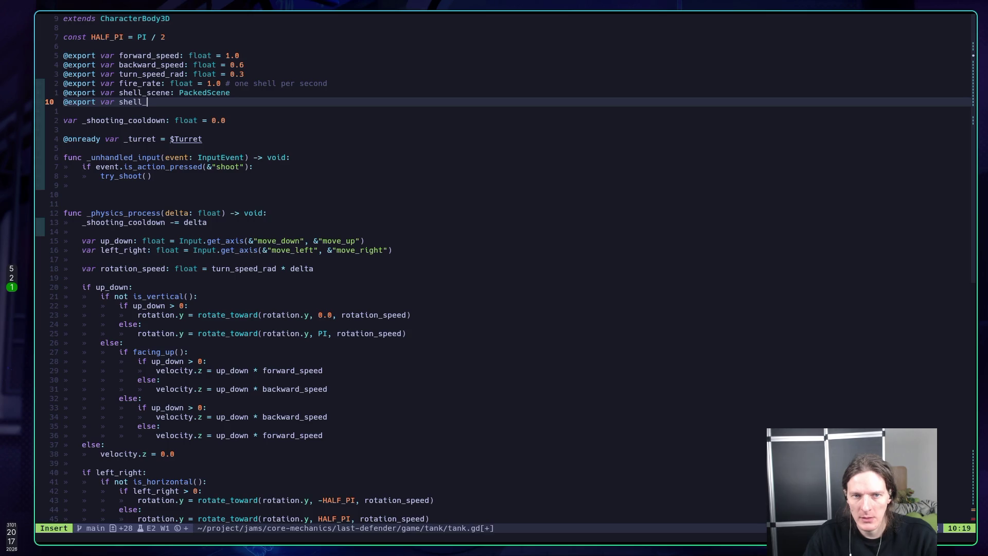
type("der: ")
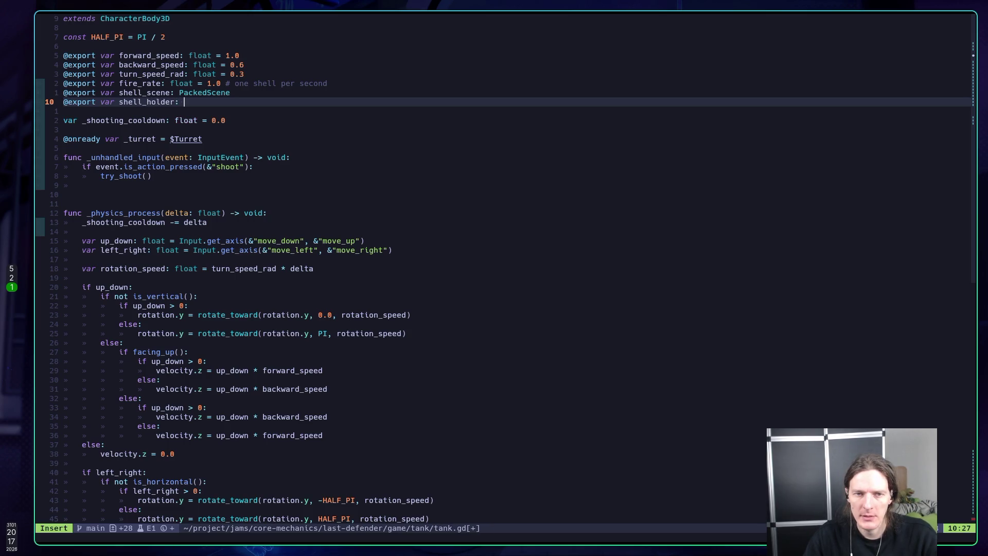
type("Node")
Save tank.gd with the new shell_holder export and go back to the Godot editor
key("Escape")
type(":w")
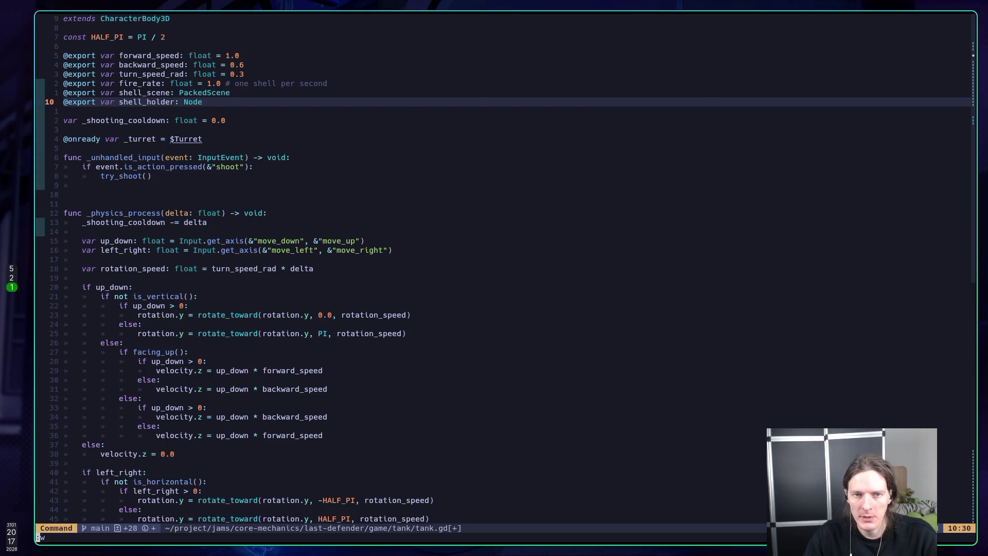
key("Return")
key("super+5")
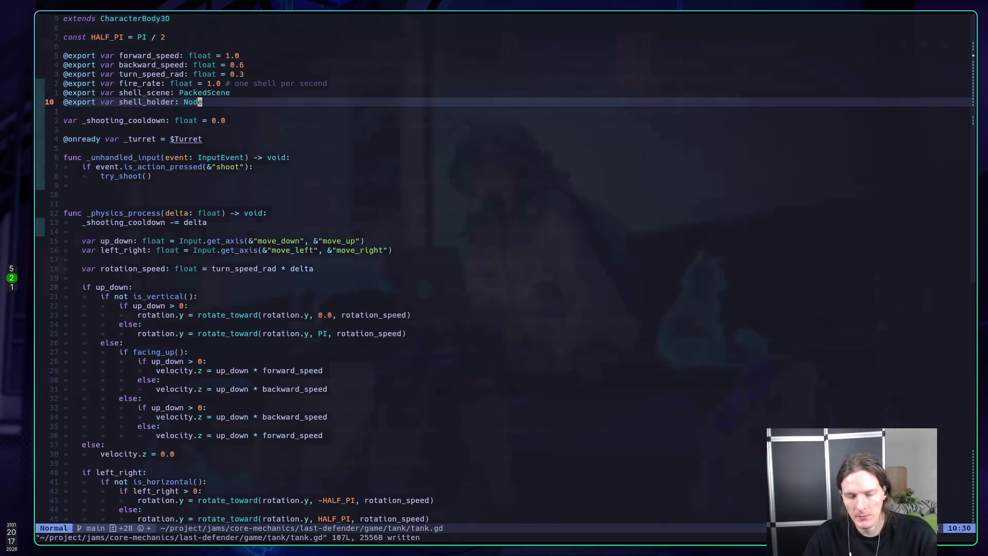
key("alt+Tab")
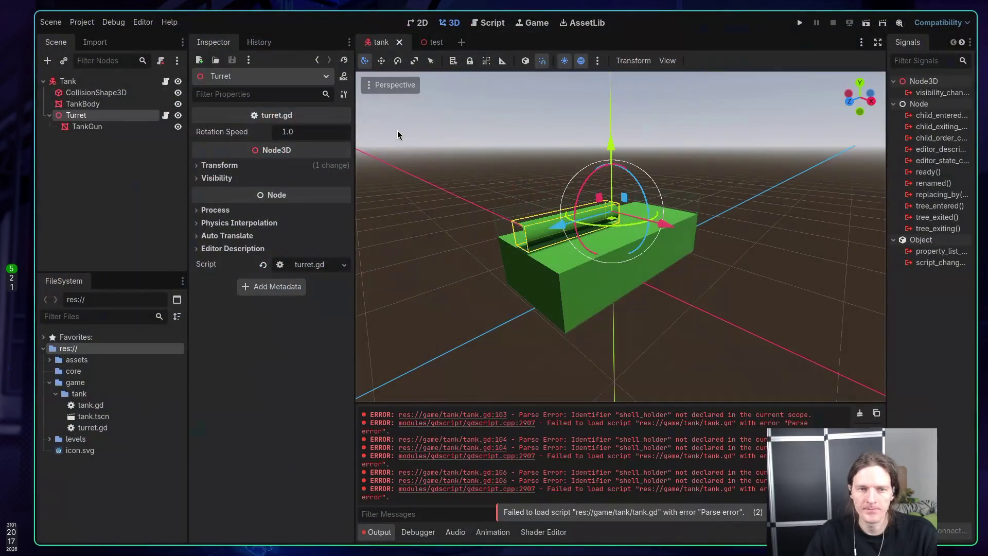
In the test scene, add a plain Node child under Test named Projectiles
left_click(423, 42)
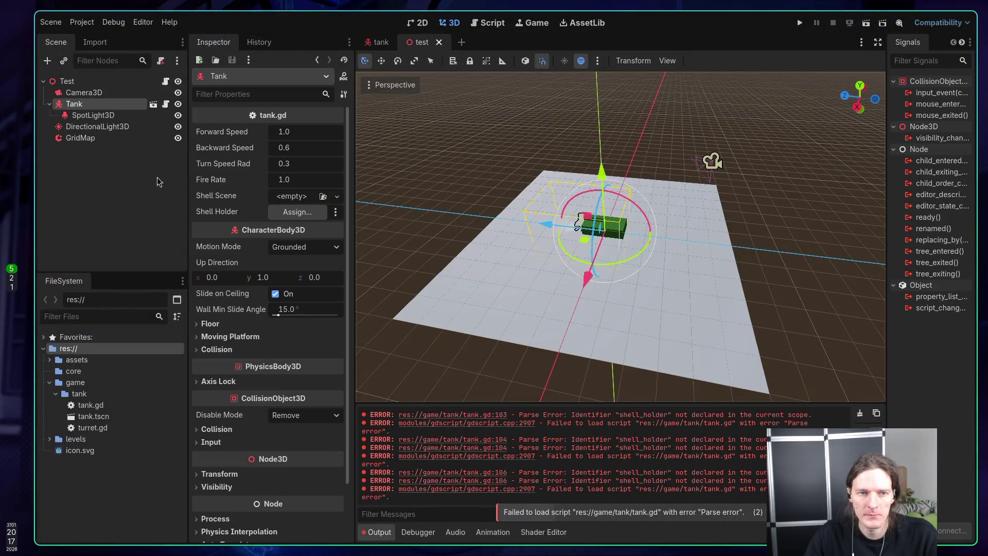
right_click(77, 86)
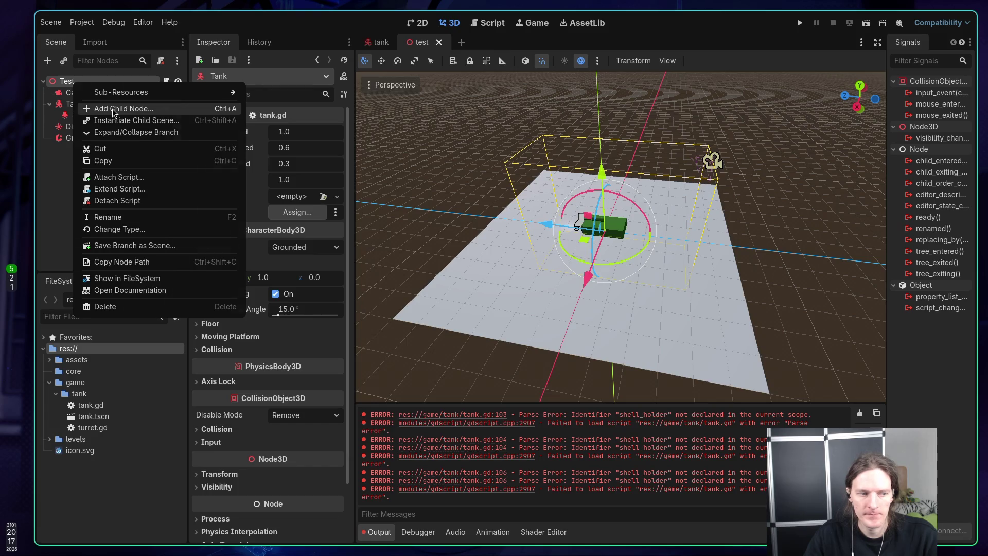
left_click(114, 110)
key("Return")
type("Shells")
key("Return")
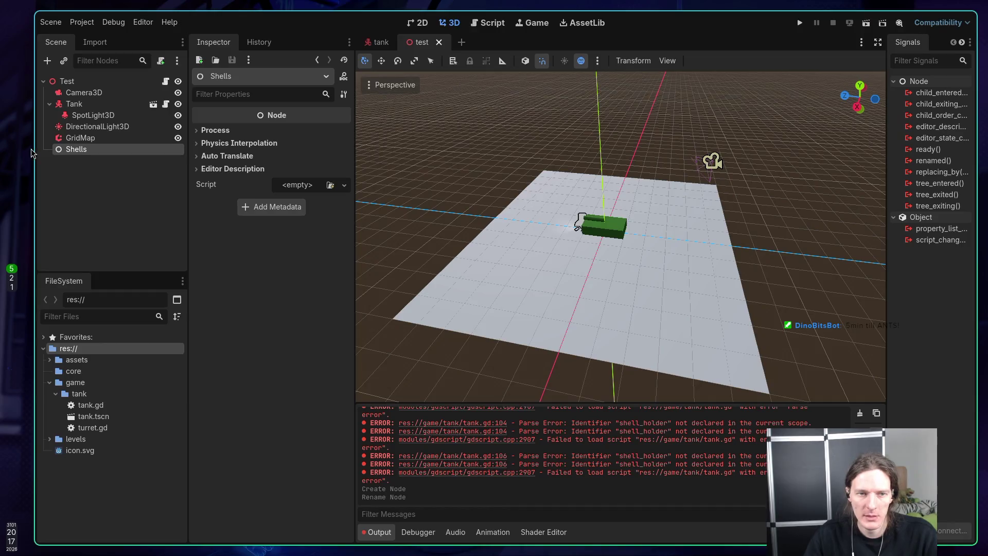
double_click(73, 154)
type("Projectiles")
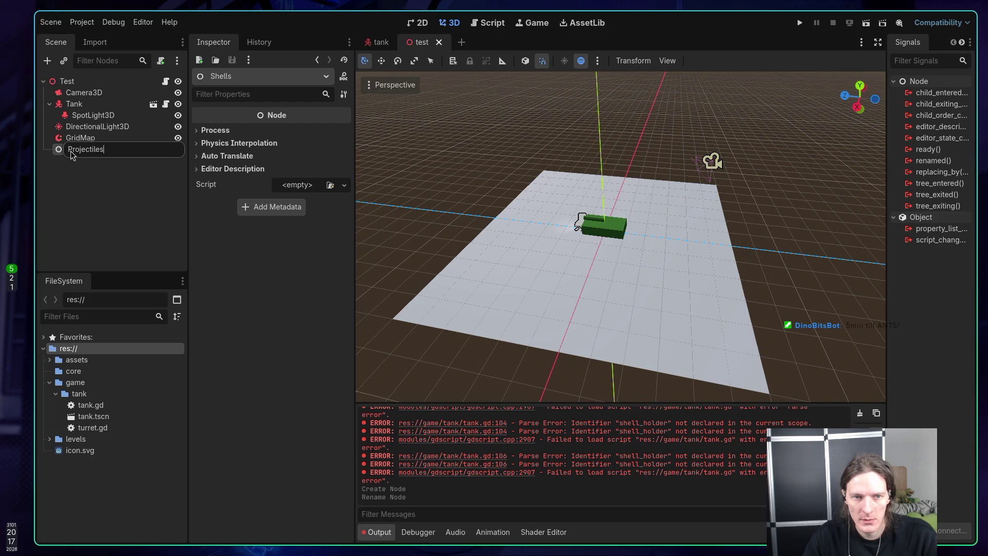
key("Return")
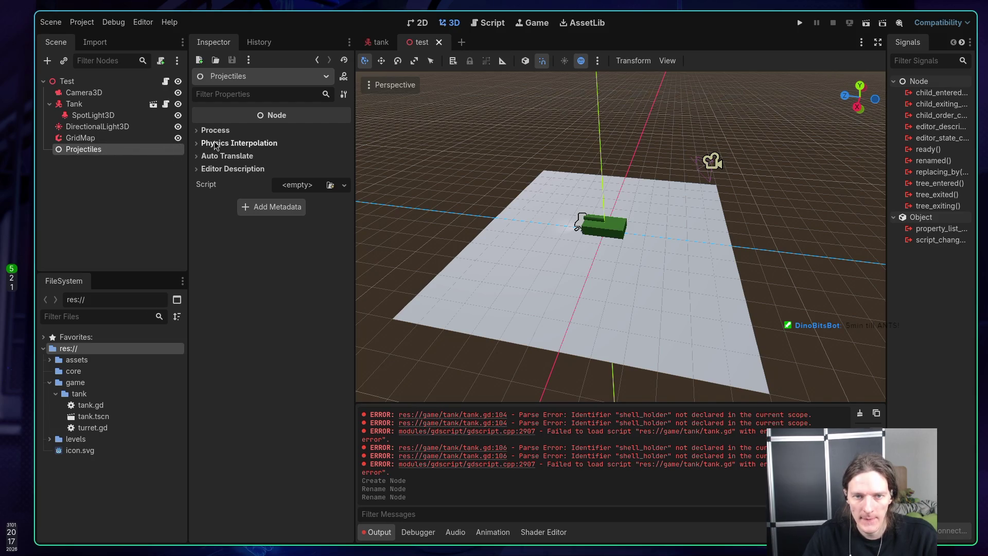
Assign Projectiles to the Tank's Shell Holder field and save the test scene
left_click(88, 105)
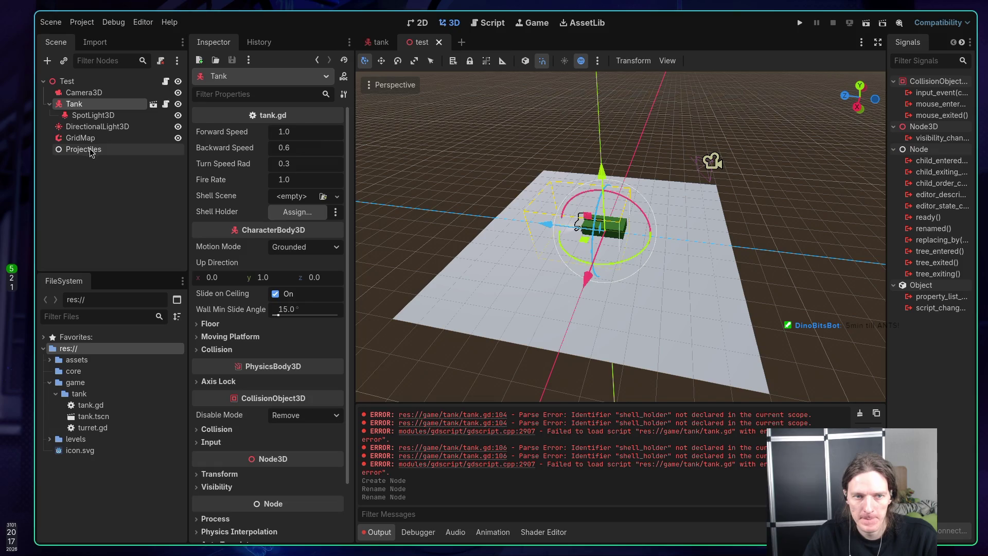
left_click_drag(85, 150, 298, 212)
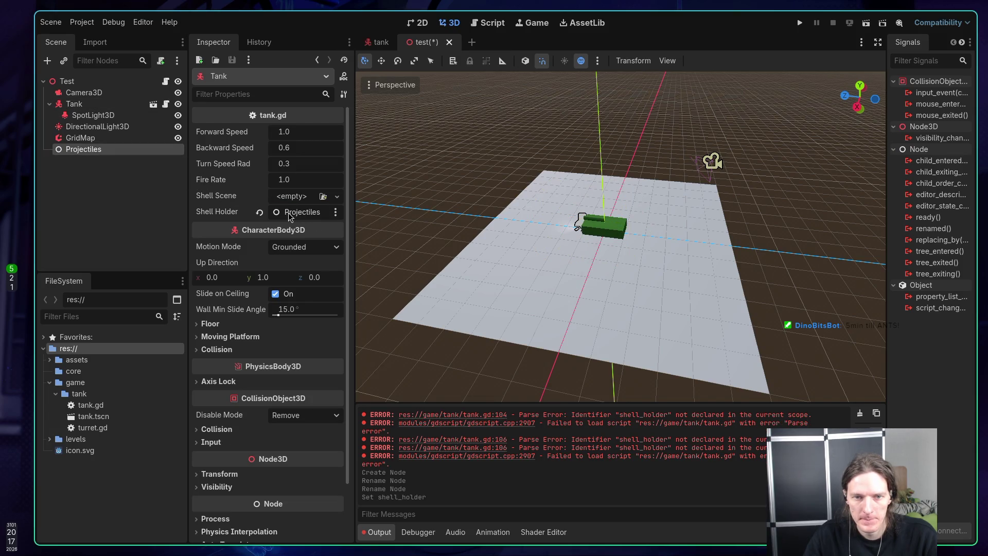
left_click(78, 174)
key("ctrl+s")
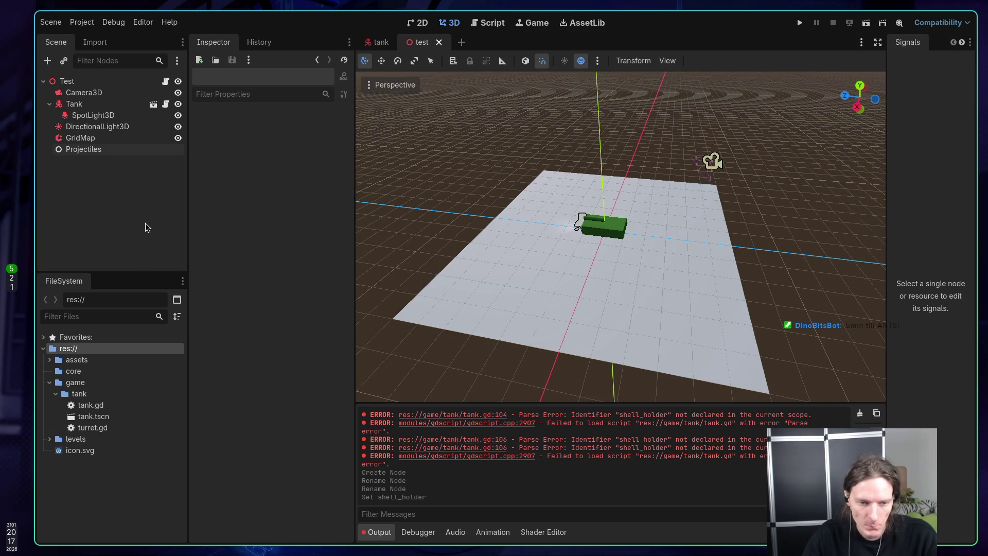
Create a 'shells' folder inside the game folder
left_click(55, 394)
right_click(71, 383)
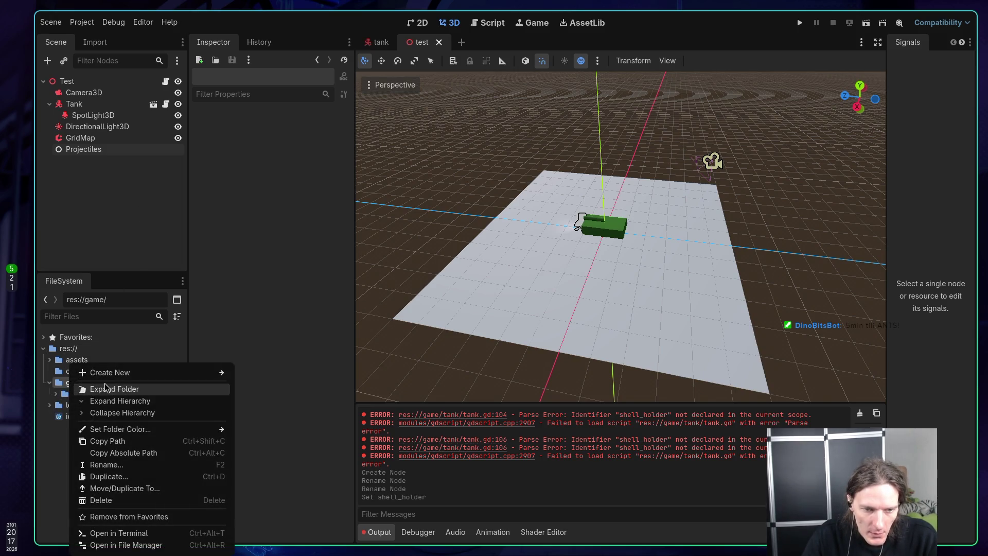
mouse_move(113, 374)
left_click(273, 374)
type("shell")
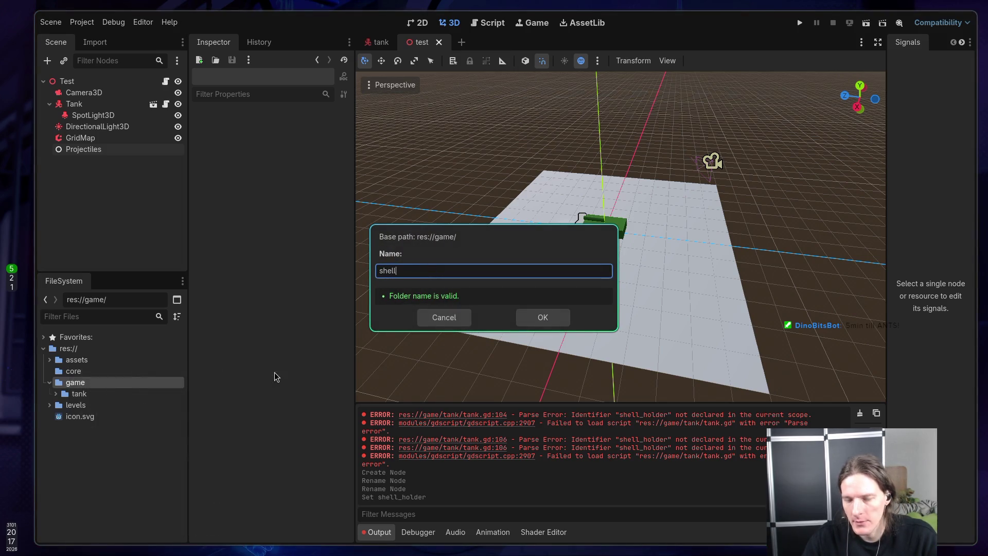
key("BackSpace")
key("BackSpace")
type("sh")
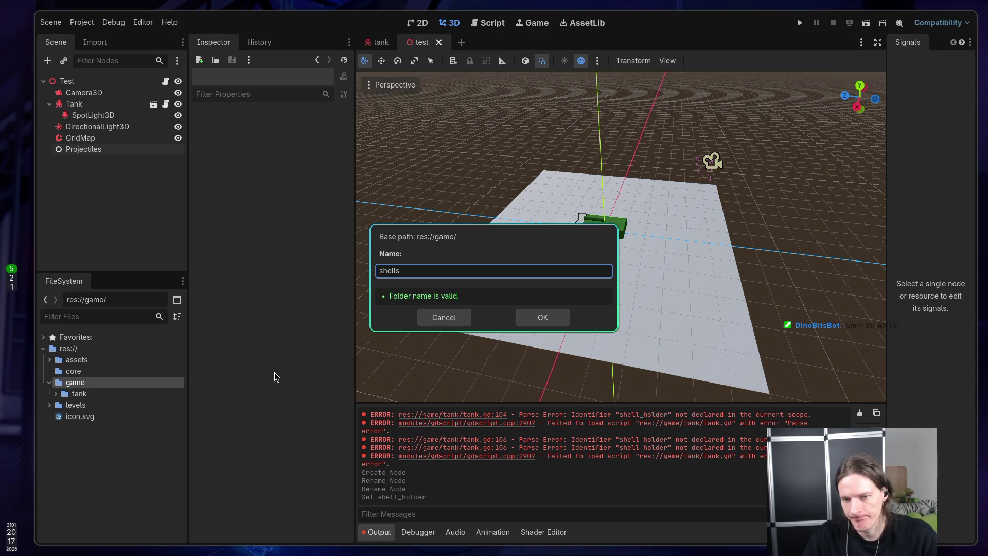
key("Return")
Create a 'basic_shell' folder inside game/shells
left_click(110, 393)
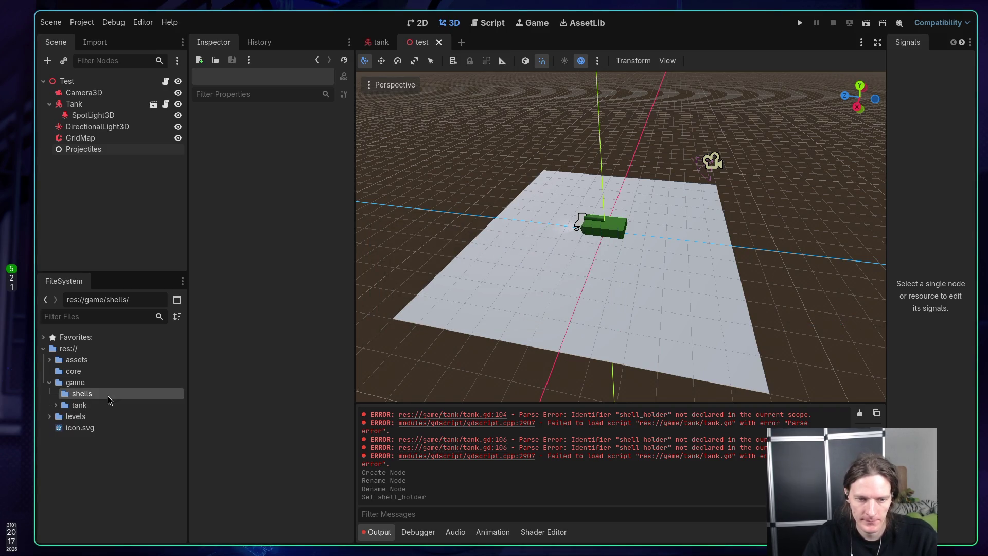
right_click(110, 394)
mouse_move(237, 373)
left_click(297, 373)
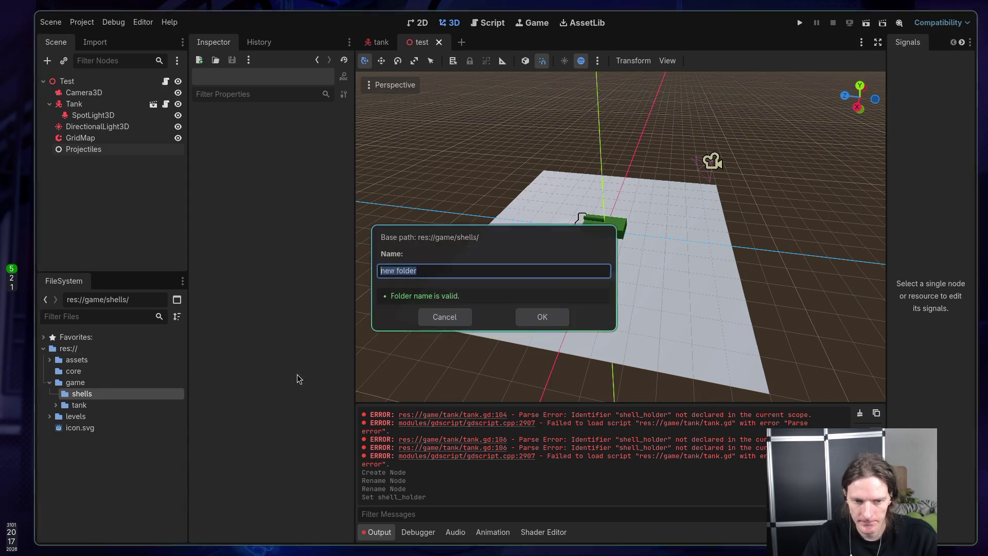
type("bas")
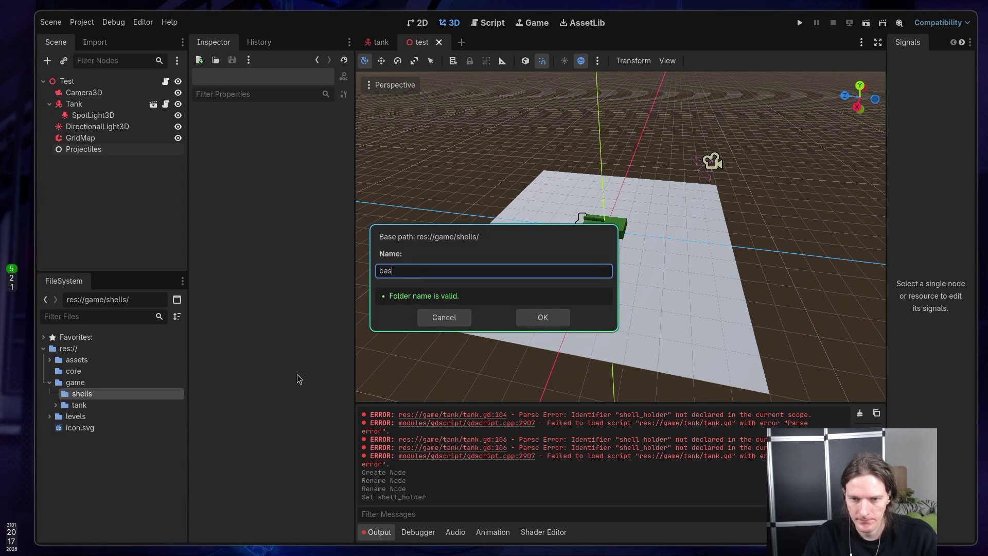
type("_shell")
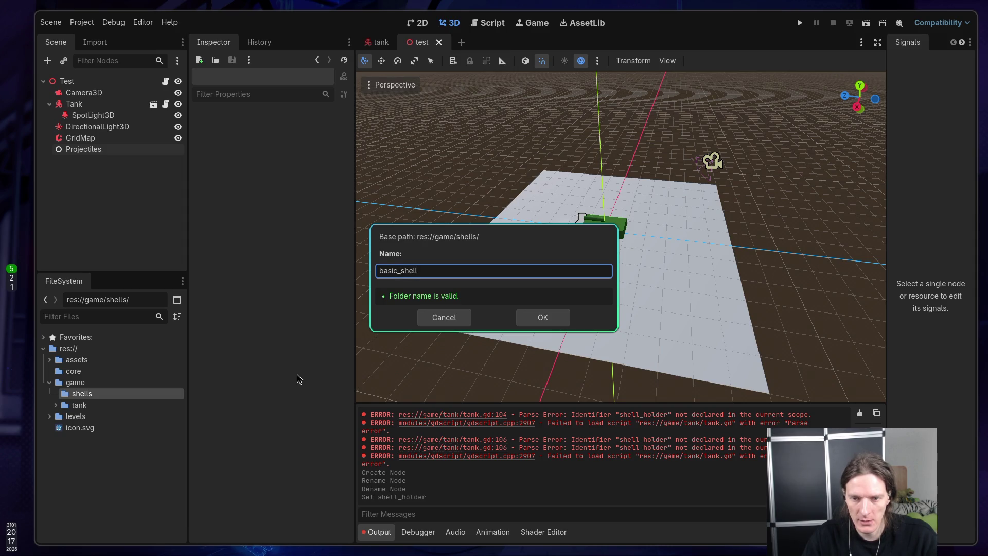
key("Return")
Create a new 3D scene named basic_shell in the basic_shell folder and select basic_shell.tscn
left_click(56, 394)
left_click(73, 406)
right_click(73, 407)
mouse_move(138, 375)
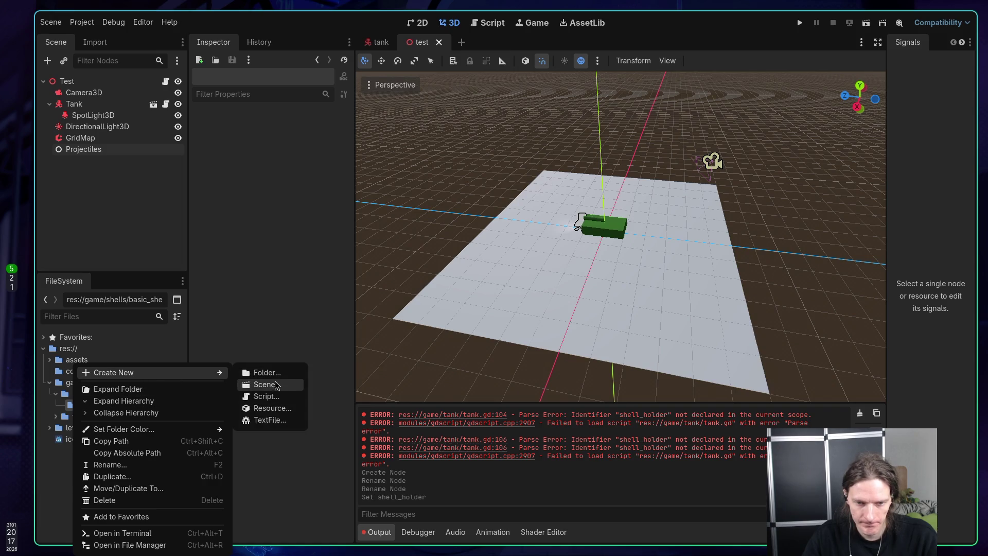
left_click(265, 385)
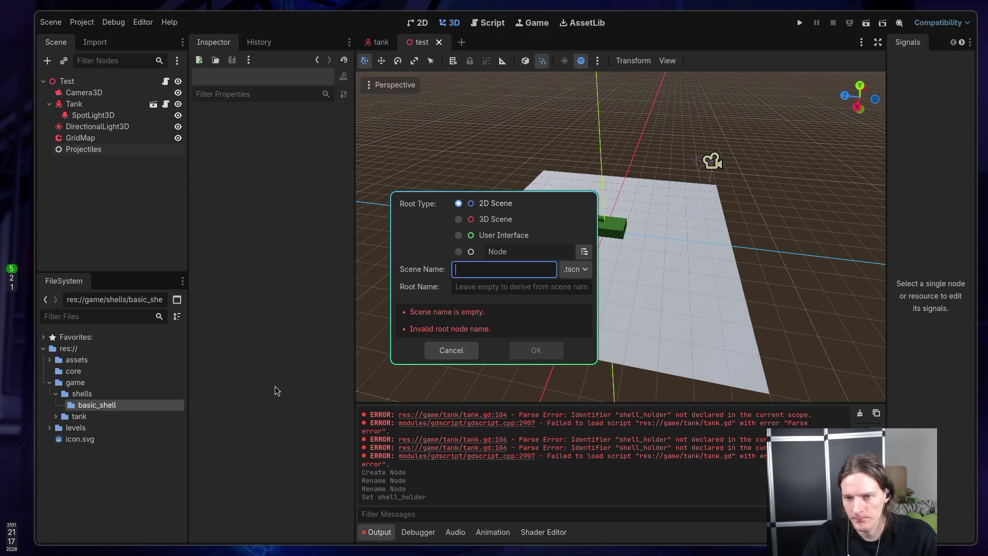
left_click(458, 220)
type("basic_shell")
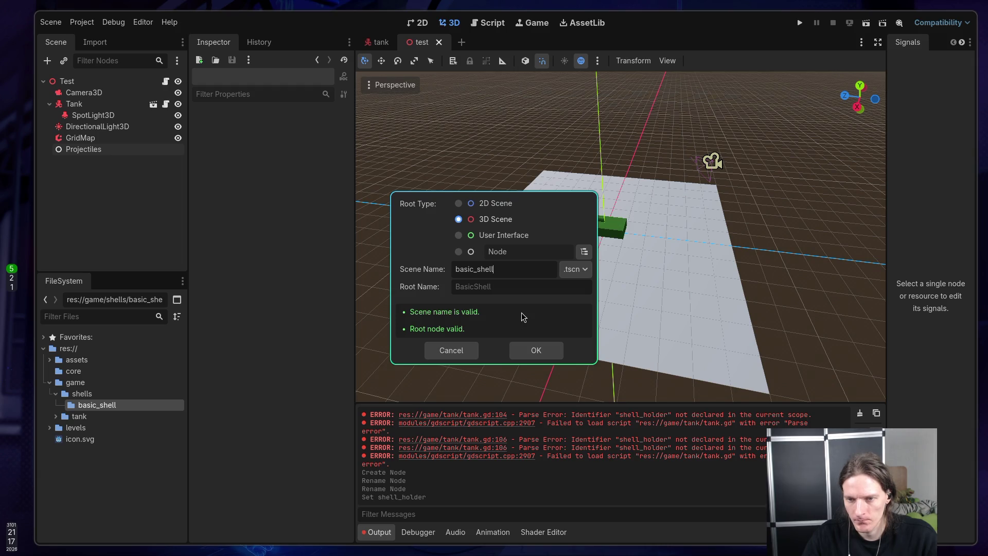
left_click(535, 351)
left_click(63, 405)
left_click(101, 418)
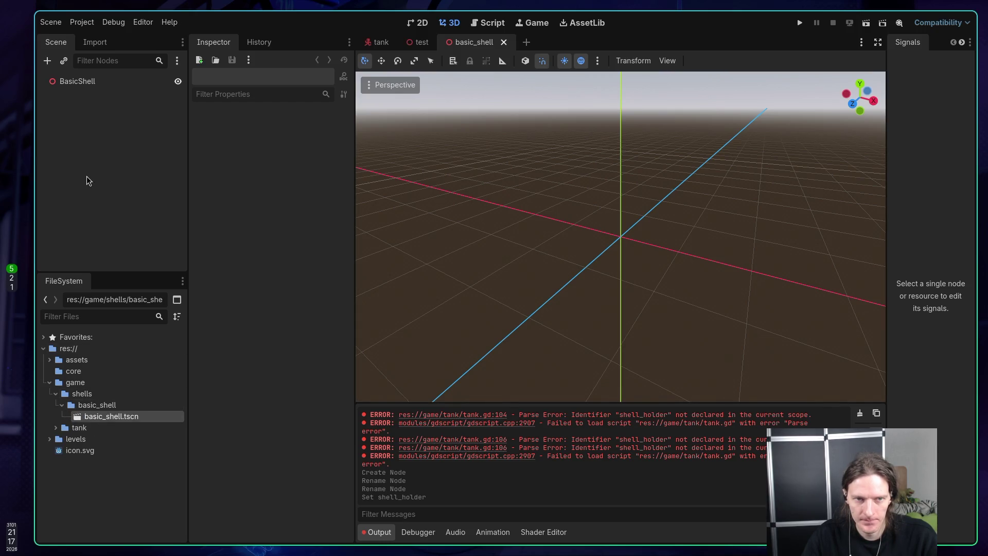
Start a new resource in the assets folder and choose CapsuleMesh as its type
left_click(62, 361)
double_click(63, 362)
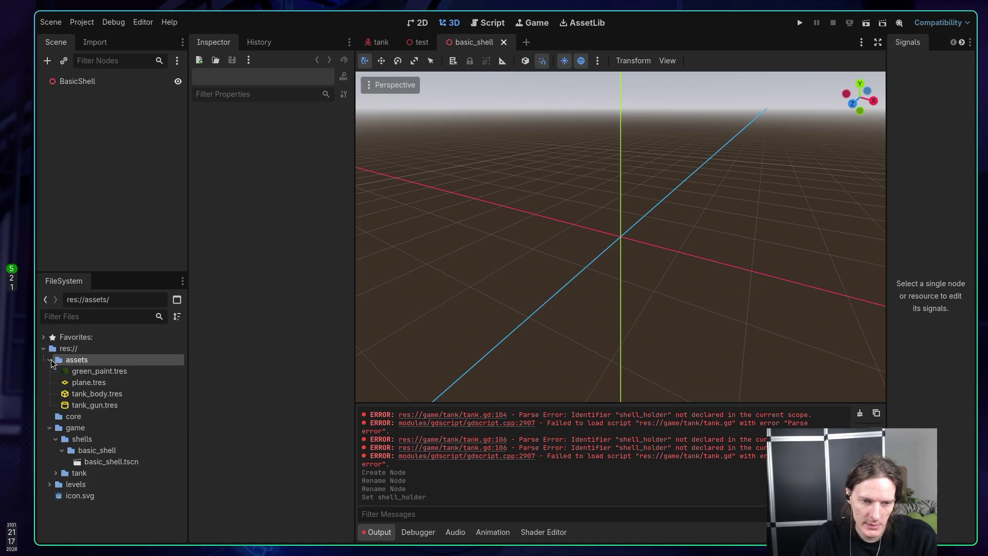
right_click(75, 362)
mouse_move(149, 374)
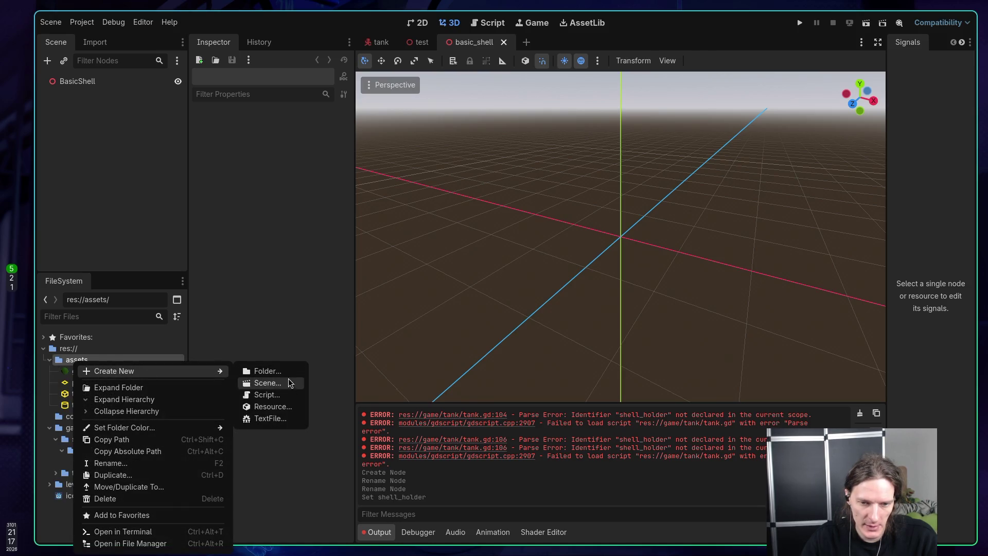
left_click(284, 408)
type("j")
key("BackSpace")
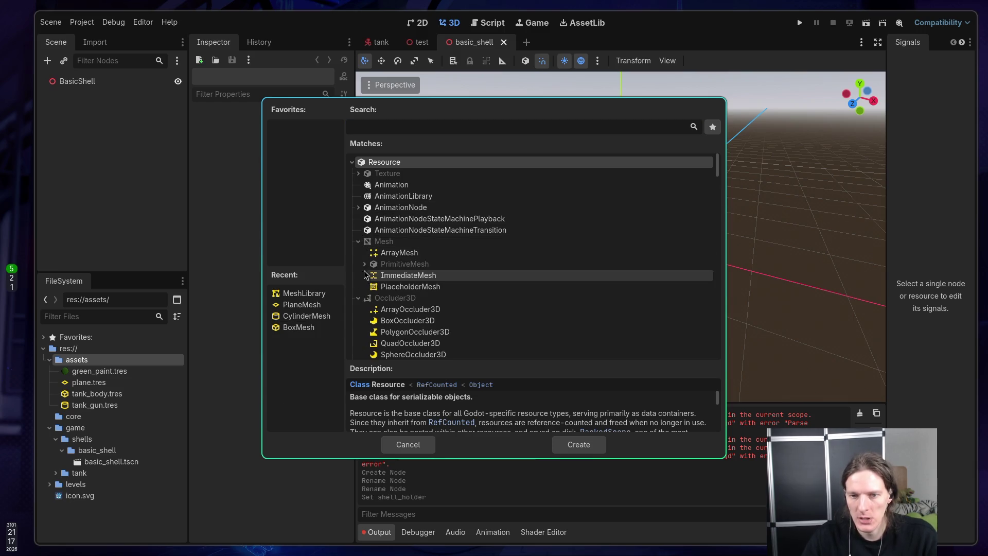
left_click(365, 264)
scroll(415, 264, "down", 2)
left_click(412, 237)
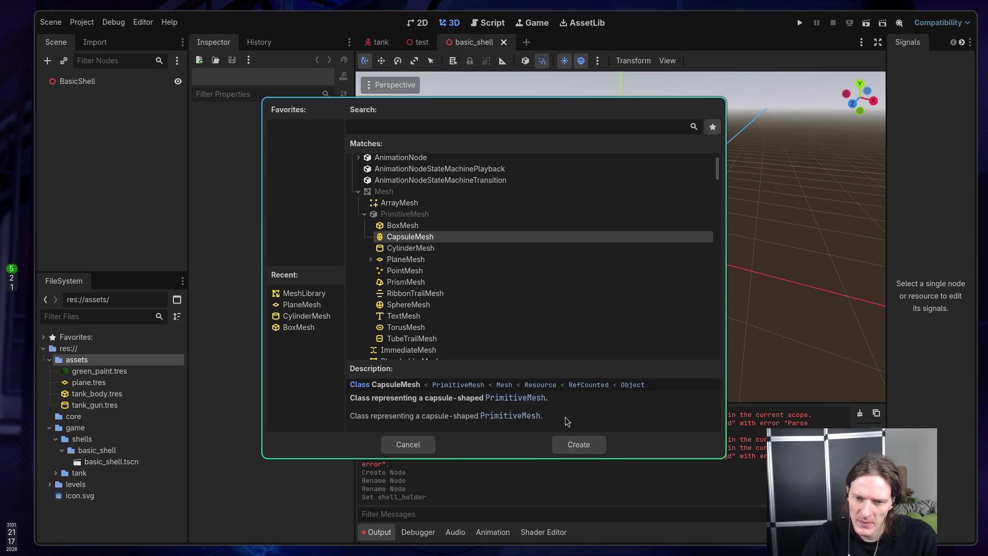
Create the capsule mesh resource and save it as basic_shell.tres in assets
left_click(370, 260)
scroll(515, 254, "down", 3)
scroll(515, 253, "up", 3)
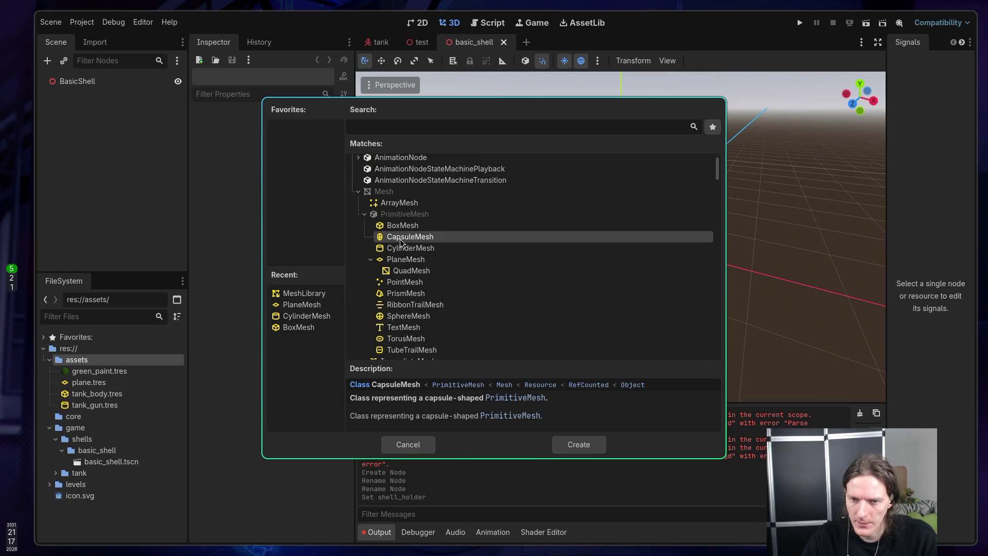
left_click(577, 445)
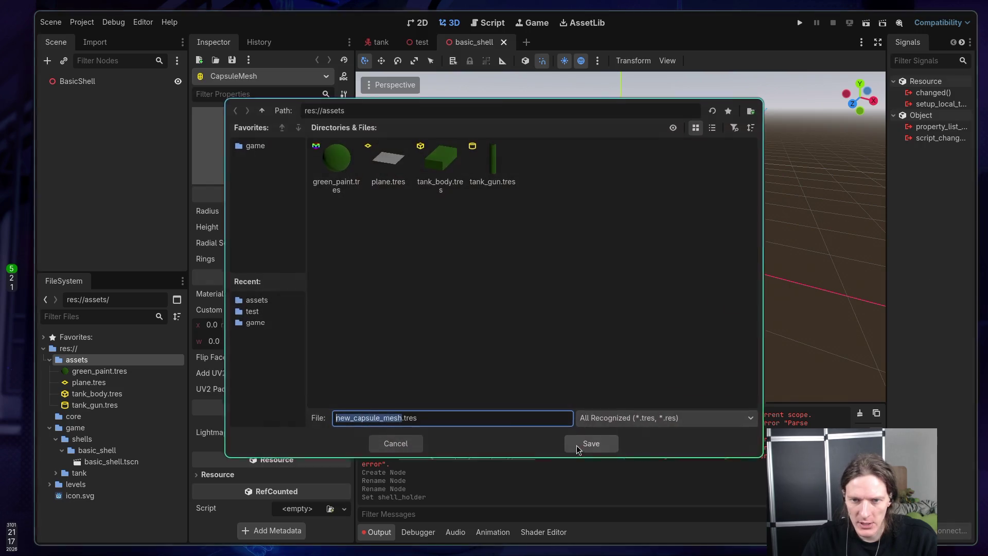
type("shell")
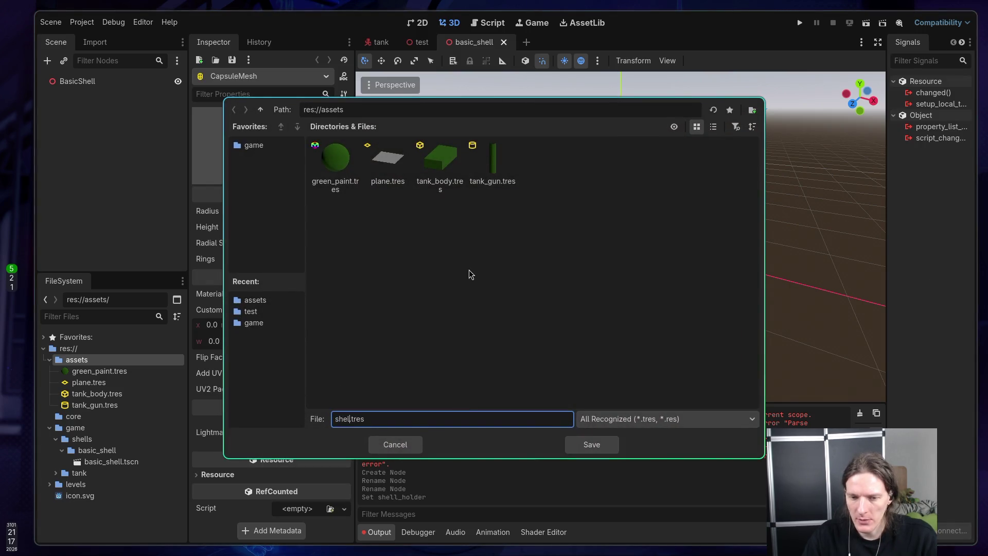
type("bas")
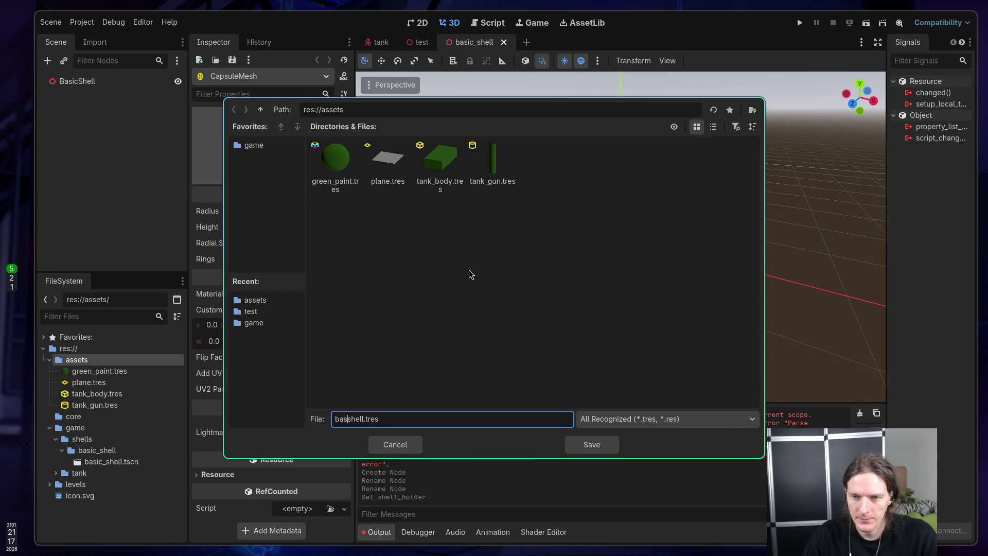
type("ic_")
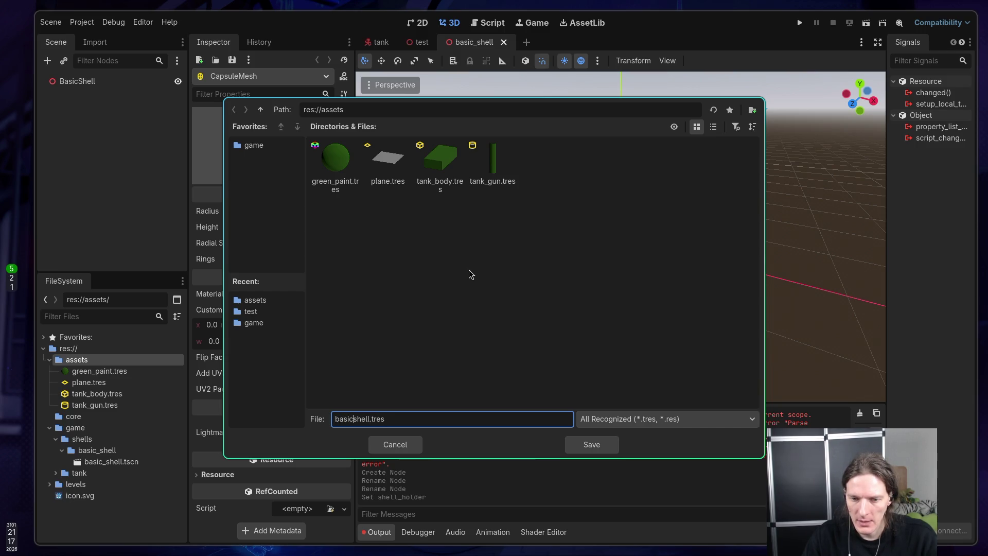
key("Return")
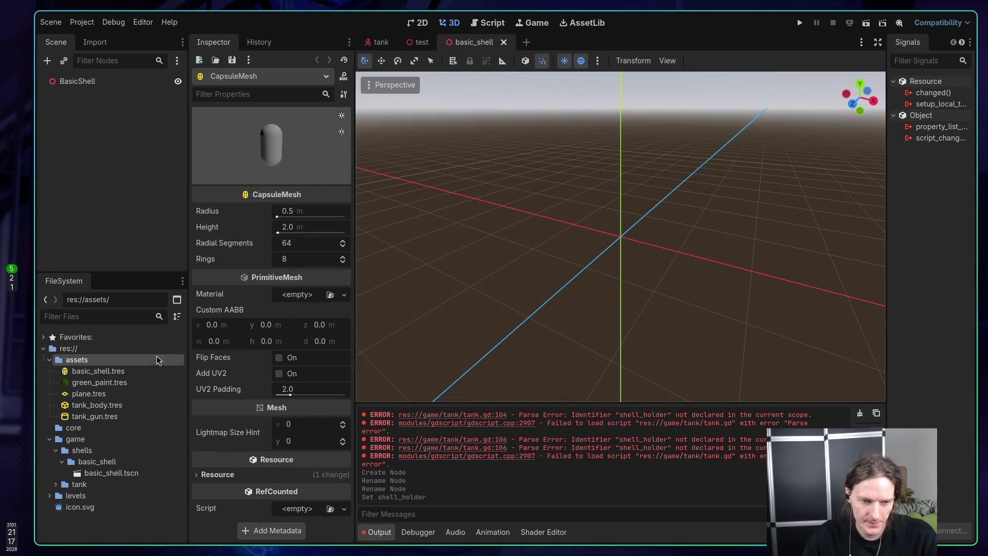
left_click(114, 372)
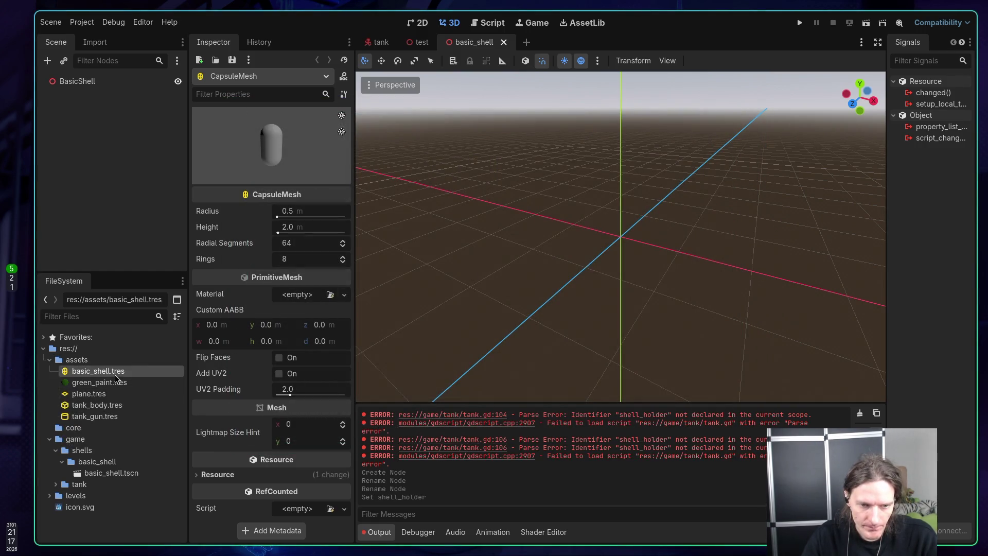
Give the capsule mesh a new StandardMaterial3D with a black (000000) albedo colour
left_click(295, 299)
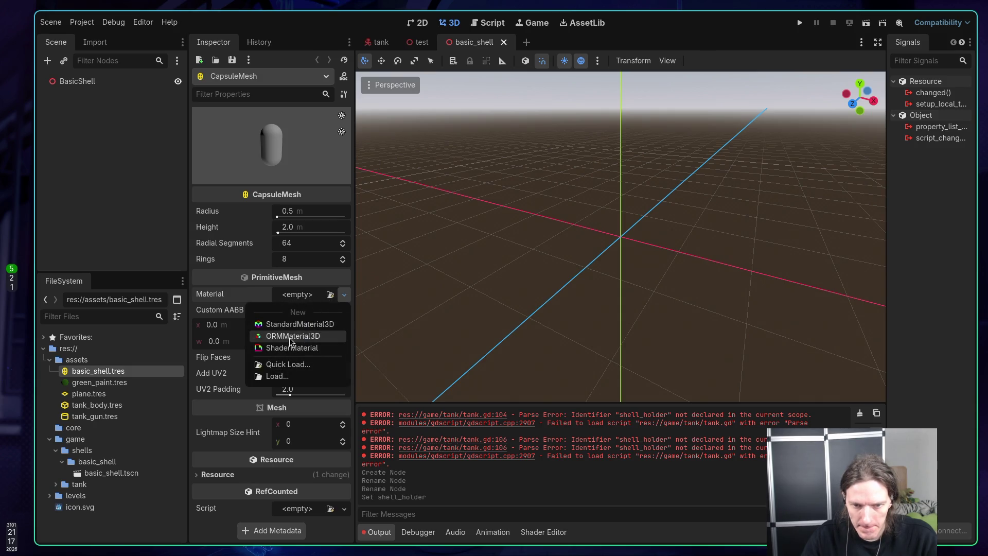
left_click(286, 325)
left_click(307, 305)
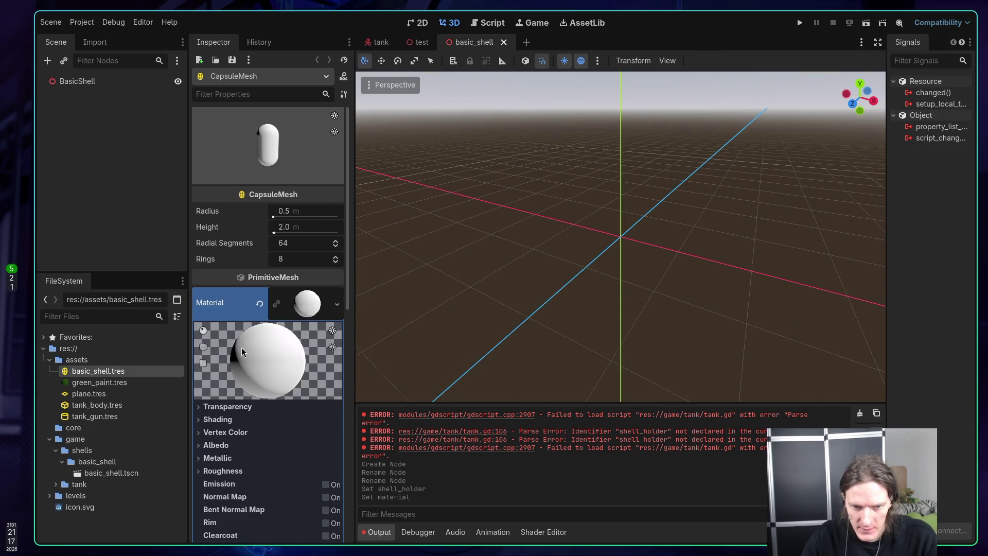
left_click(200, 446)
scroll(200, 449, "down", 2)
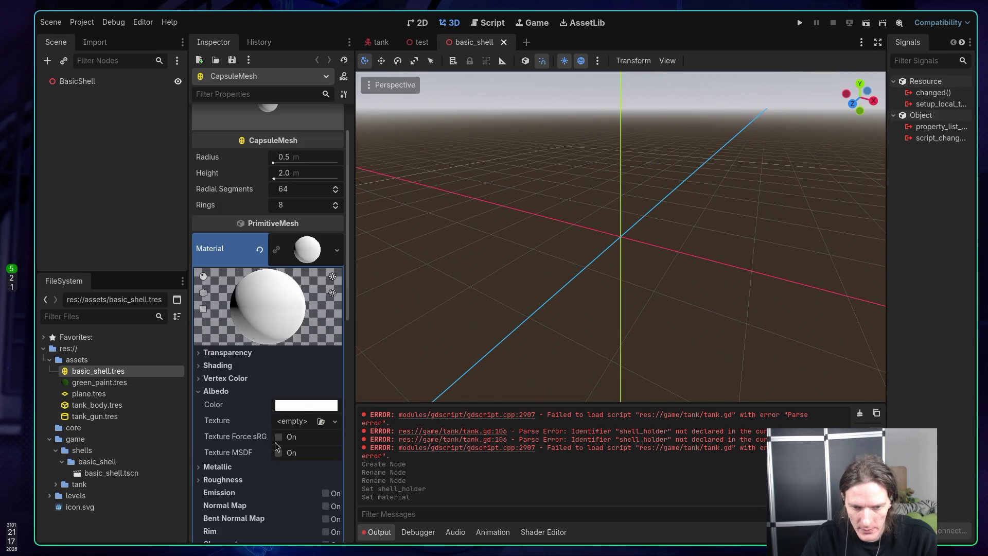
left_click(307, 404)
left_click(375, 120)
left_click_drag(376, 128, 376, 212)
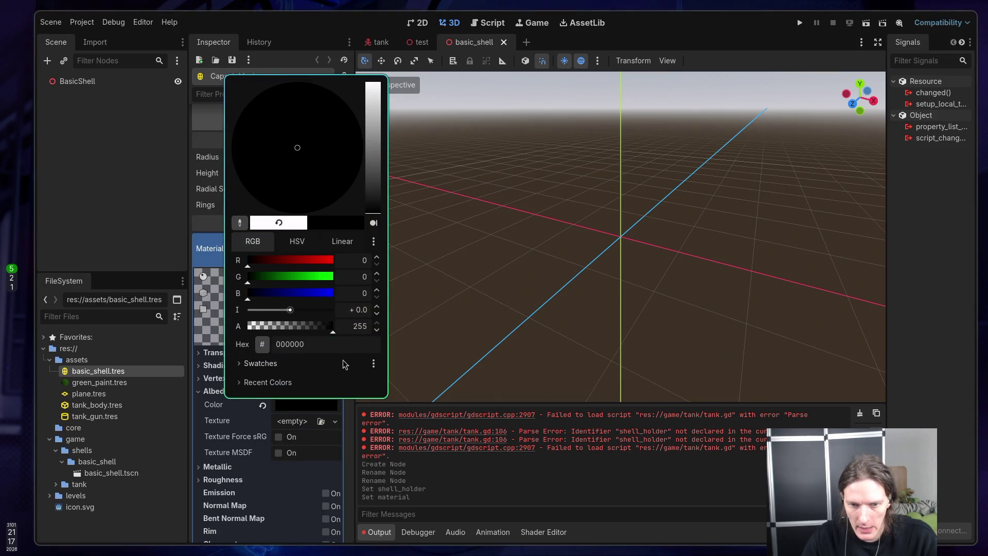
key("Escape")
left_click(304, 404)
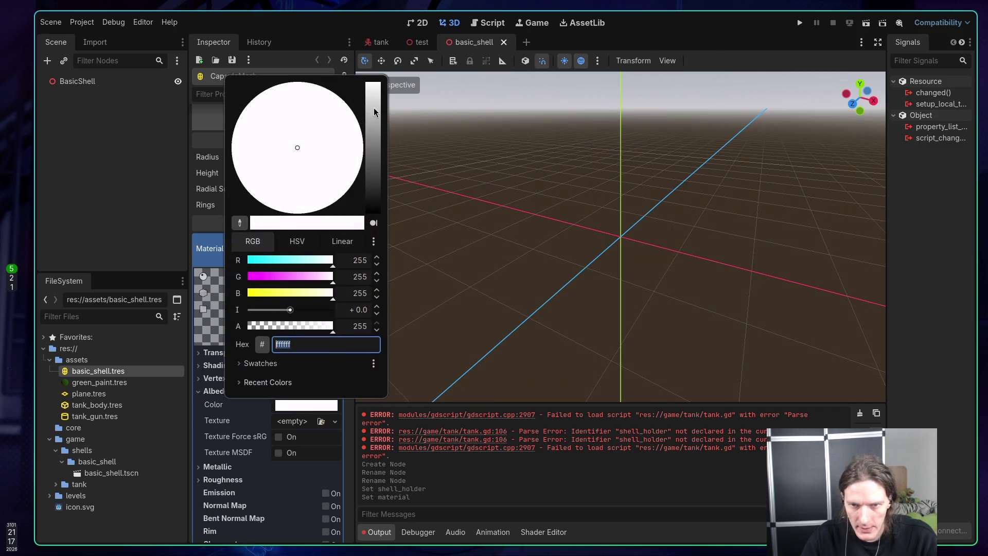
left_click_drag(374, 129, 374, 212)
left_click(391, 267)
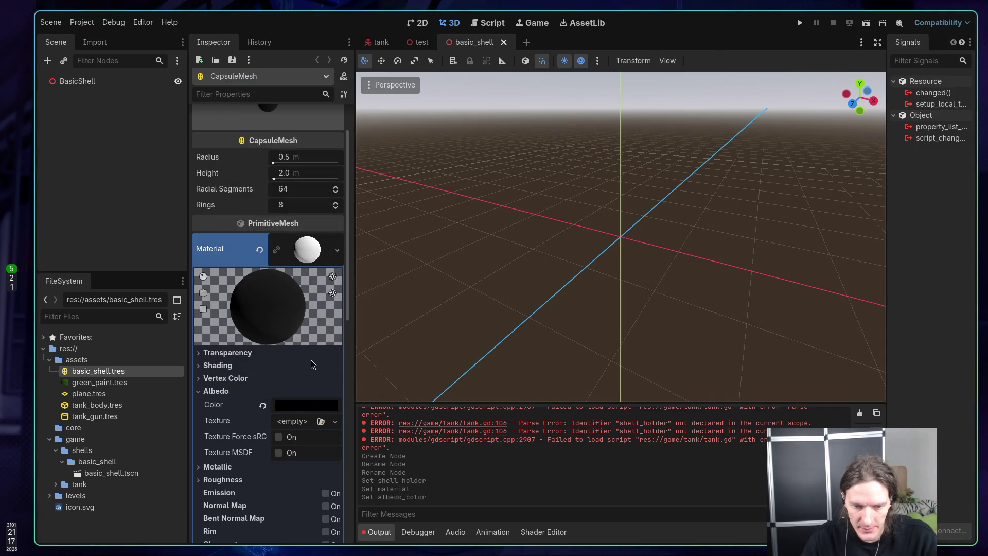
left_click(214, 392)
Save the black material as black_paint.tres in the assets folder
right_click(290, 249)
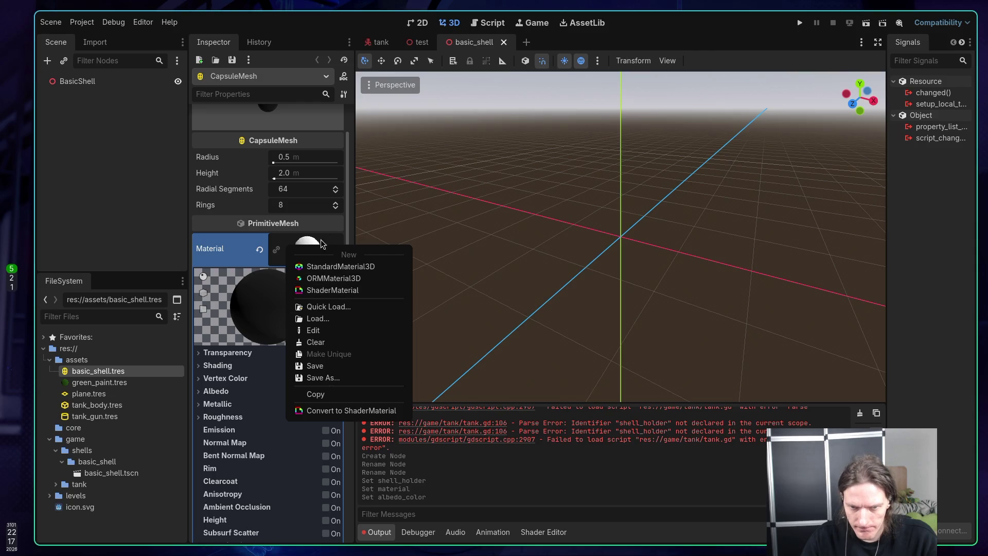
left_click(328, 379)
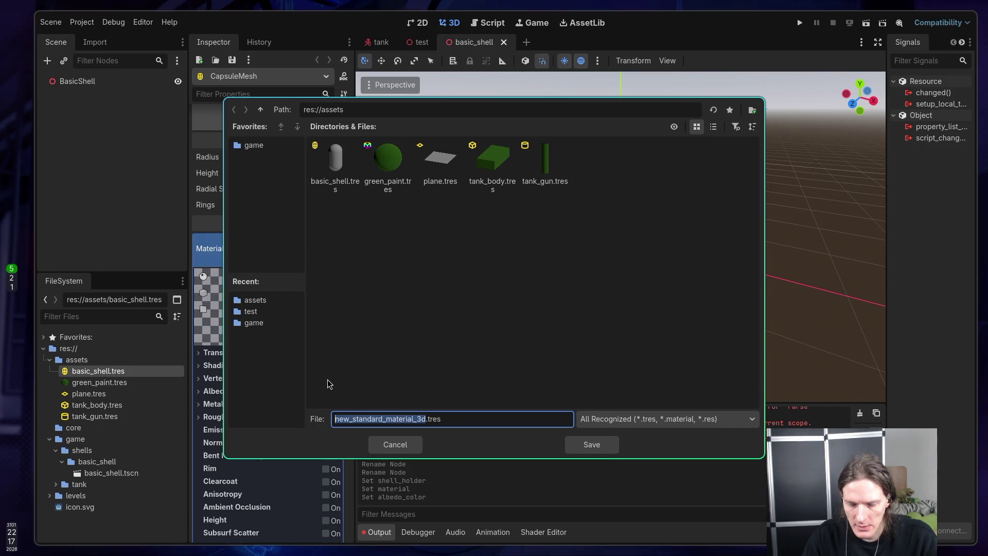
type("black_paint")
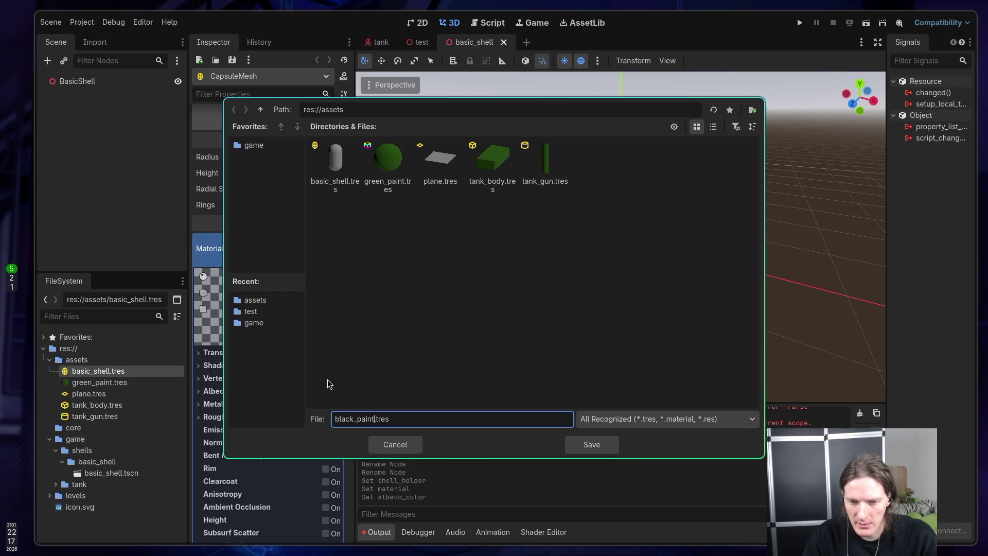
key("Return")
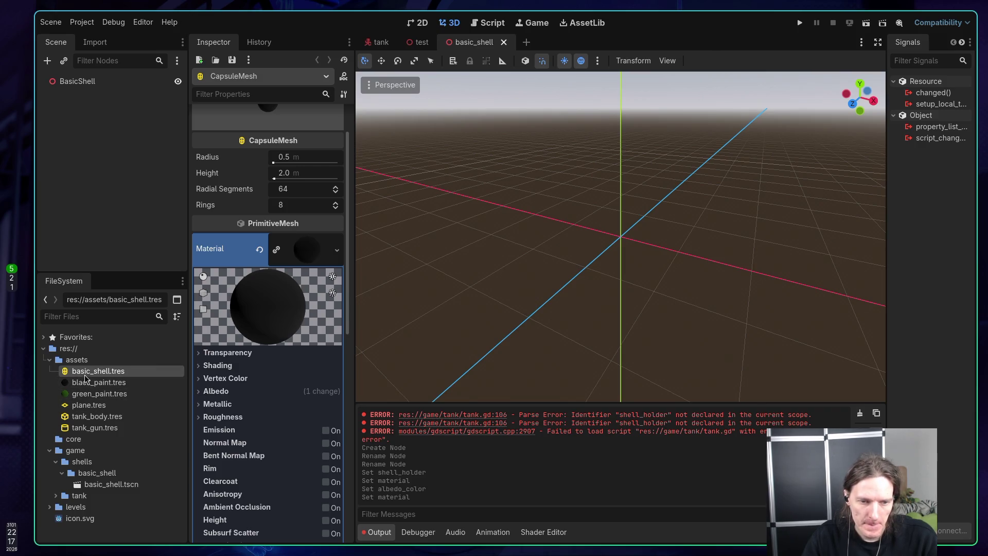
left_click(75, 82)
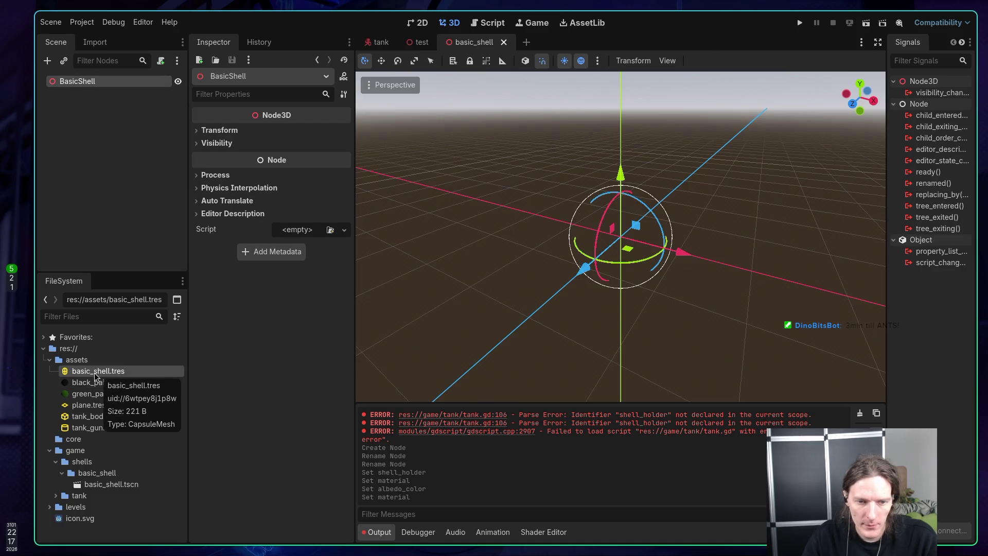
Drop basic_shell.tres into the viewport as a black capsule MeshInstance3D child of BasicShell
mouse_move(89, 375)
left_mouse_down()
mouse_move(399, 328)
mouse_move(664, 229)
mouse_move(620, 231)
left_mouse_up()
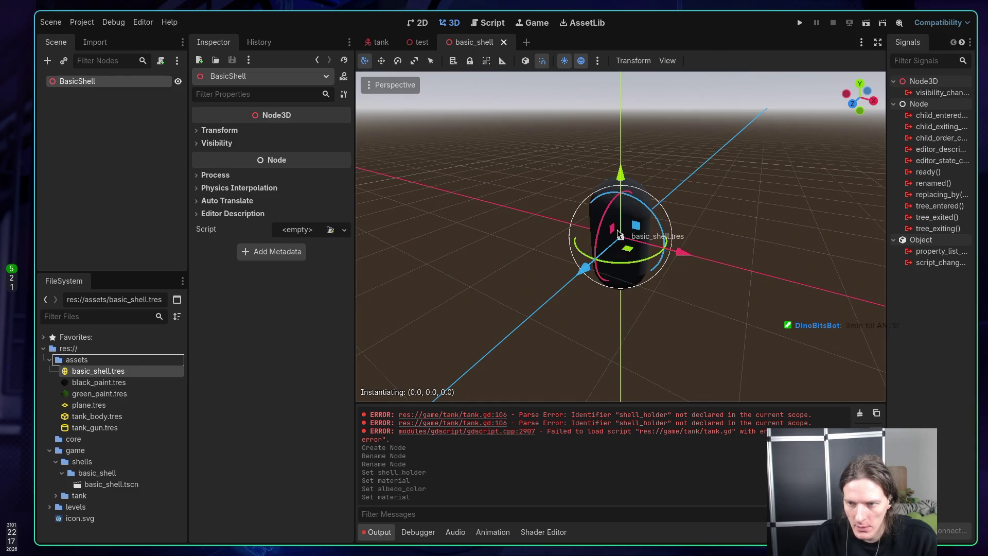
left_click(75, 82)
left_click(75, 93)
mouse_move(537, 199)
left_mouse_down()
mouse_move(684, 205)
mouse_move(582, 210)
left_mouse_up()
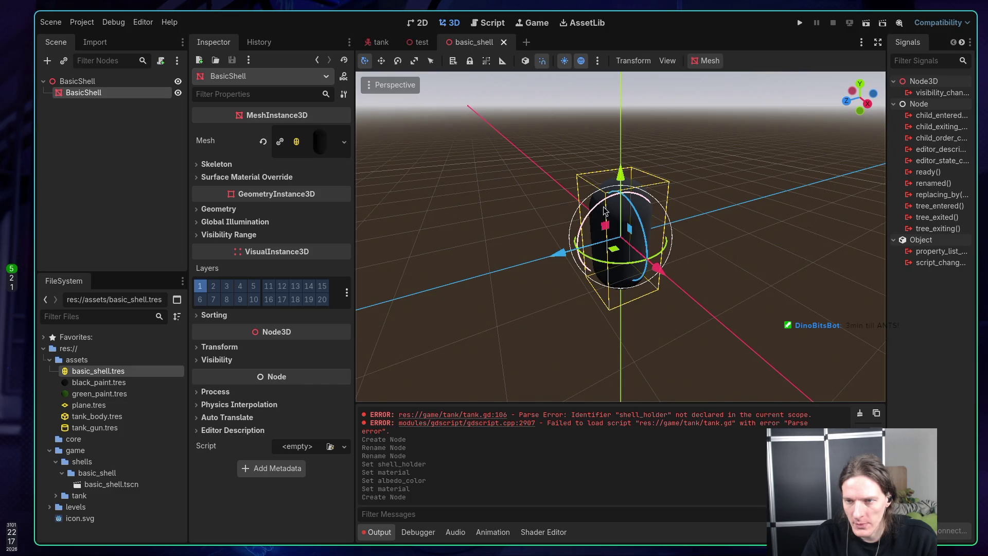
Rotate the capsule 90° on X, then try flattening it with the Scale tool, undoing the scaling
mouse_move(600, 206)
left_mouse_down()
mouse_move(568, 215)
mouse_move(552, 280)
mouse_move(541, 278)
left_mouse_up()
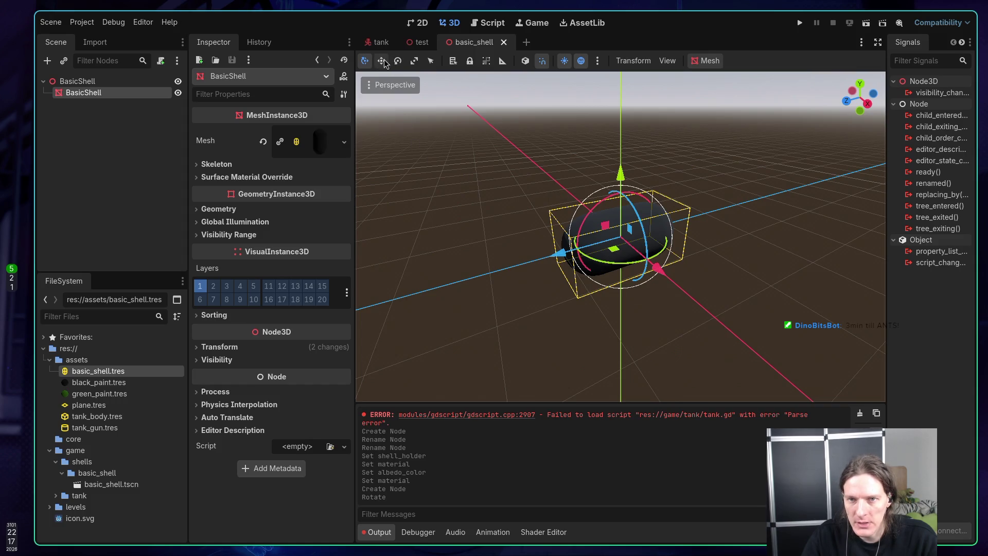
left_click(414, 61)
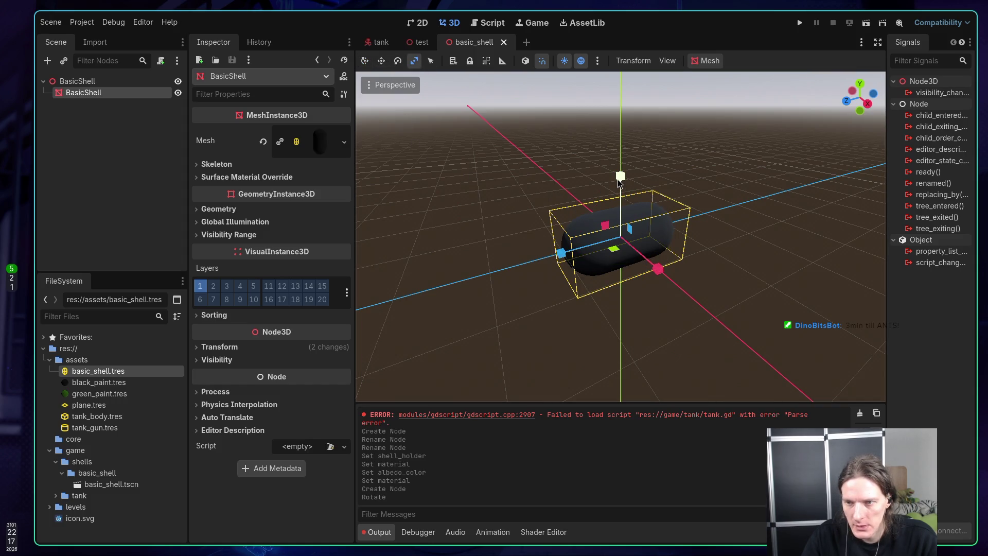
mouse_move(606, 226)
left_mouse_down()
mouse_move(616, 238)
mouse_move(607, 227)
left_mouse_up()
key("ctrl+z")
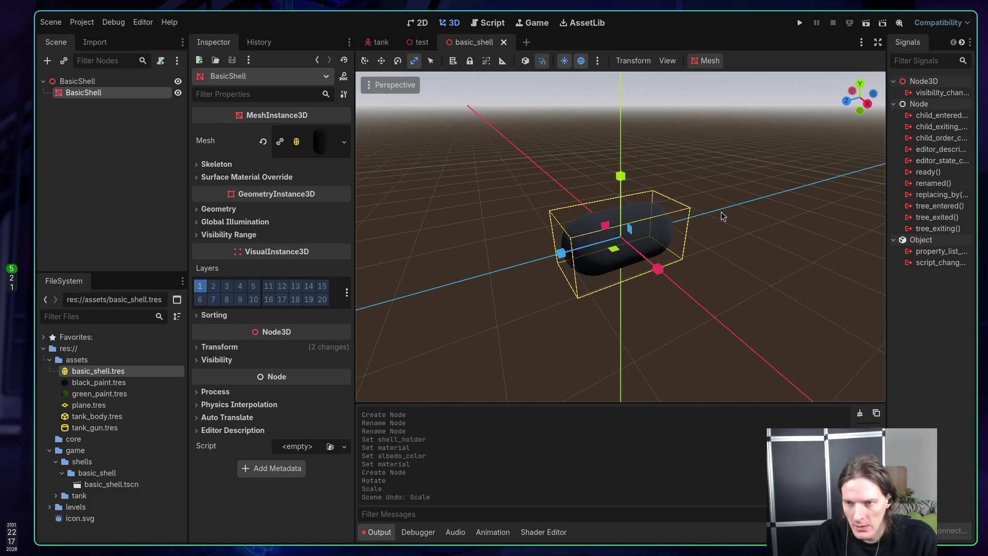
mouse_move(722, 226)
left_mouse_down()
mouse_move(706, 206)
mouse_move(735, 227)
mouse_move(699, 260)
left_mouse_up()
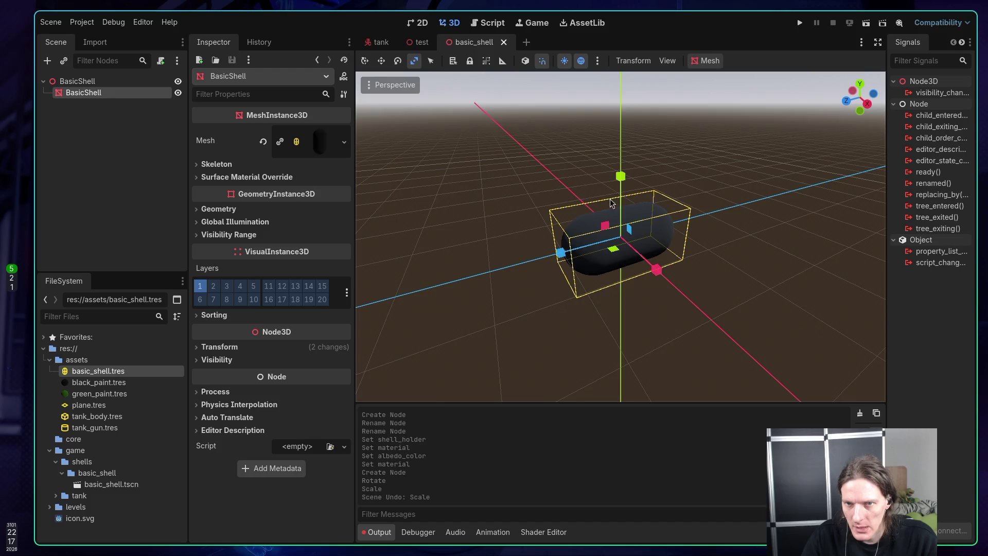
mouse_move(721, 142)
left_mouse_down()
mouse_move(698, 172)
mouse_move(662, 181)
left_mouse_up()
left_click(584, 211)
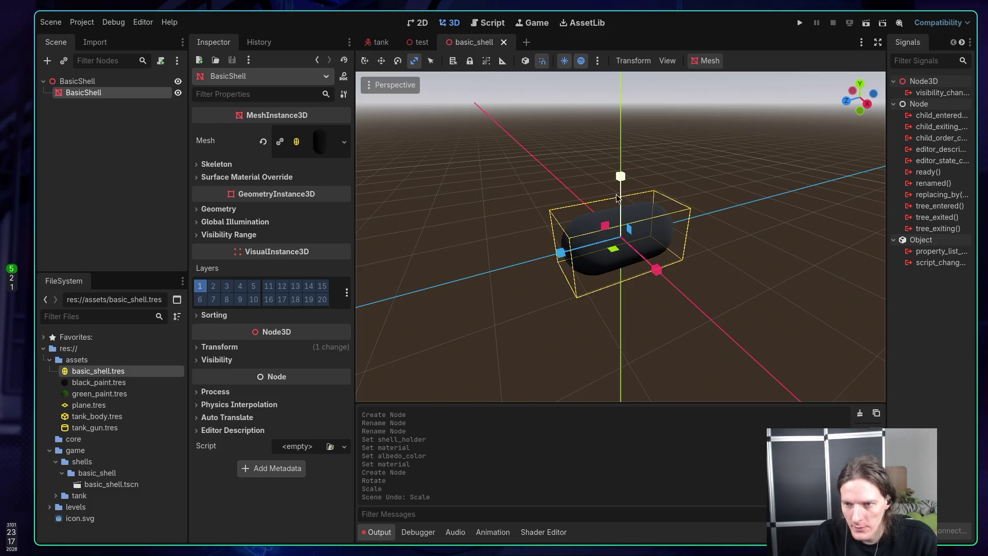
mouse_move(600, 227)
left_mouse_down()
mouse_move(624, 249)
mouse_move(606, 231)
mouse_move(613, 237)
mouse_move(699, 199)
mouse_move(670, 205)
left_mouse_up()
key("ctrl+z")
Cut the distorted capsule node, drop in a fresh basic_shell mesh, and return to Select mode
left_click_drag(614, 229, 620, 229)
key("ctrl+x")
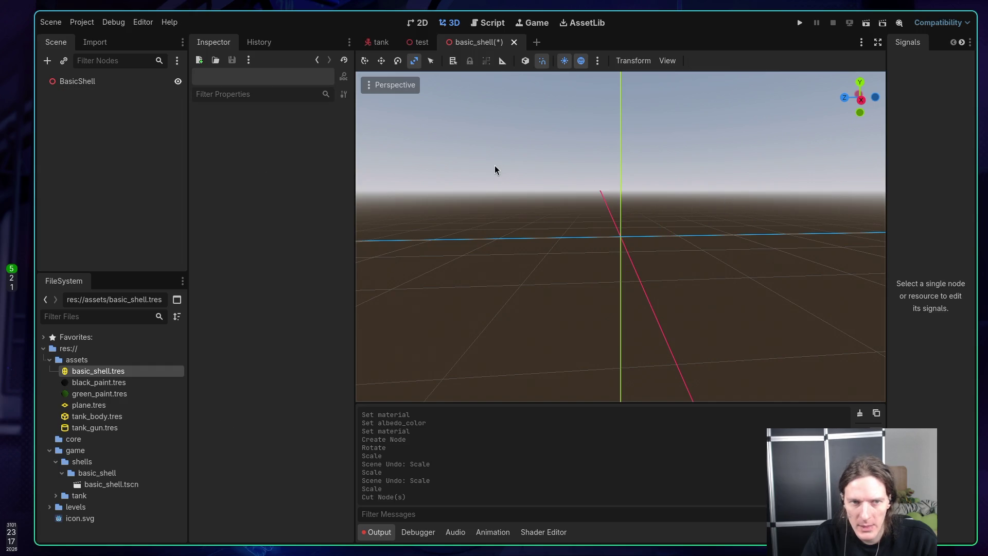
mouse_move(593, 172)
left_mouse_down()
mouse_move(648, 212)
mouse_move(668, 212)
left_mouse_up()
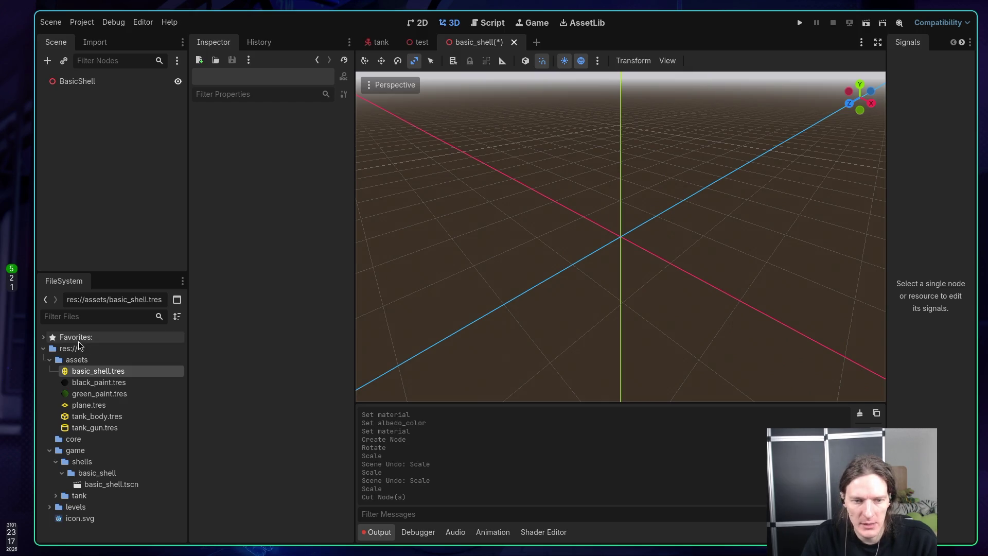
mouse_move(92, 371)
left_mouse_down()
mouse_move(616, 213)
mouse_move(620, 234)
left_mouse_up()
left_click_drag(729, 231, 628, 227)
key("q")
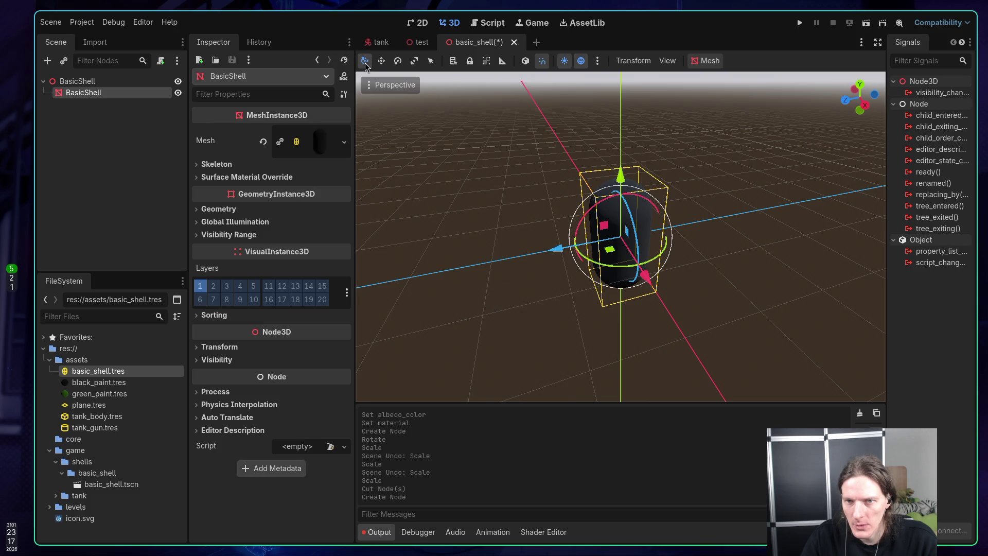
Rotate the new capsule onto its side about the X axis and save the scene
left_click_drag(600, 208, 562, 276)
key("ctrl+s")
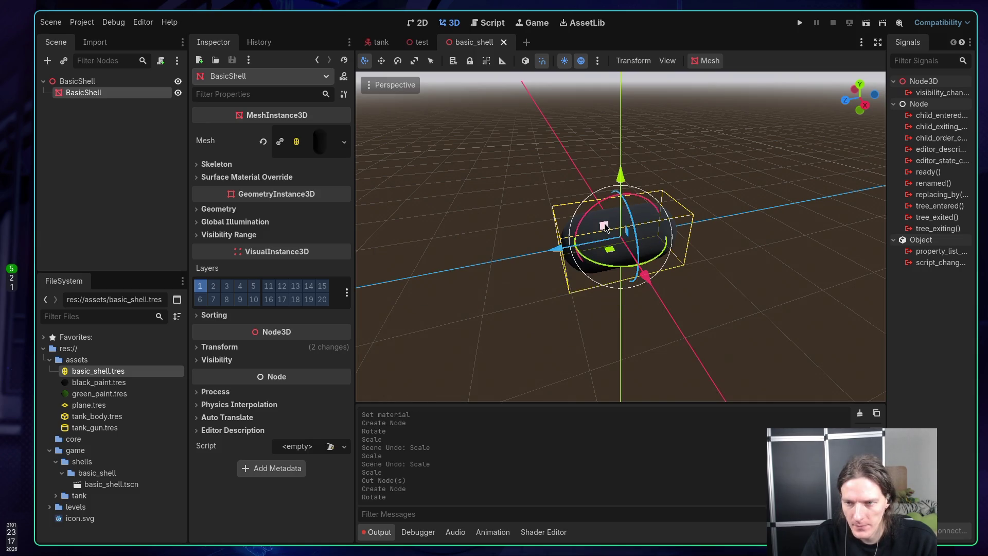
mouse_move(606, 230)
left_mouse_down()
mouse_move(626, 252)
mouse_move(619, 247)
left_mouse_up()
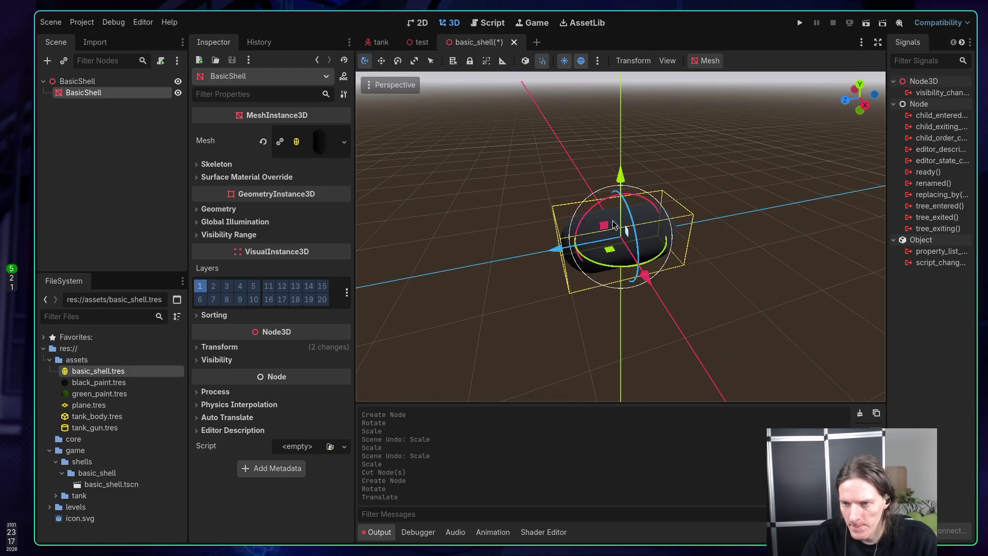
left_click_drag(558, 251, 572, 249)
key("ctrl+z")
key("ctrl+z")
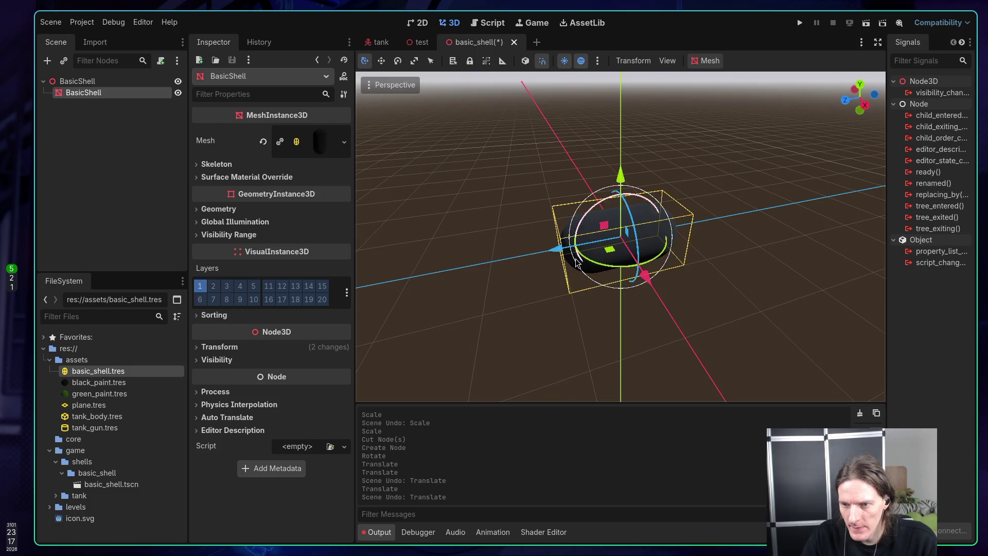
key("ctrl+s")
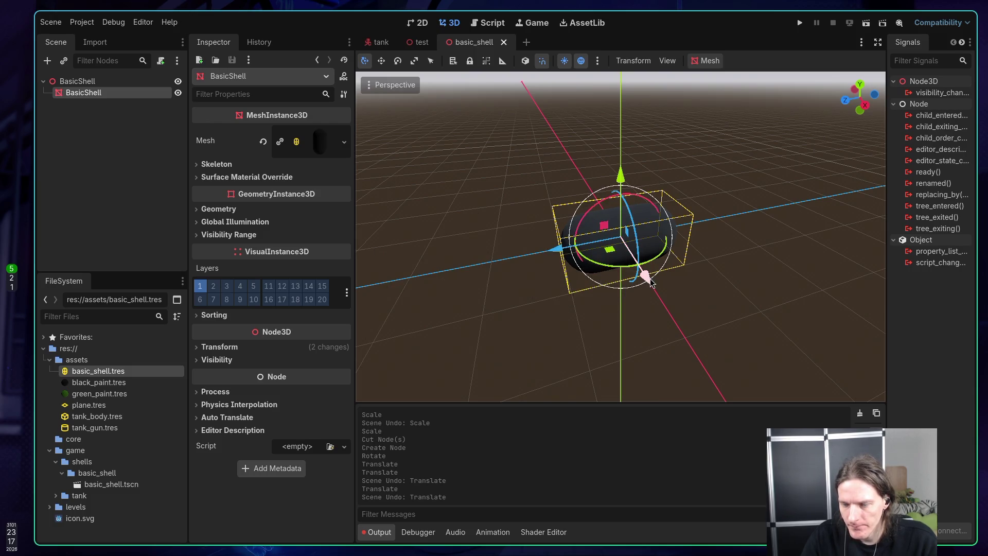
Undo a stray Z move and expand the capsule's mesh settings (0.5 m radius, 2.0 m height)
left_click_drag(558, 254, 572, 249)
key("ctrl+z")
key("ctrl+z")
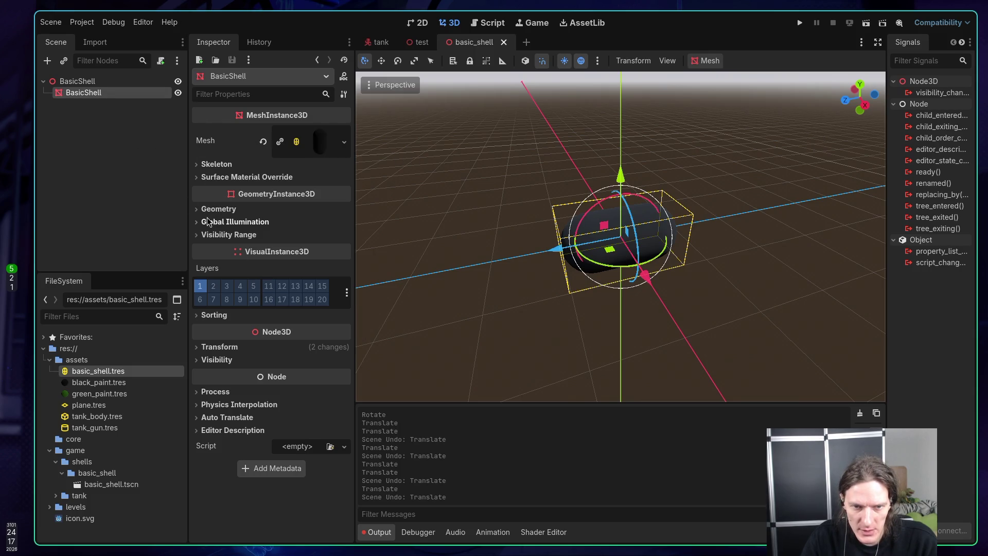
left_click(315, 142)
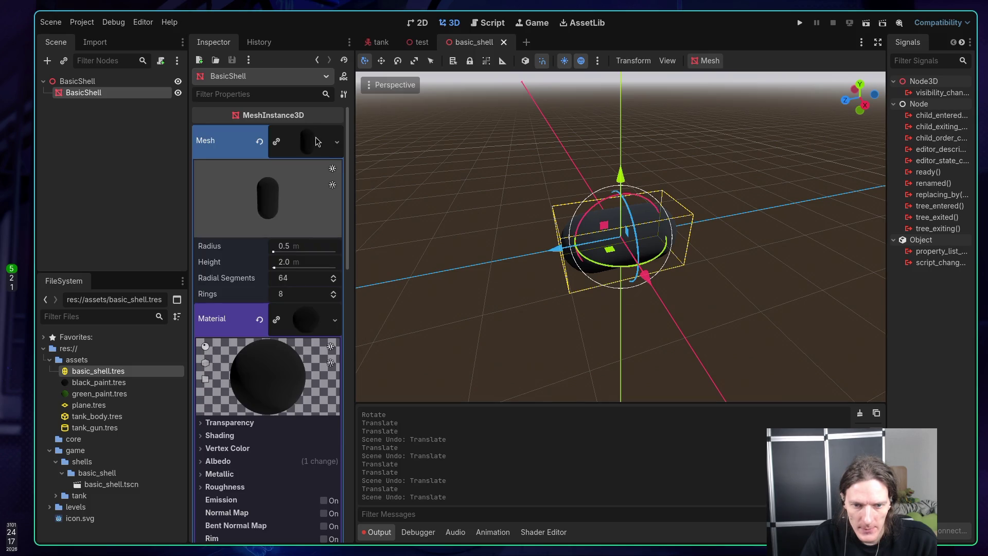
Set the basic_shell capsule mesh to 0.1 m radius and 0.5 m height, then return to the tank scene
left_click(308, 251)
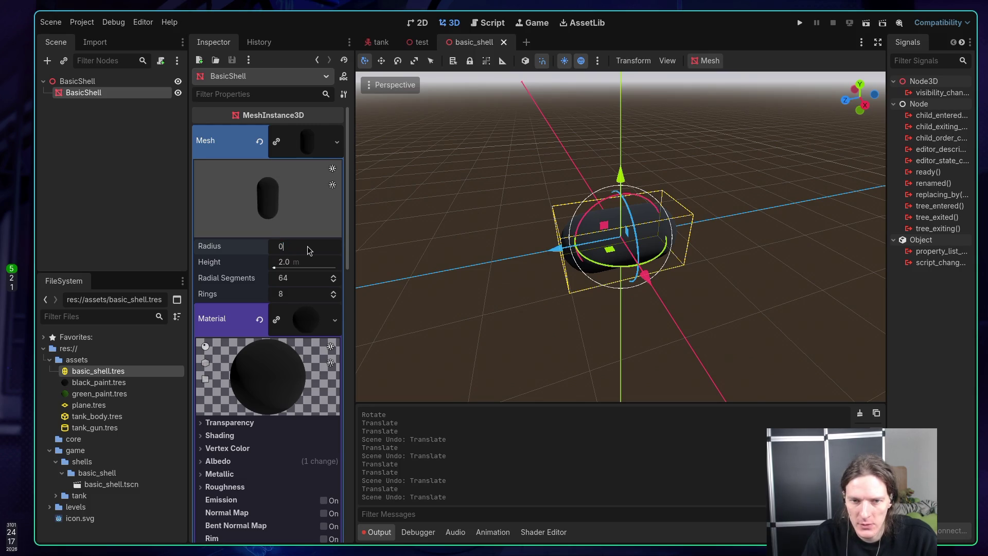
type(",")
key("BackSpace")
type(".")
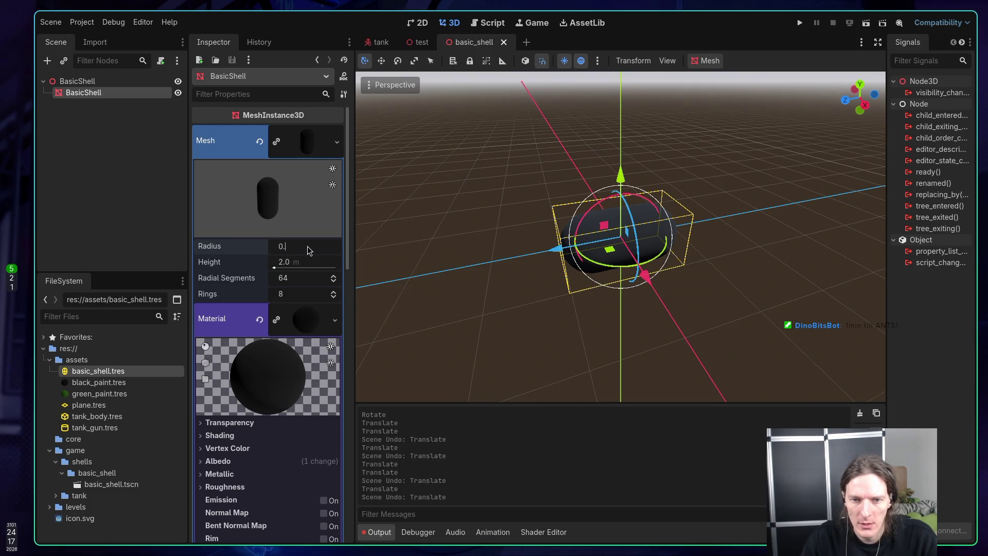
type("1")
key("Return")
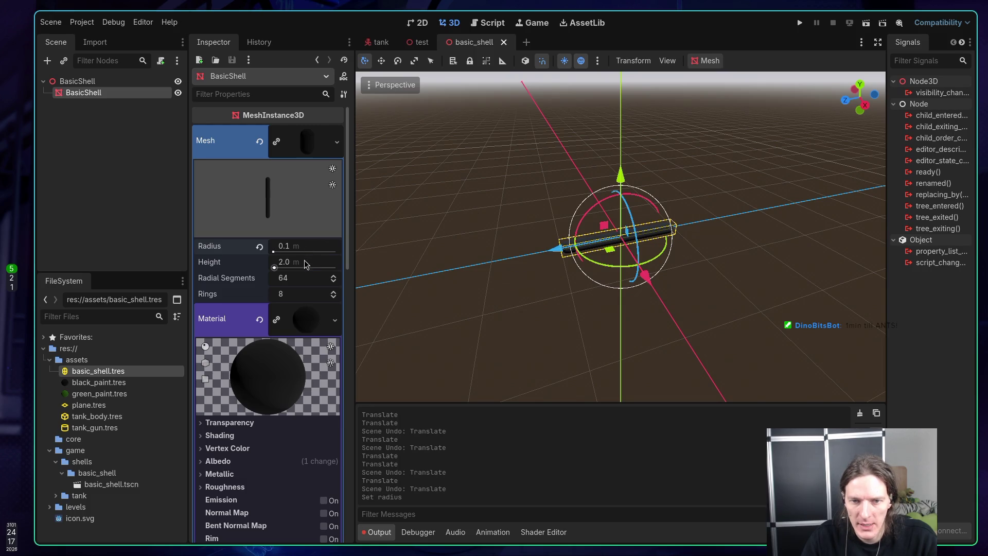
left_click(304, 261)
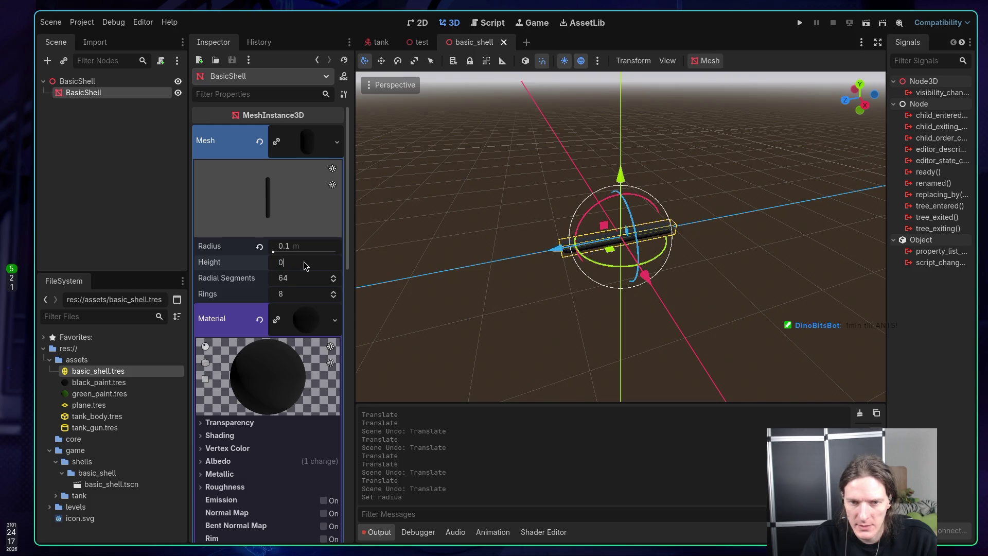
type(".5")
key("Return")
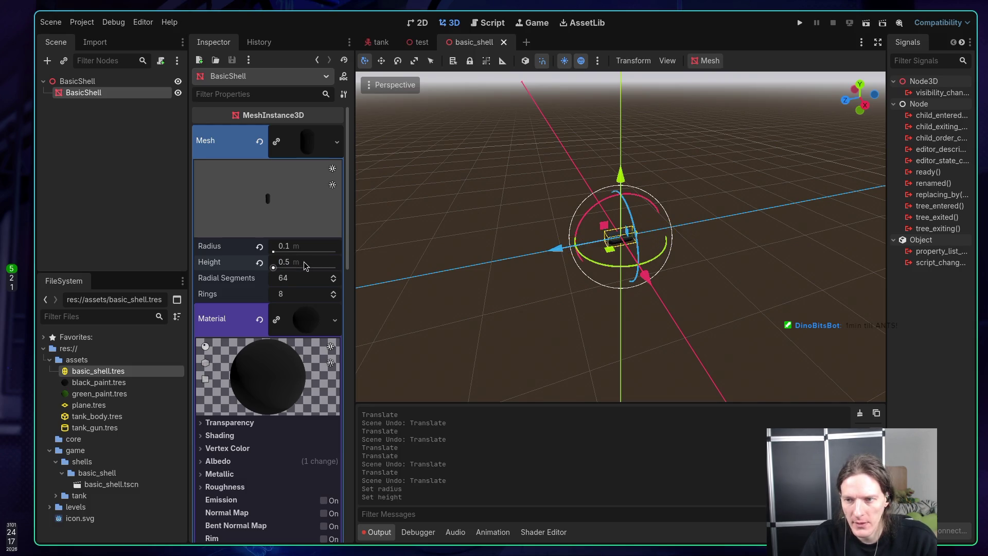
scroll(647, 273, "up", 8)
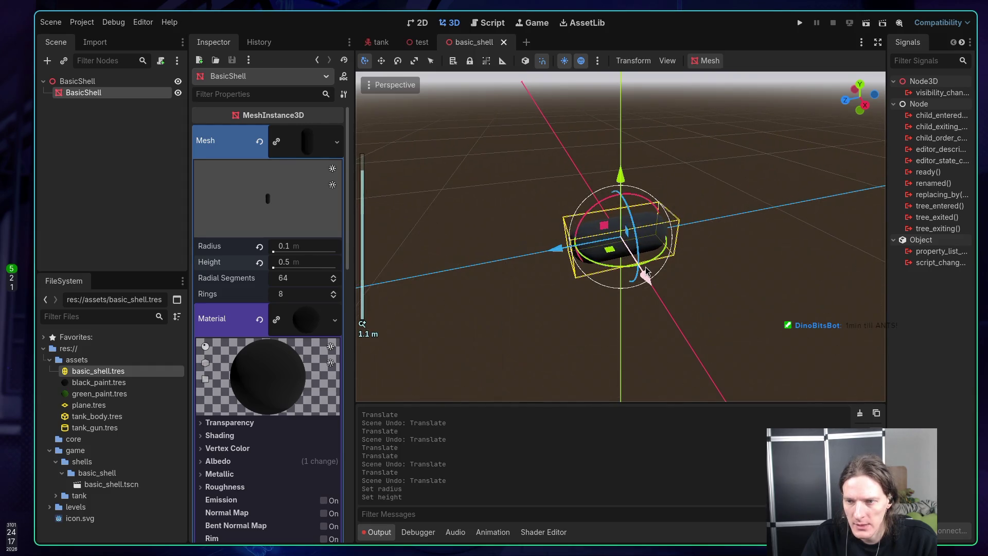
left_click(550, 260)
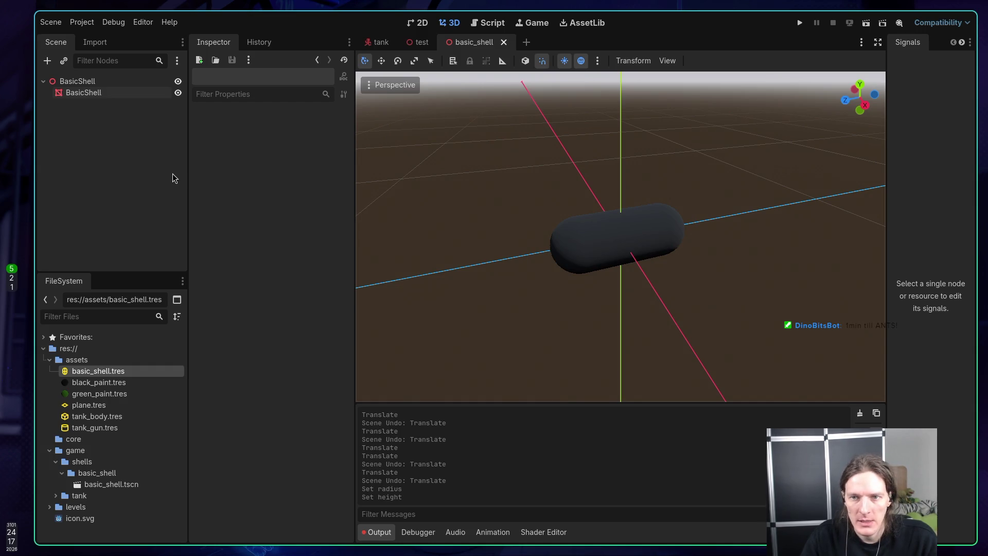
left_click(379, 41)
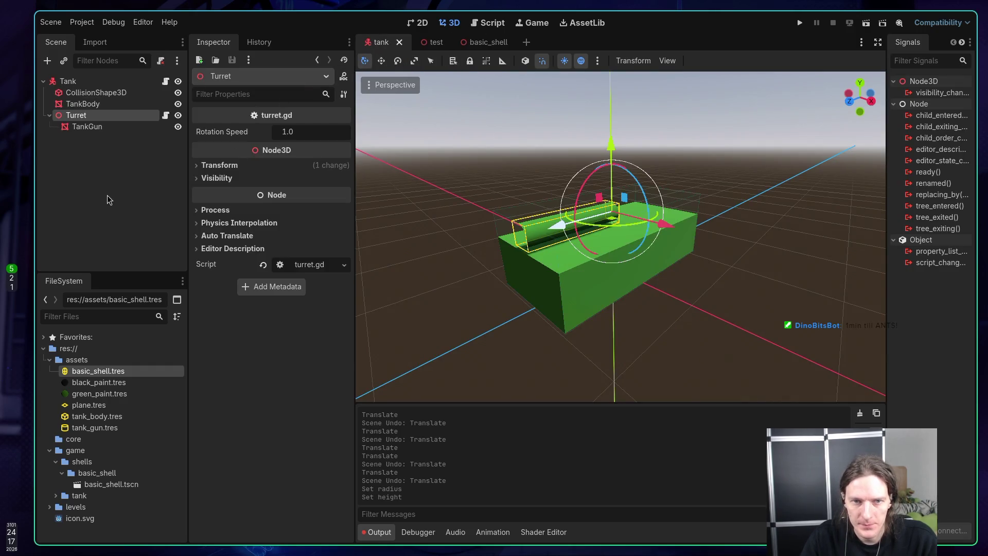
Assign basic_shell.tscn as the Tank node's Shell Scene and save the tank scene
left_click(80, 84)
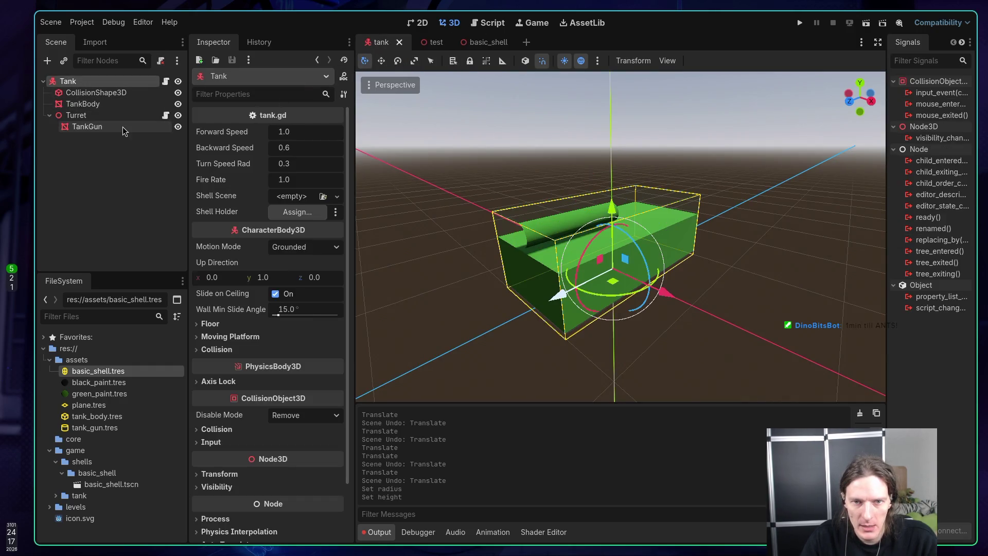
left_click(302, 213)
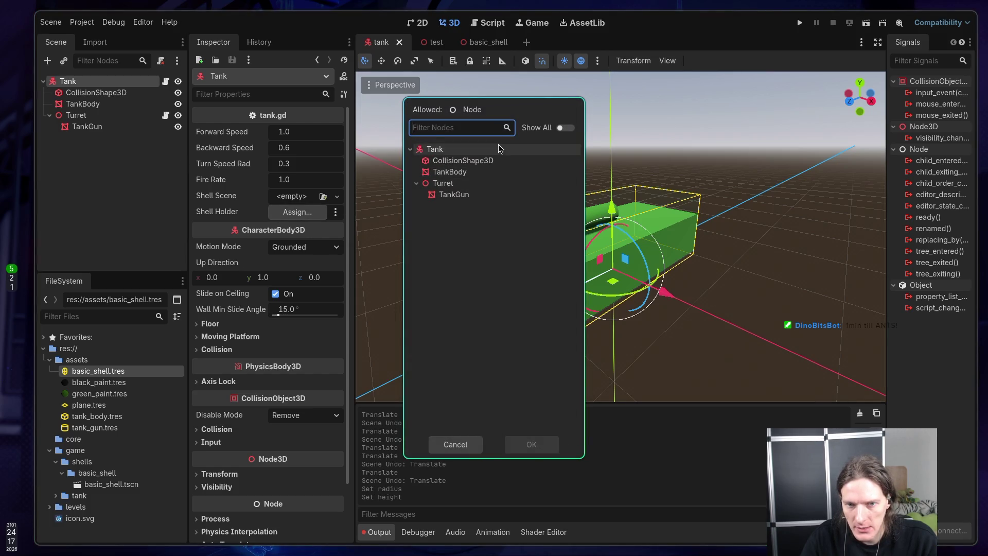
key("Escape")
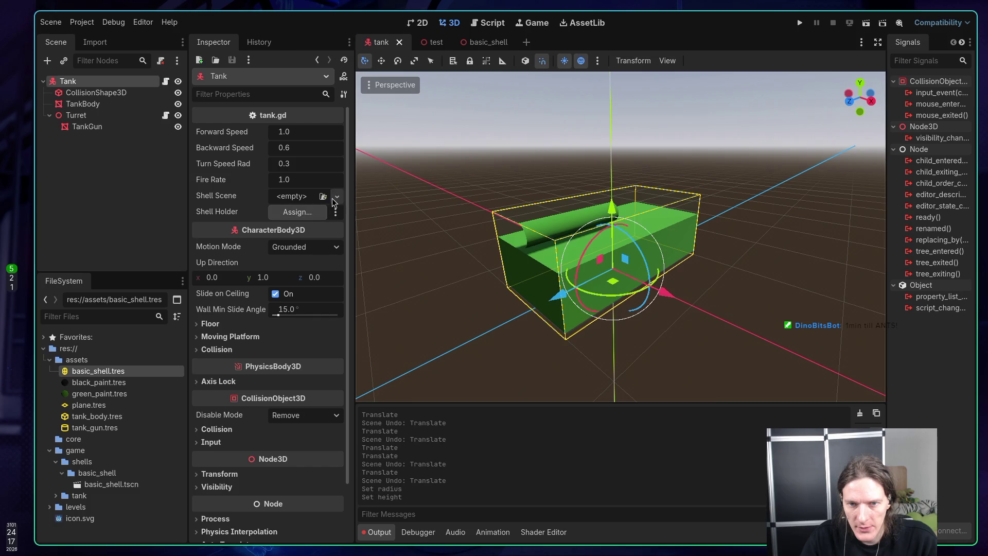
left_click(322, 196)
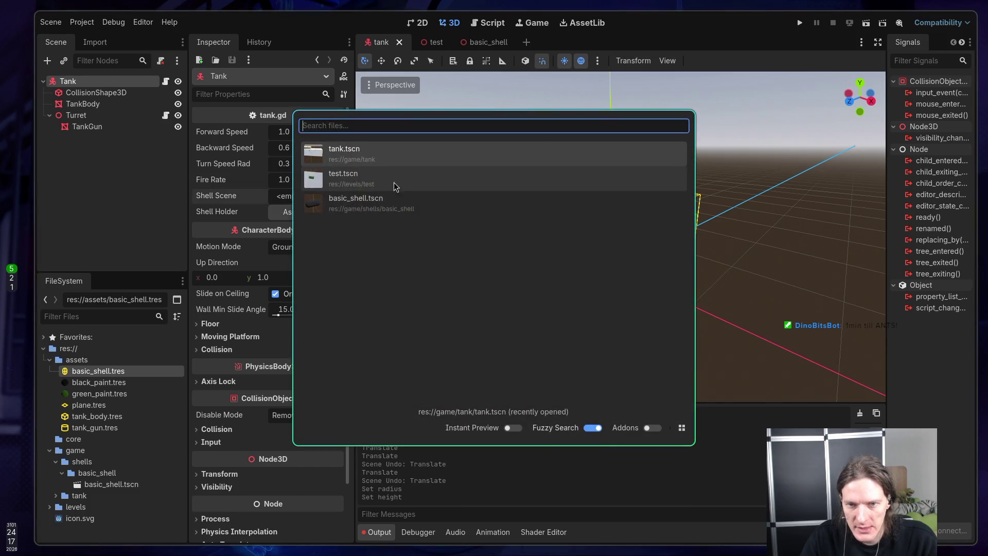
left_click(359, 209)
key("ctrl+s")
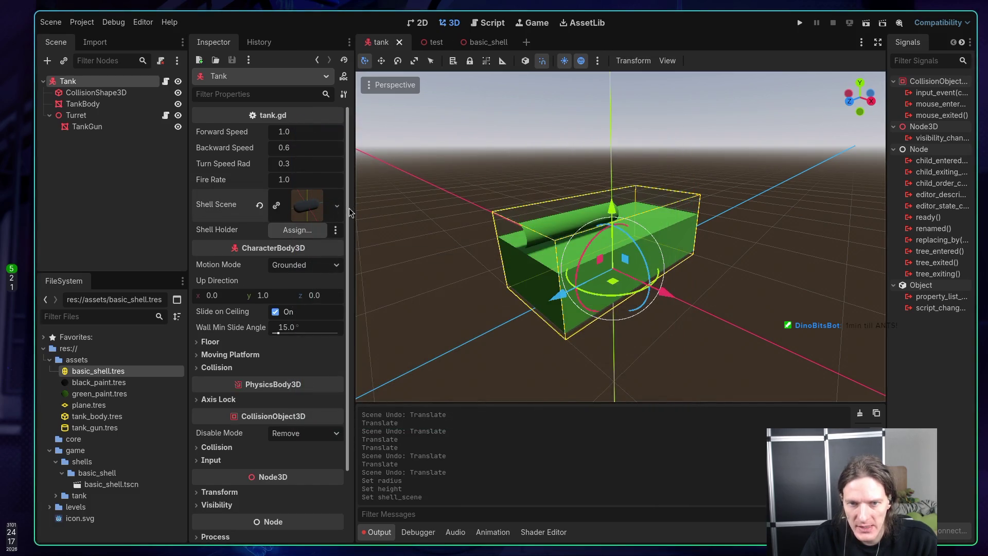
Run the game, fire a shell to test it, then stop the game and return to tank.gd
left_click(800, 23)
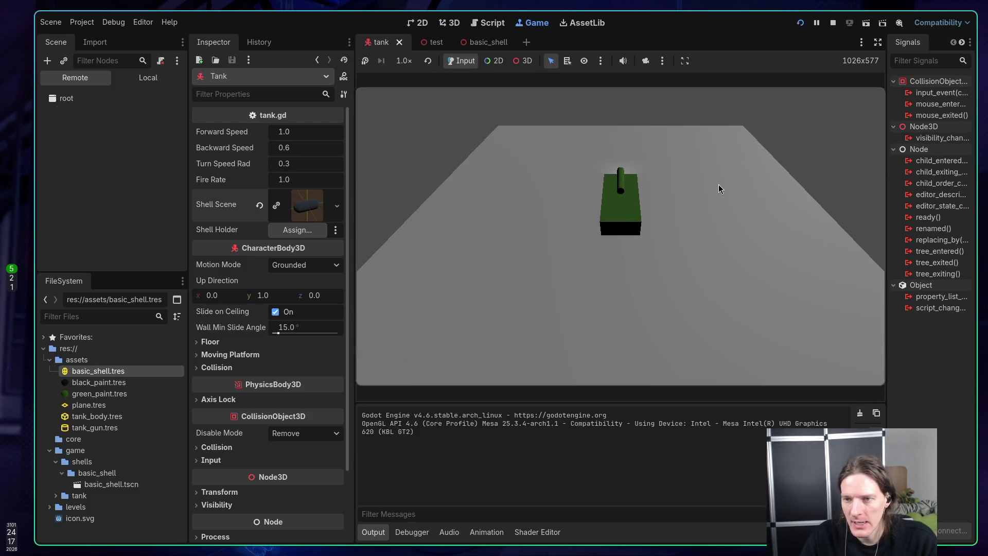
key("space")
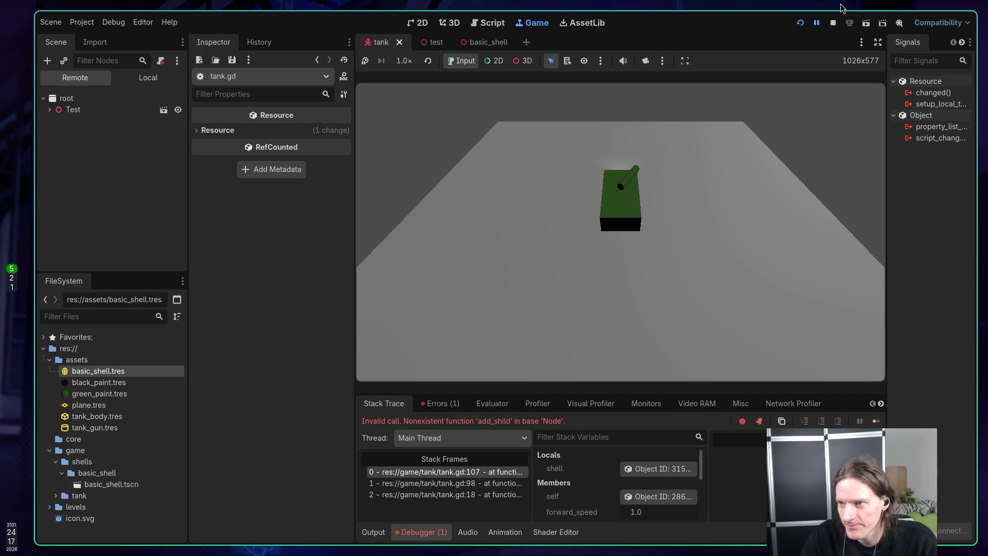
left_click(831, 23)
key("super+1")
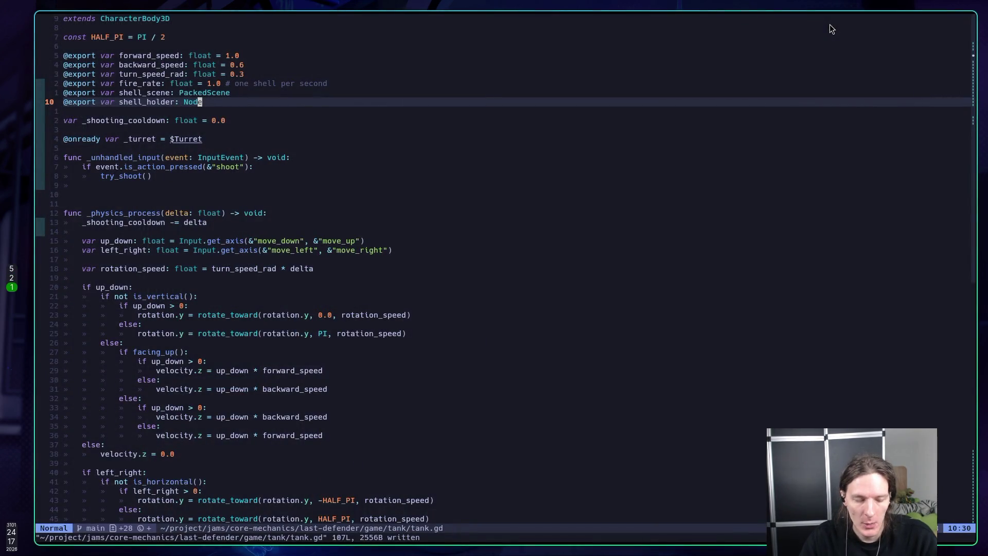
Correct 'add_shild' to 'add_child' at the end of tank.gd and save
key("shift+g")
key("h")
key("h")
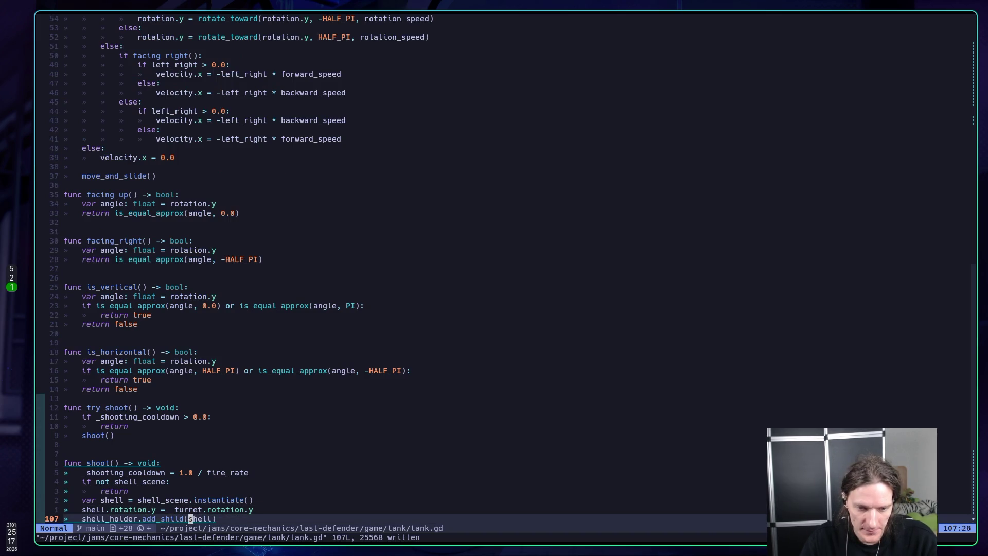
type("cwchild")
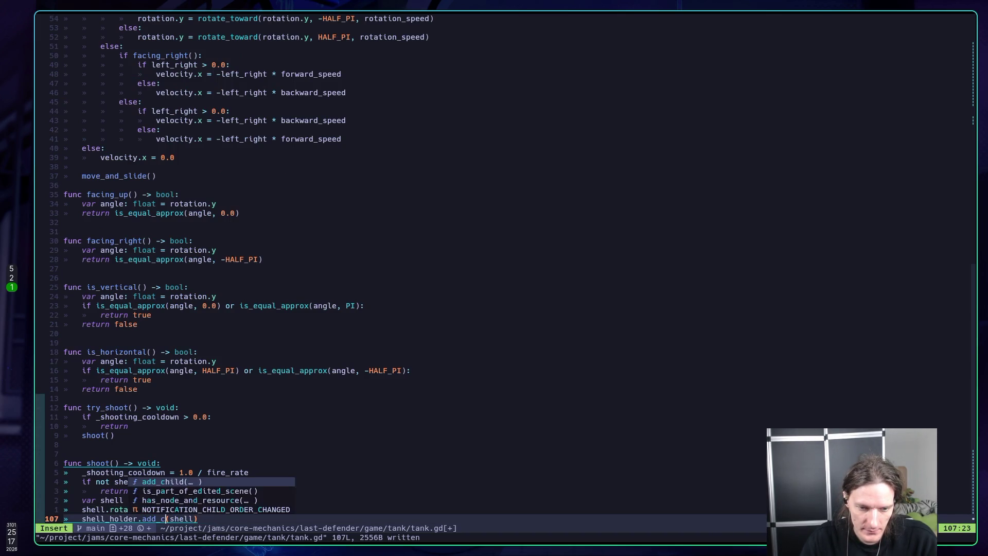
key("Return")
key("Escape")
type(":w")
key("Return")
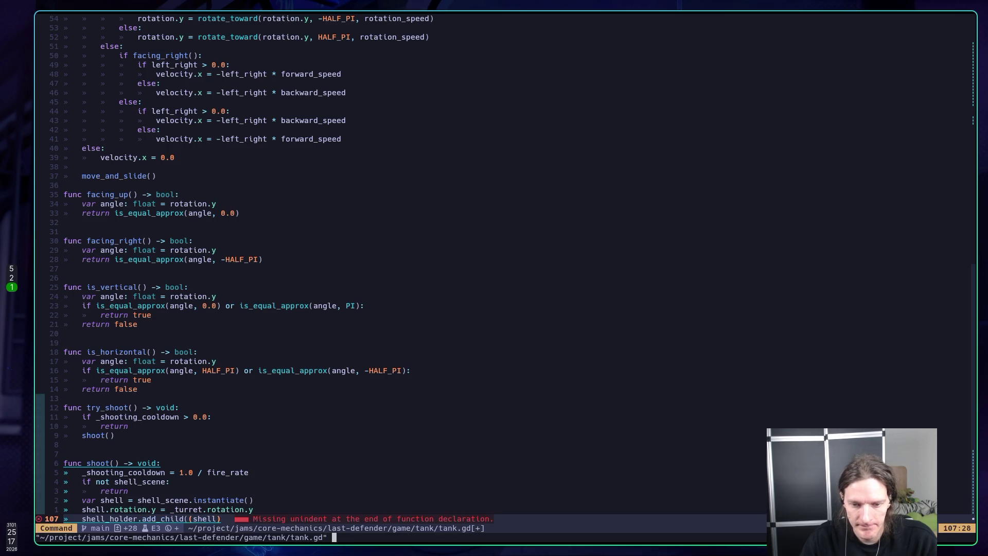
type("kj:")
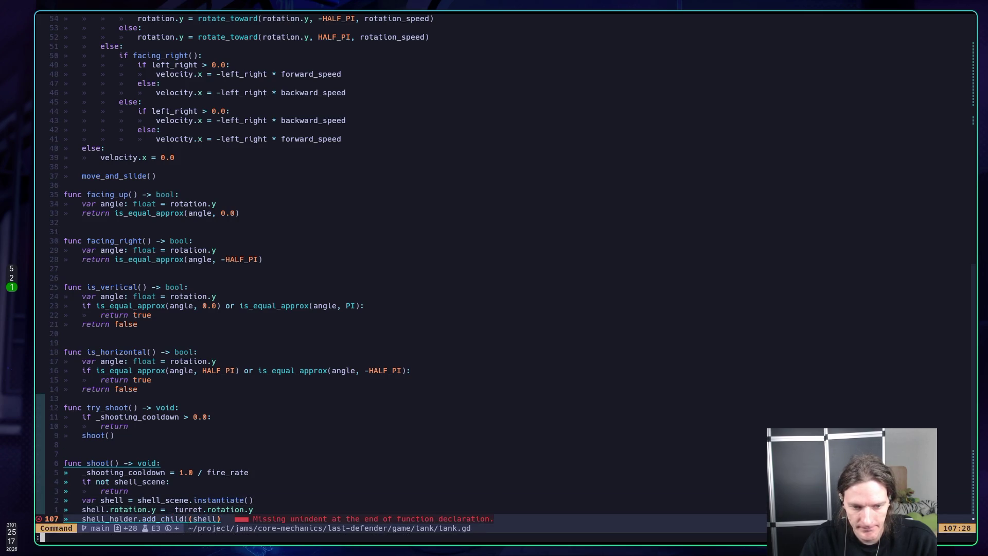
key("Return")
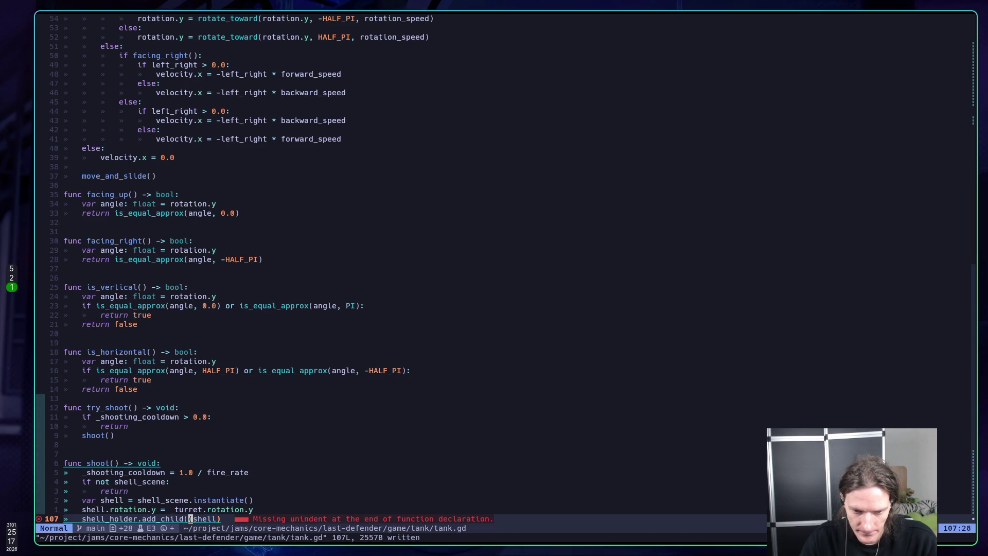
Add blank lines below the call and delete the duplicate opening parenthesis, saving the file
key("o")
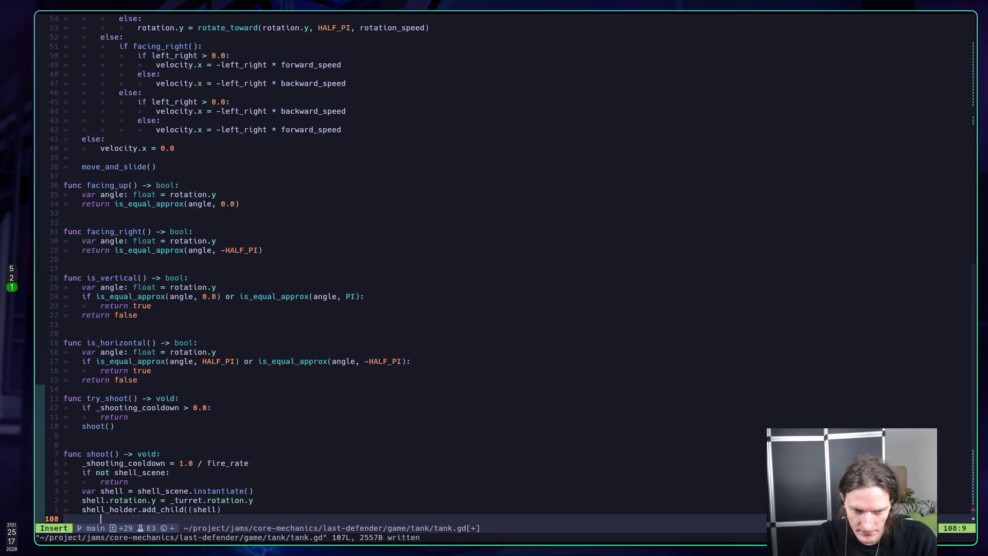
key("Return")
key("Escape")
type(":w")
key("Return")
key("k")
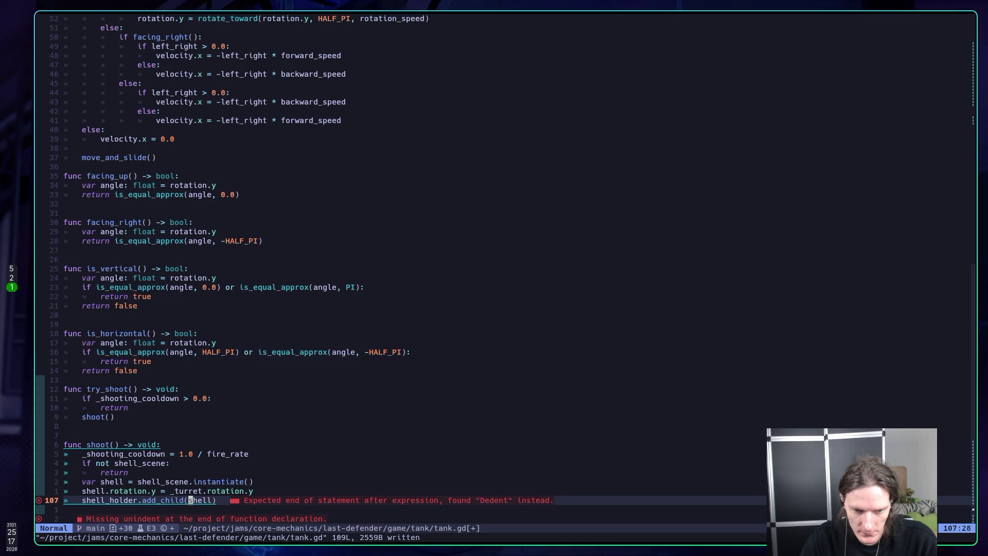
type("x:w")
key("Return")
Tidy the trailing blank lines and save the cleaned-up tank.gd
key("j")
key("j")
key("k")
key("k")
key("k")
key("j")
key("j")
type(":w")
key("Return")
key("k")
key("k")
key("k")
type(":w")
key("Return")
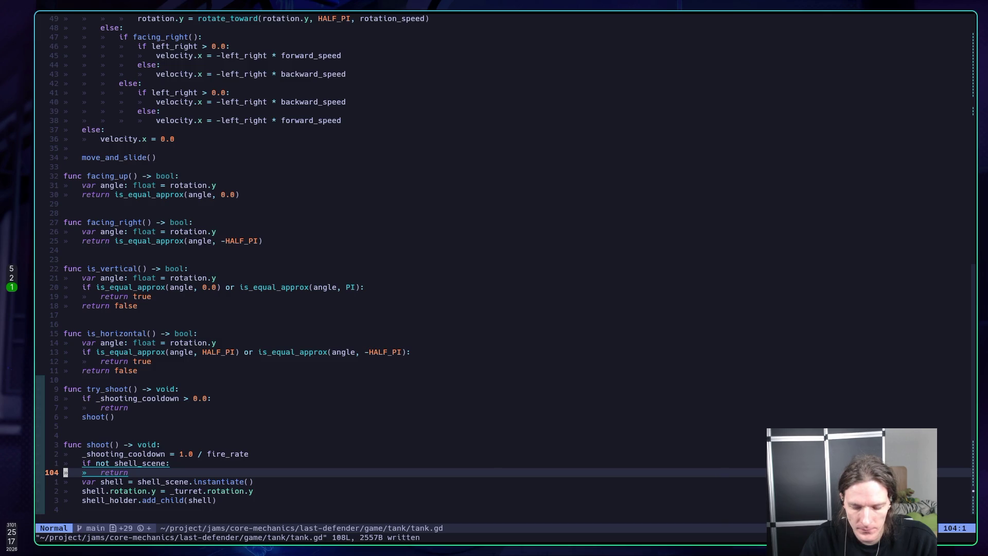
type(":Lazy")
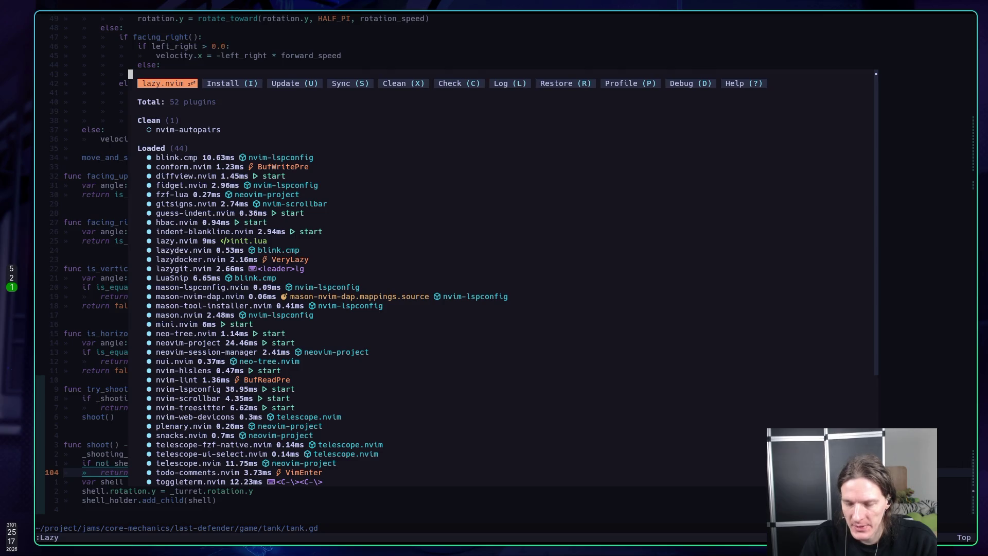
Update all installed plugins in the lazy.nvim manager
key("shift+u")
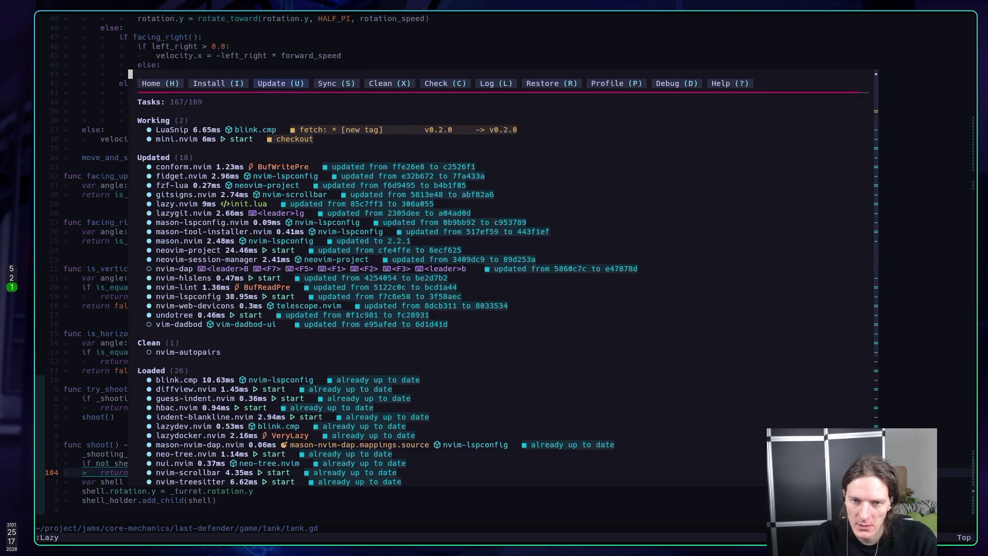
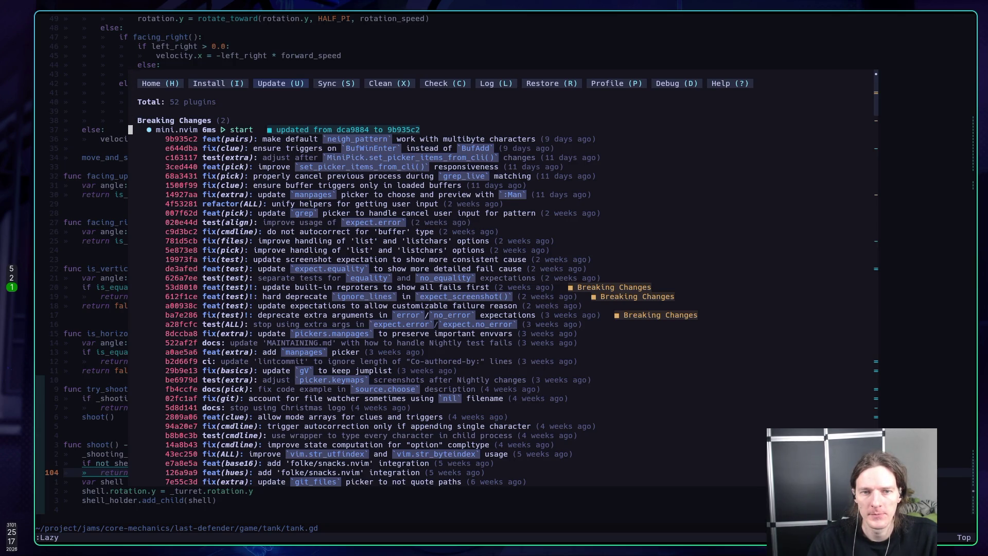
Update mini.nvim in Lazy, close the plugin manager and save tank.gd
key("Return")
key("Return")
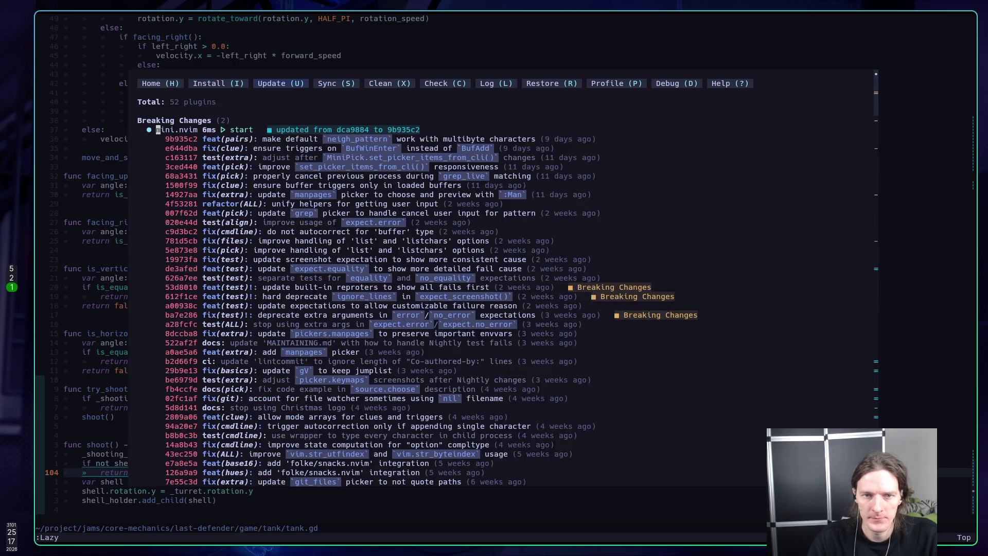
key("Return")
key("Return")
key("space")
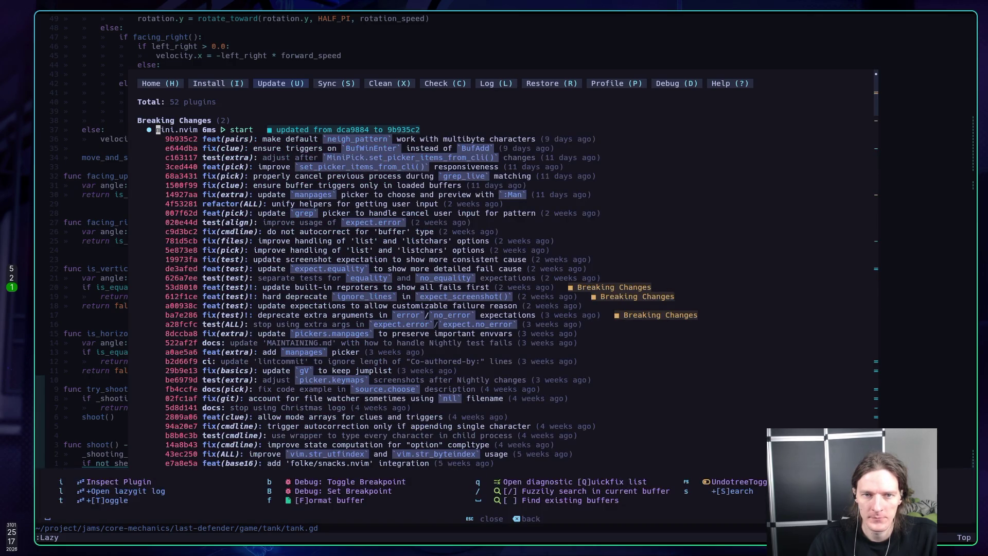
key("j")
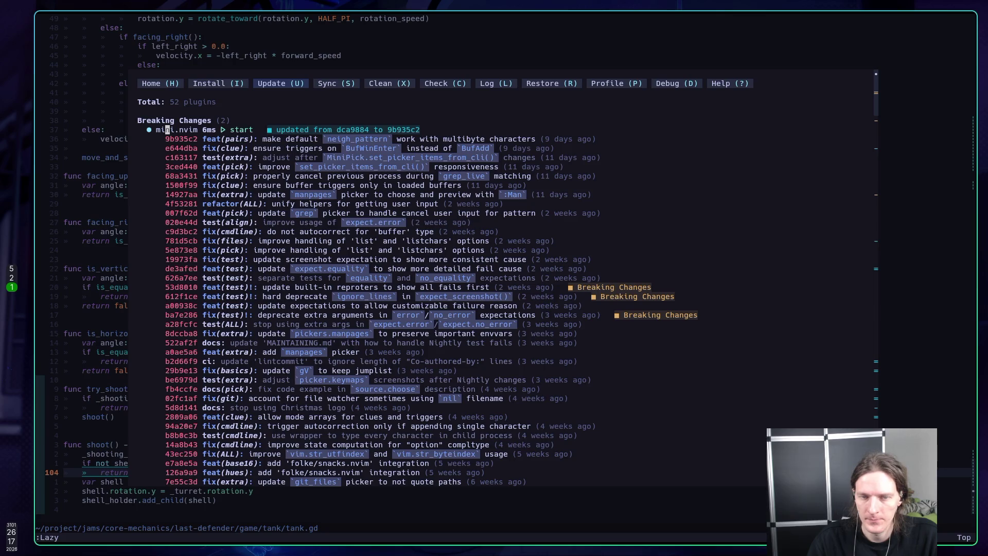
key("U")
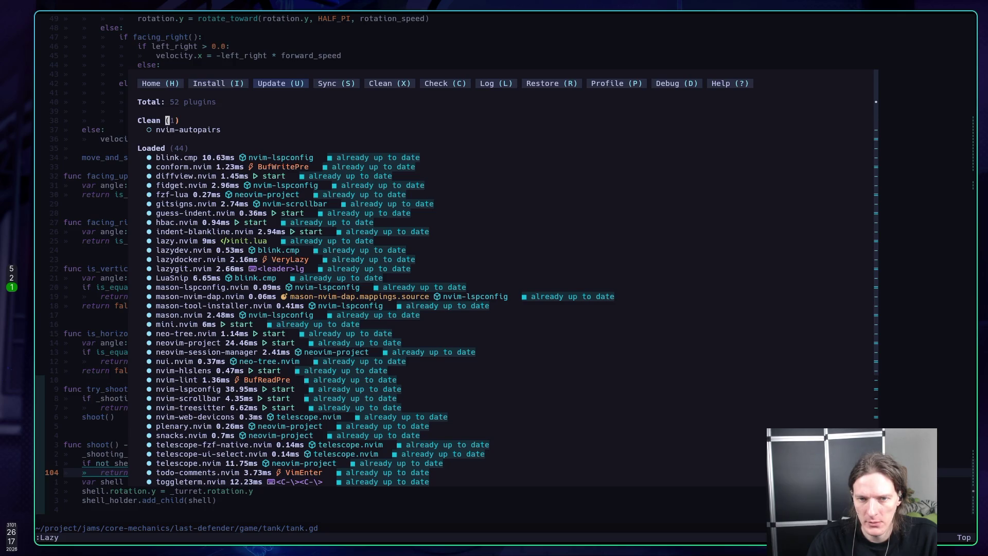
type("qj:w")
key("Return")
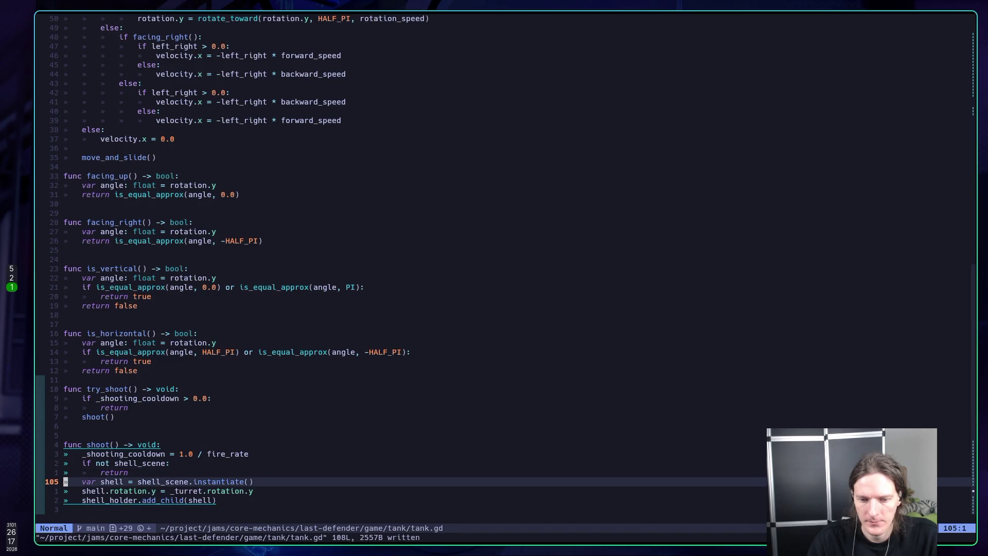
Test-run the tank game, stop it, save the tank scene and open the test scene
key("alt+Tab")
left_click(830, 24)
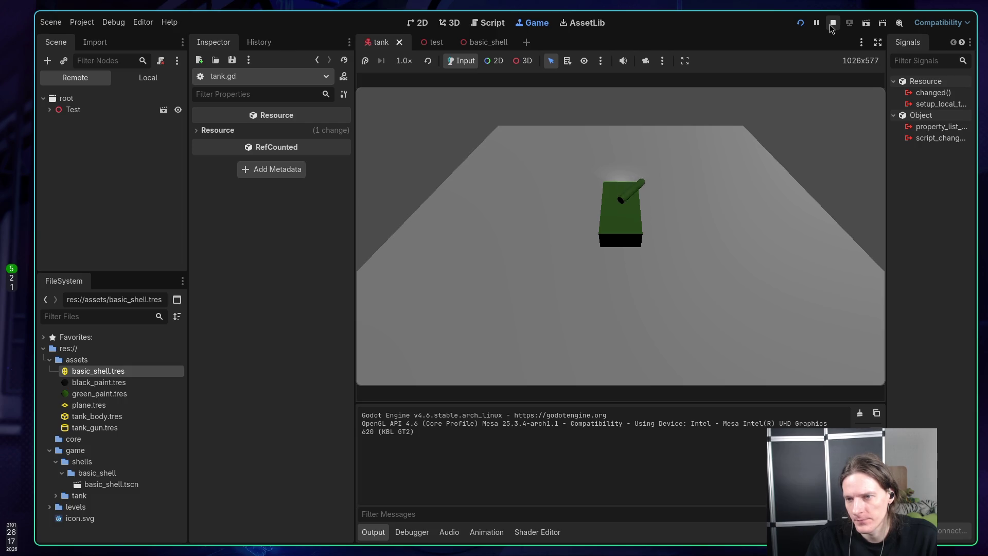
left_click(830, 24)
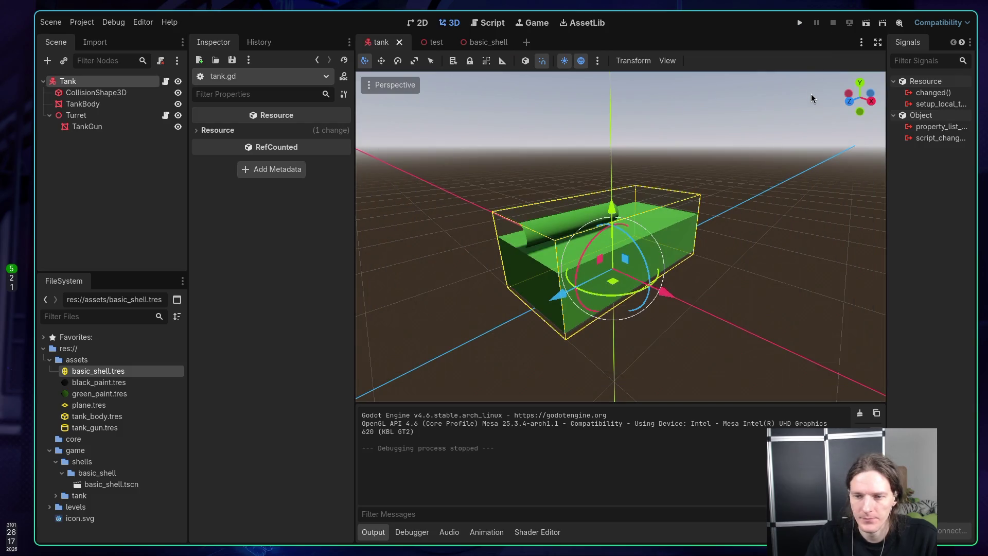
key("ctrl+s")
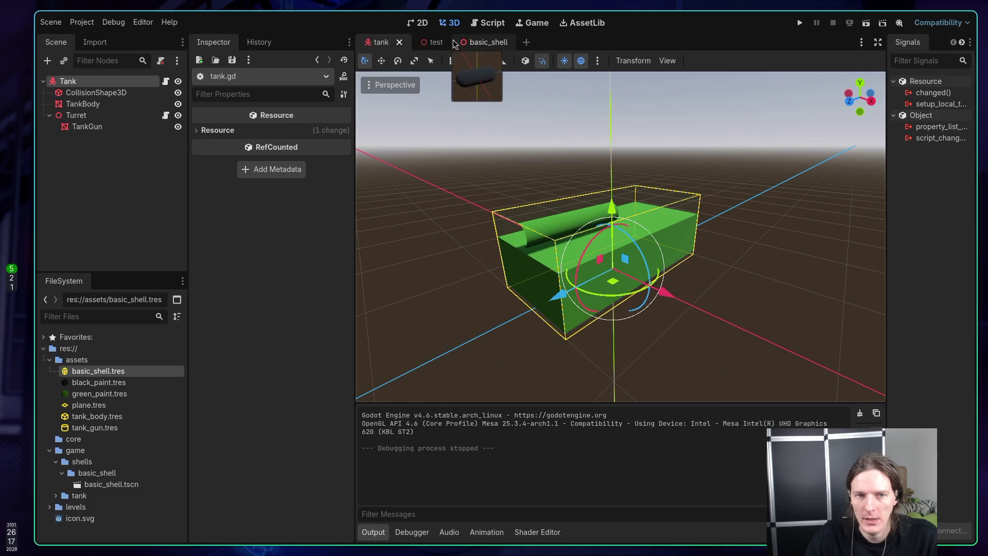
left_click(423, 43)
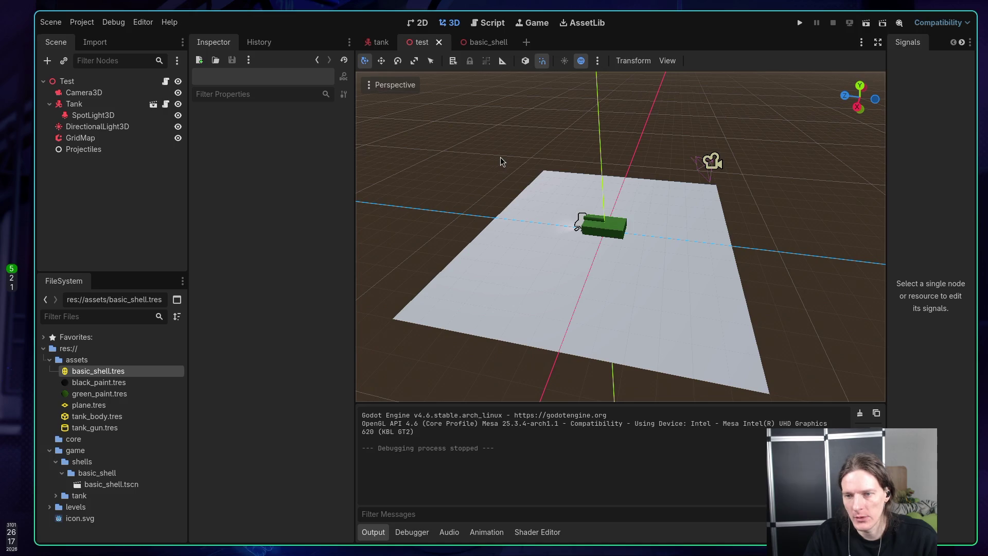
key("super+1")
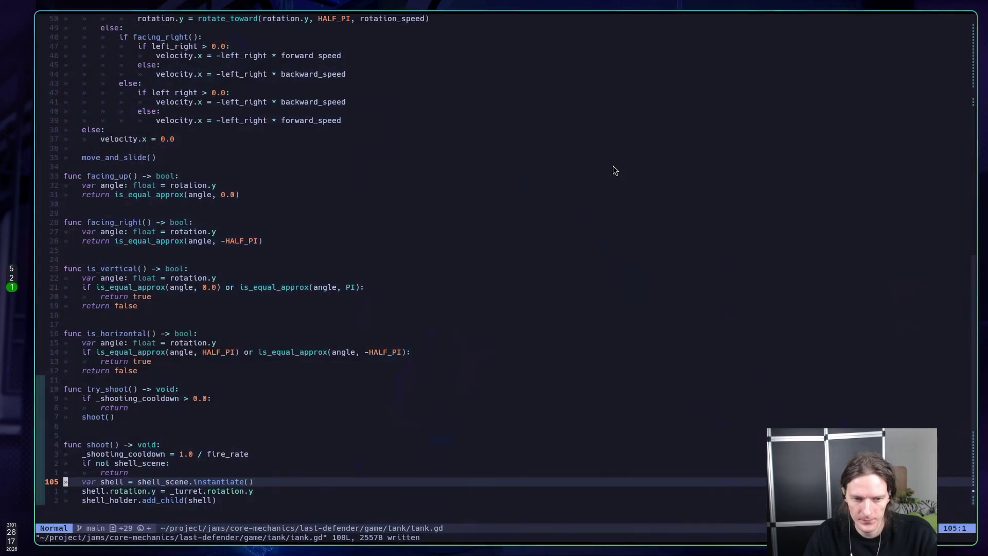
Delete the 'if not shell_scene: return' guard in shoot(), add a spacer line, save tank.gd
type(":w")
key("Return")
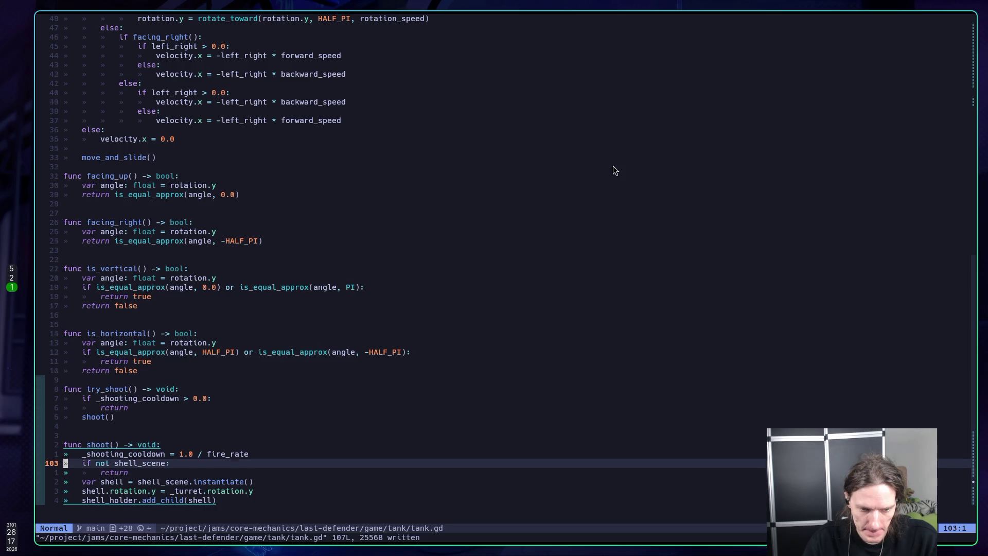
key("D")
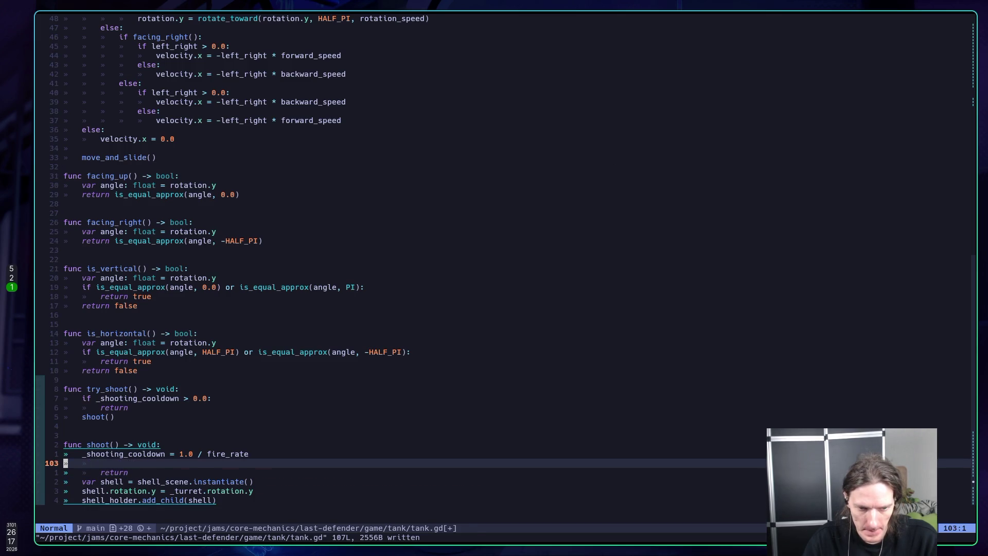
key("d")
key("d")
key("d")
key("d")
type(":w")
key("Return")
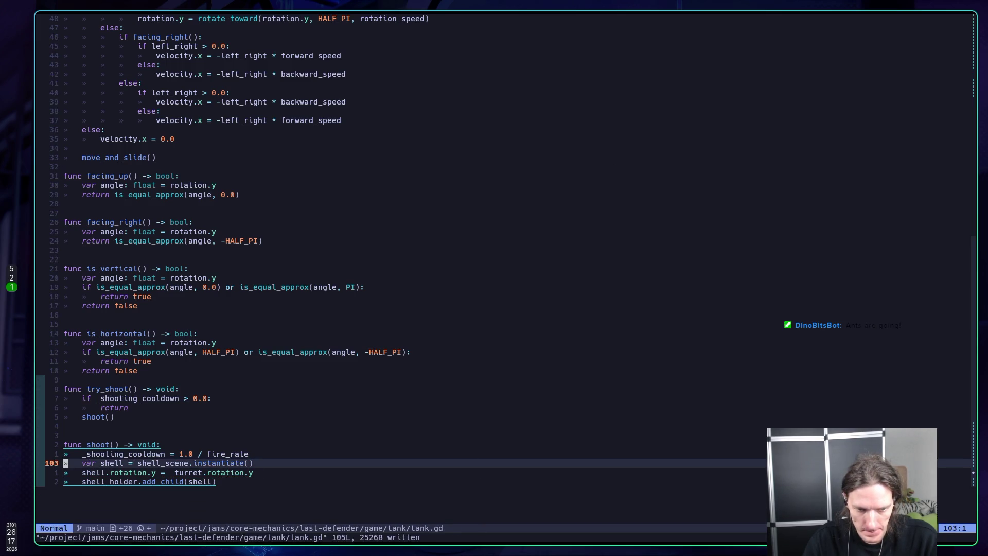
key("O")
key("Escape")
type(":w")
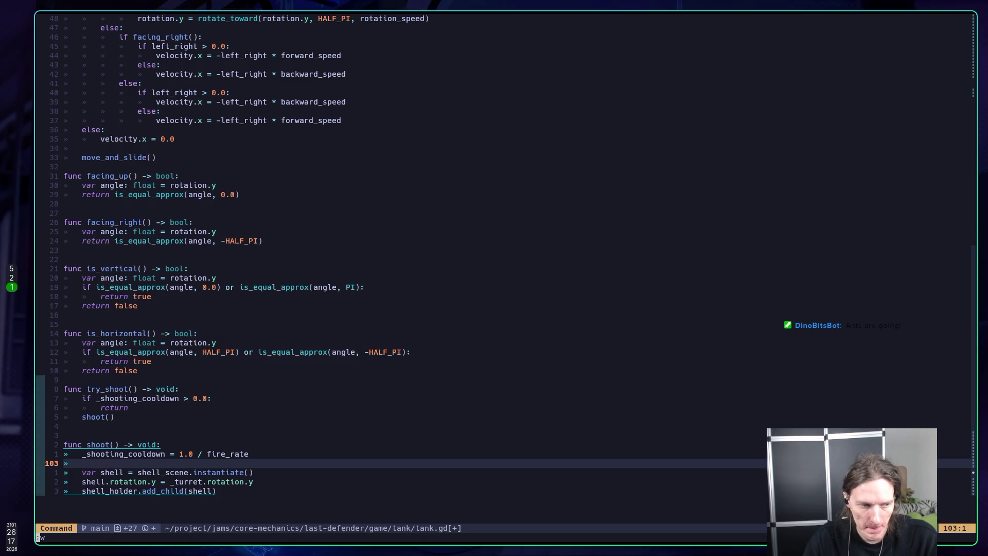
key("Return")
key("alt+Tab")
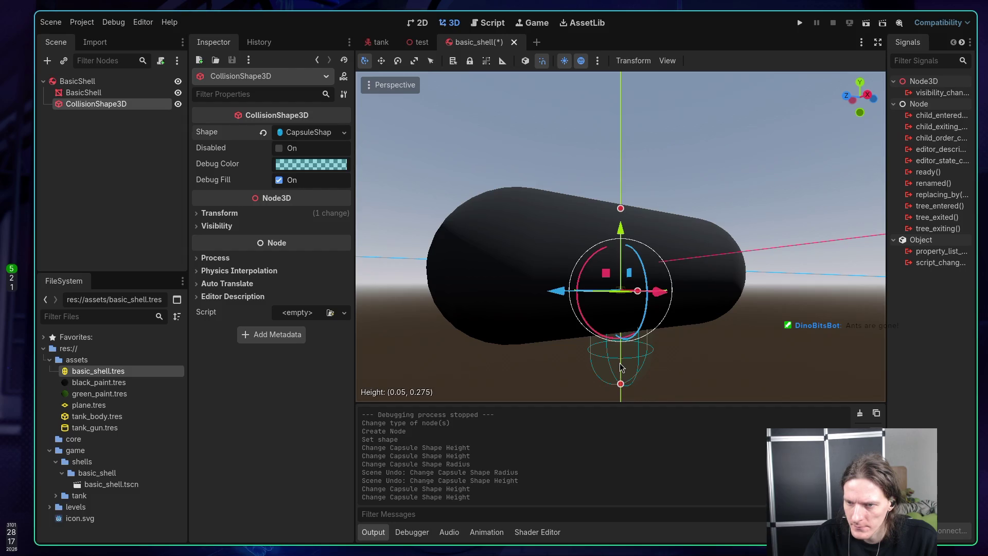
Resize the collision capsule's radius and height by dragging its handles
mouse_move(647, 335)
left_mouse_down()
mouse_move(634, 350)
mouse_move(621, 339)
mouse_move(556, 393)
mouse_move(503, 390)
left_mouse_up()
mouse_move(596, 269)
left_mouse_down()
mouse_move(507, 309)
mouse_move(706, 313)
mouse_move(734, 300)
mouse_move(572, 296)
mouse_move(626, 302)
mouse_move(648, 282)
mouse_move(546, 270)
mouse_move(538, 282)
mouse_move(439, 287)
mouse_move(487, 288)
mouse_move(494, 230)
mouse_move(643, 133)
mouse_move(620, 146)
mouse_move(618, 184)
left_mouse_up()
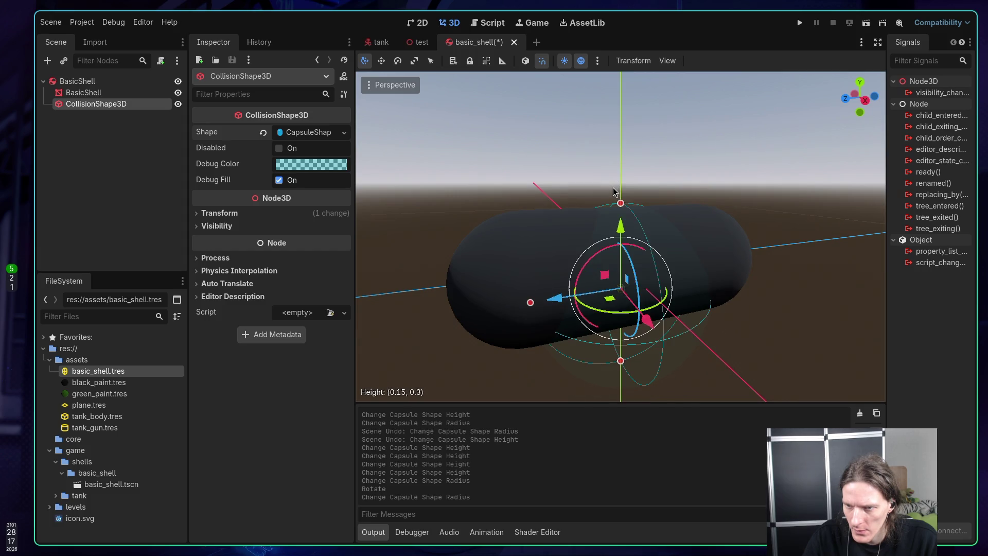
mouse_move(613, 192)
left_mouse_down()
mouse_move(616, 161)
mouse_move(616, 173)
left_mouse_up()
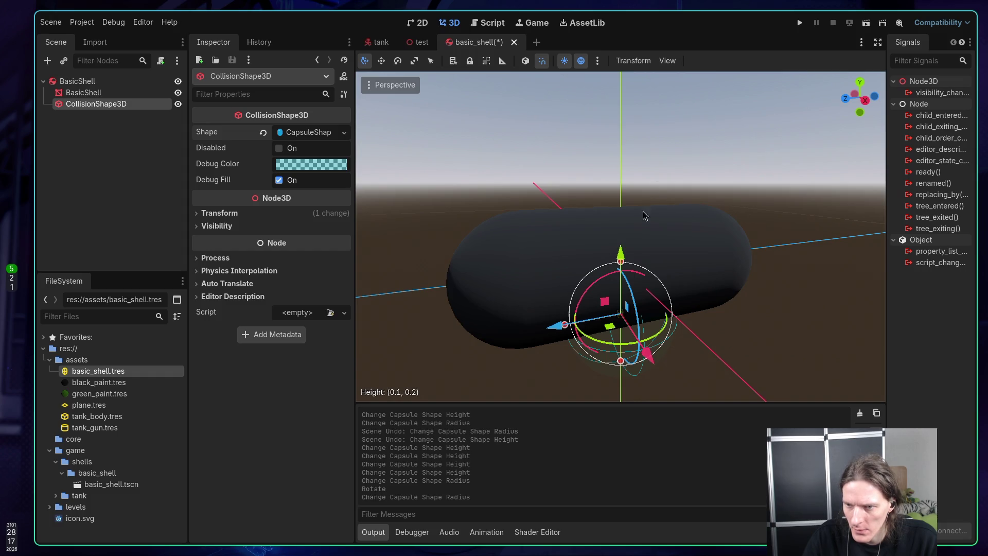
key("ctrl+z")
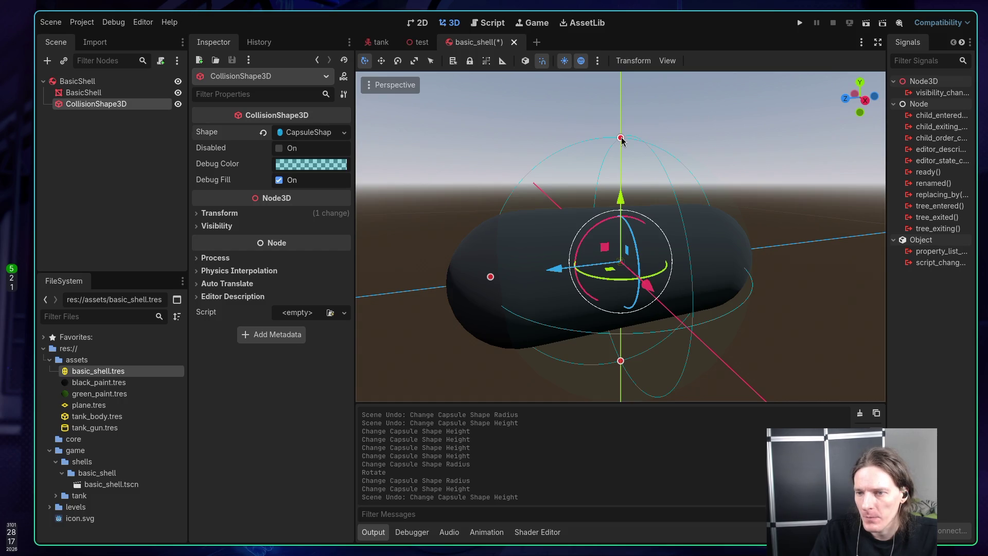
left_click_drag(622, 139, 619, 209)
left_click_drag(621, 360, 622, 329)
mouse_move(556, 288)
left_mouse_down()
mouse_move(514, 280)
mouse_move(449, 293)
left_mouse_up()
left_click_drag(621, 113, 622, 114)
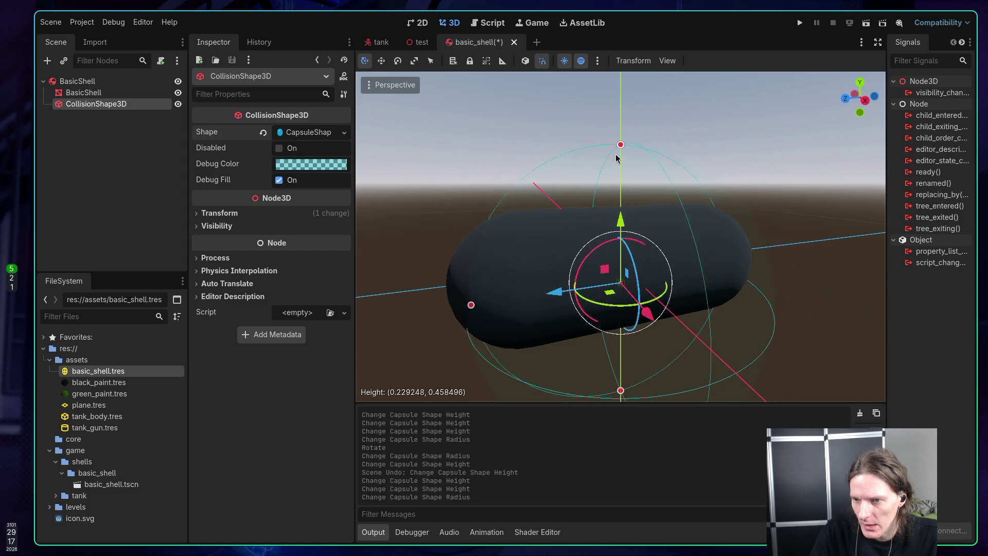
Undo the capsule edits so it returns to its original upright size
key("ctrl+z")
key("ctrl+z")
key("ctrl+z")
key("ctrl+z")
key("ctrl+z")
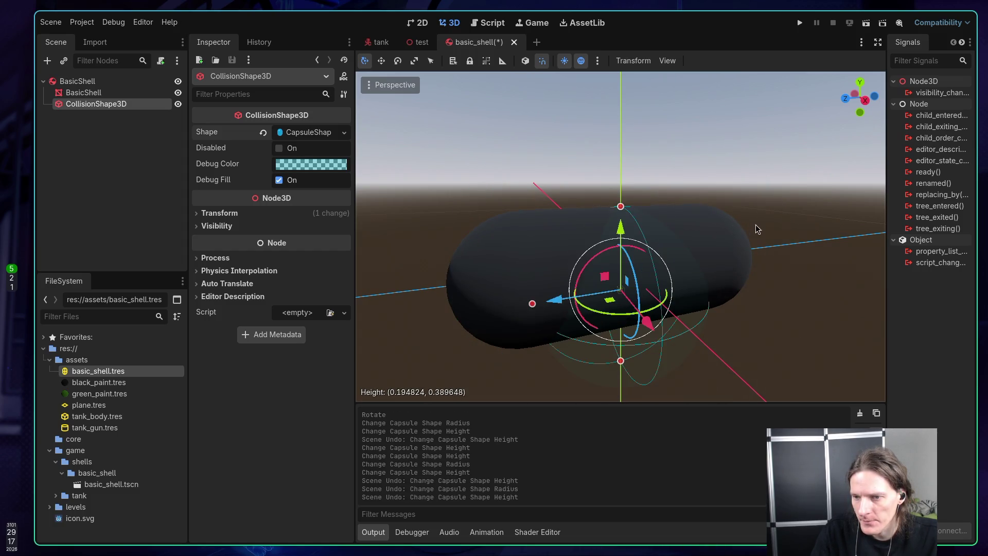
key("ctrl+z")
key("ctrl+z")
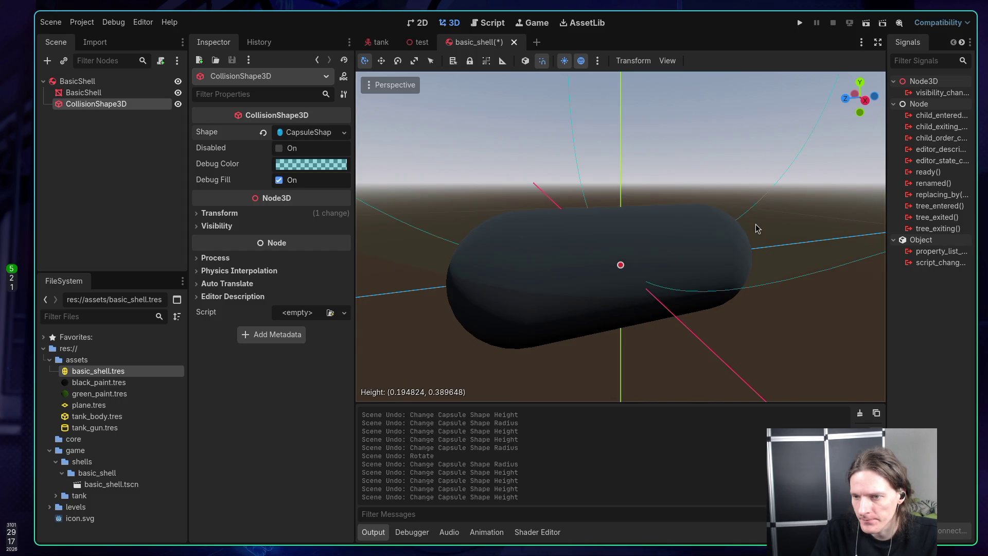
scroll(758, 219, "down", 4)
key("ctrl+z")
key("ctrl+z")
Restore the capsule collision shape and rotate it 90 degrees to lie flat
key("ctrl+shift+z")
scroll(711, 209, "up", 5)
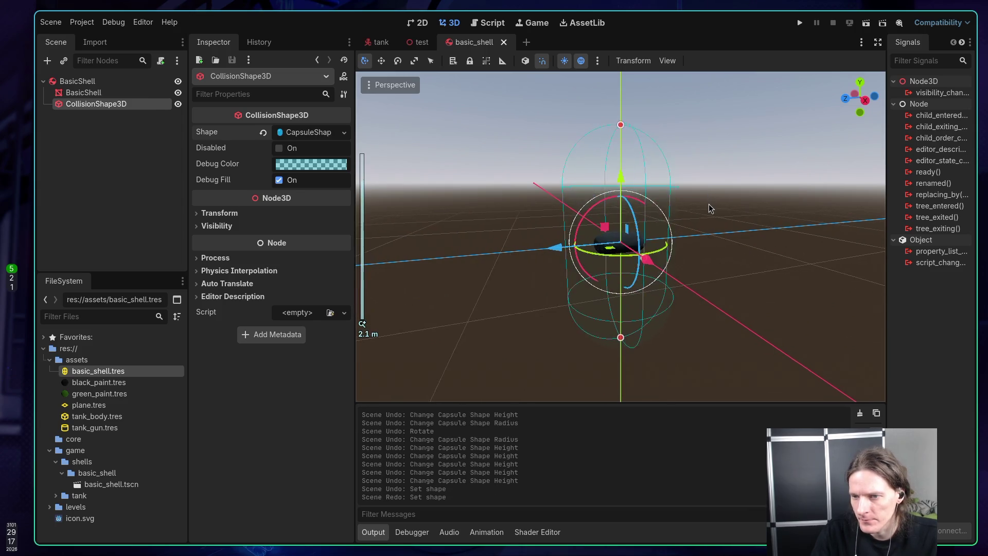
mouse_move(721, 203)
left_mouse_down()
mouse_move(702, 267)
mouse_move(653, 244)
left_mouse_up()
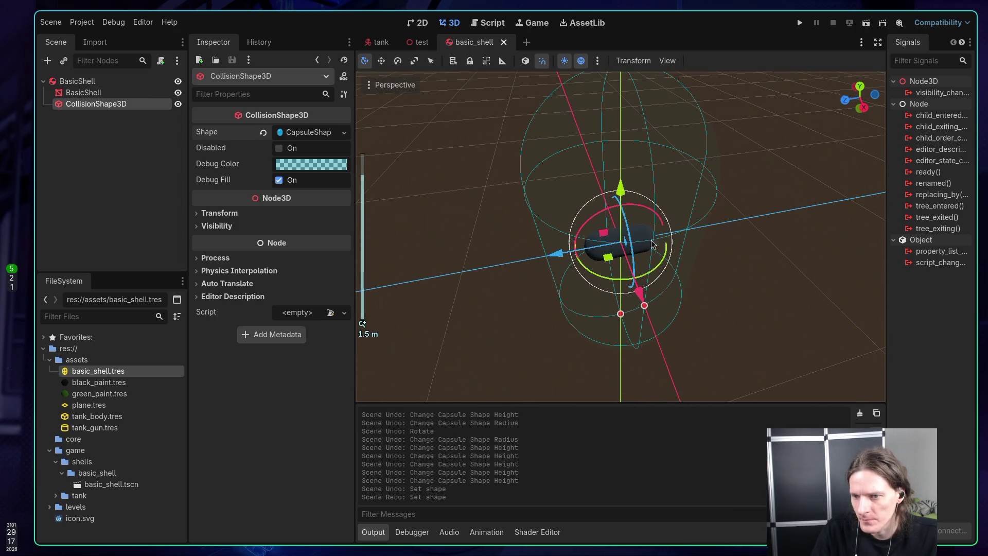
mouse_move(605, 211)
left_mouse_down()
mouse_move(582, 216)
mouse_move(561, 271)
left_mouse_up()
left_click_drag(682, 294, 698, 277)
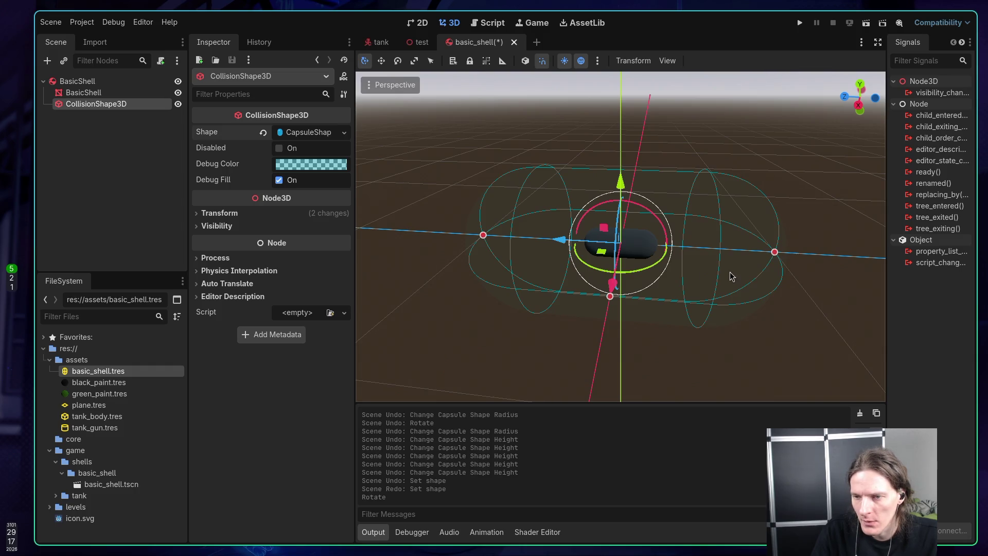
scroll(731, 276, "up", 5)
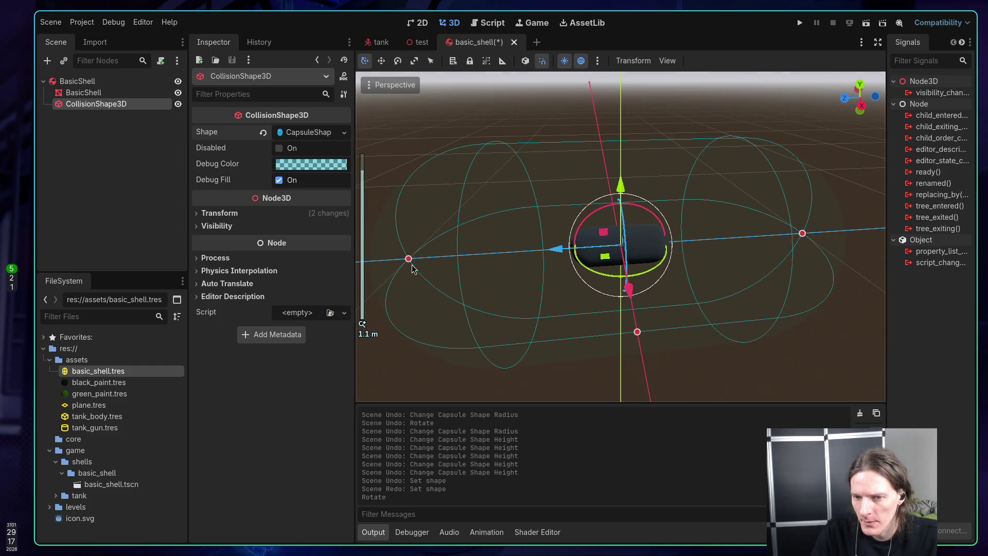
Shrink the capsule to fit the black shell body and save basic_shell
mouse_move(409, 259)
left_mouse_down()
mouse_move(583, 261)
mouse_move(575, 261)
left_mouse_up()
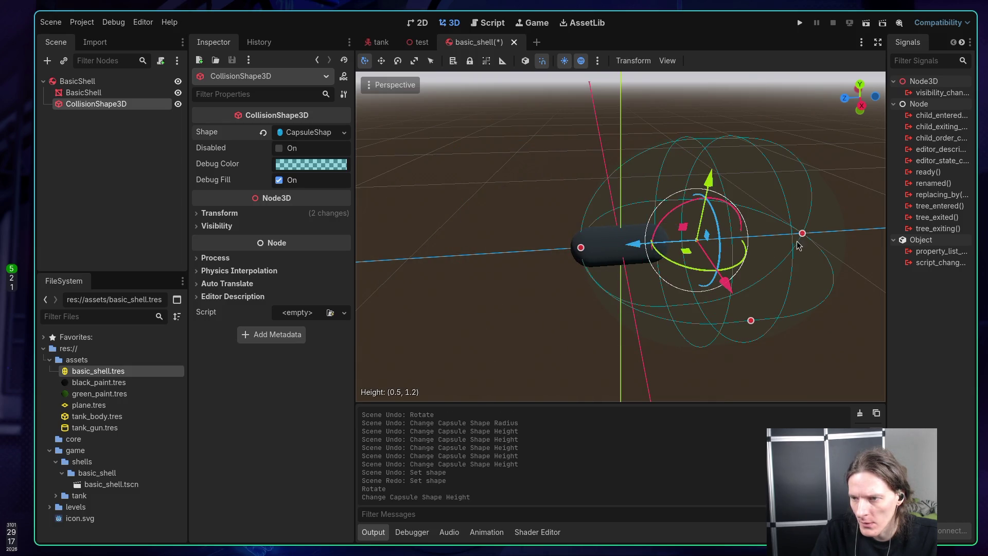
mouse_move(802, 234)
left_mouse_down()
mouse_move(664, 244)
mouse_move(679, 249)
mouse_move(670, 252)
left_mouse_up()
scroll(643, 282, "up", 3)
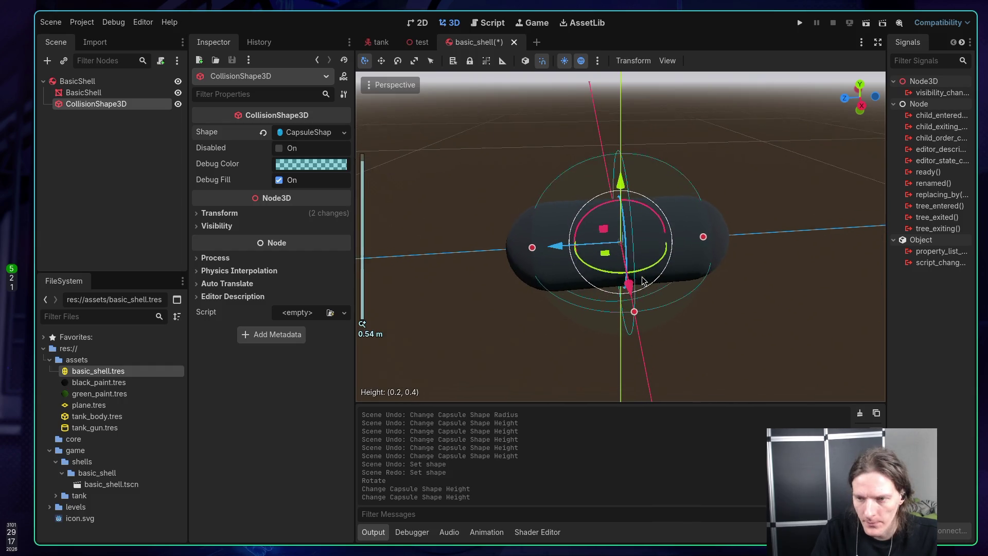
mouse_move(662, 289)
left_mouse_down()
mouse_move(687, 302)
mouse_move(685, 323)
mouse_move(642, 269)
left_mouse_up()
key("KP_3")
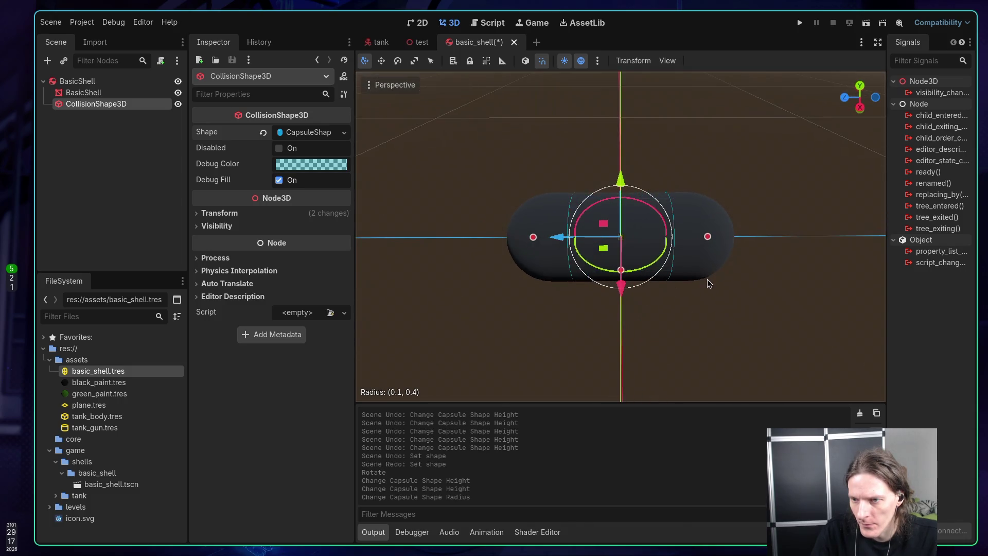
mouse_move(705, 285)
left_mouse_down()
mouse_move(690, 269)
mouse_move(717, 204)
mouse_move(867, 256)
mouse_move(798, 284)
mouse_move(499, 248)
left_mouse_up()
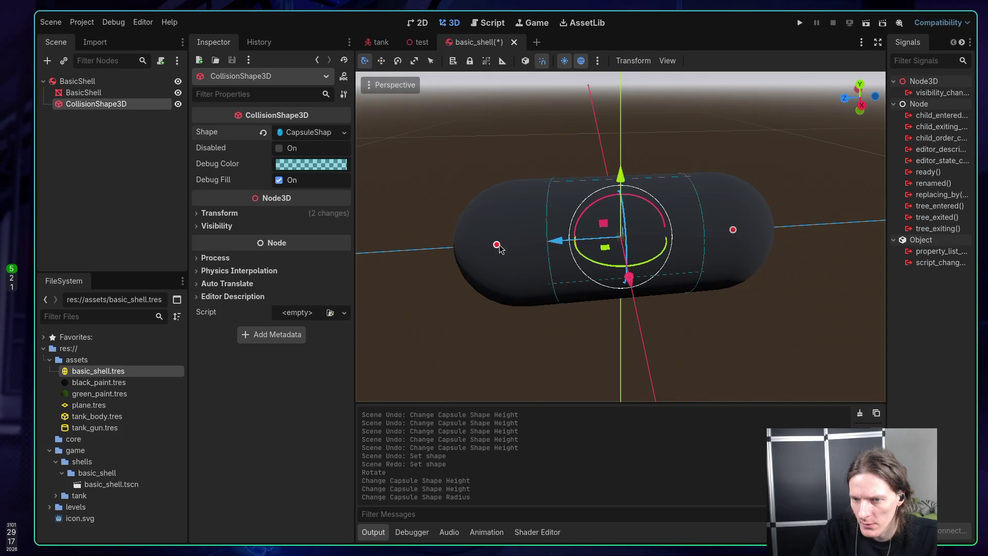
key("ctrl+s")
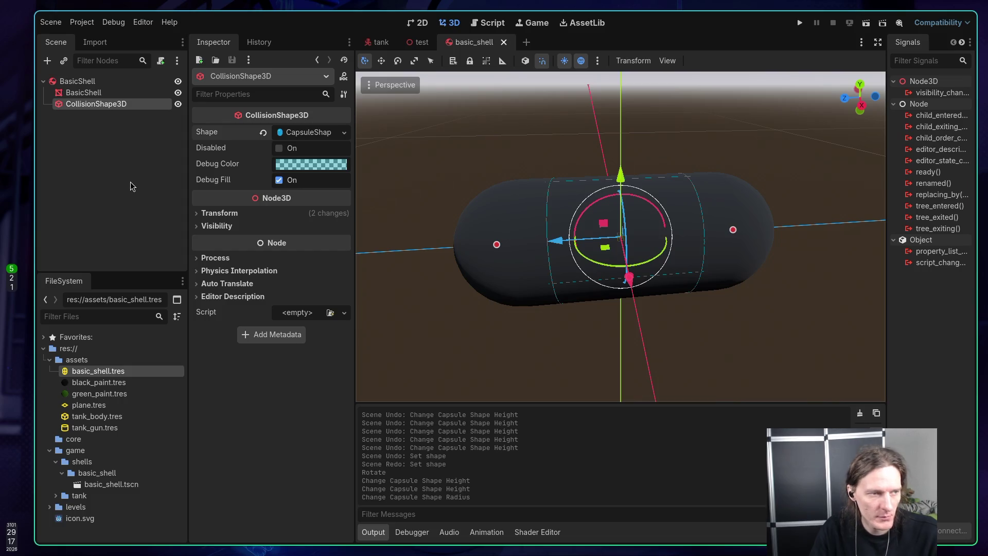
key("alt+Tab")
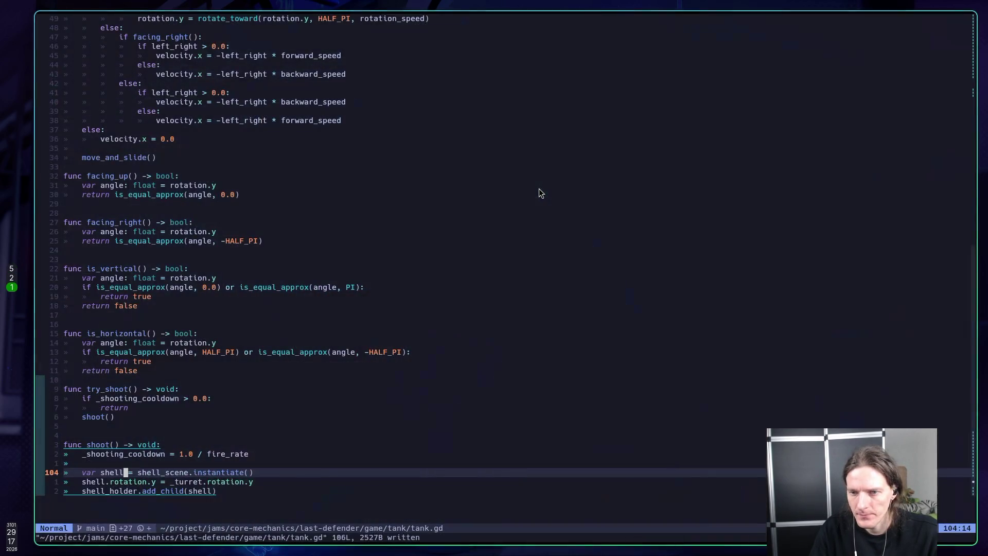
In the test scene, inspect the Tank's properties, save, and select Projectiles
key("alt+Tab")
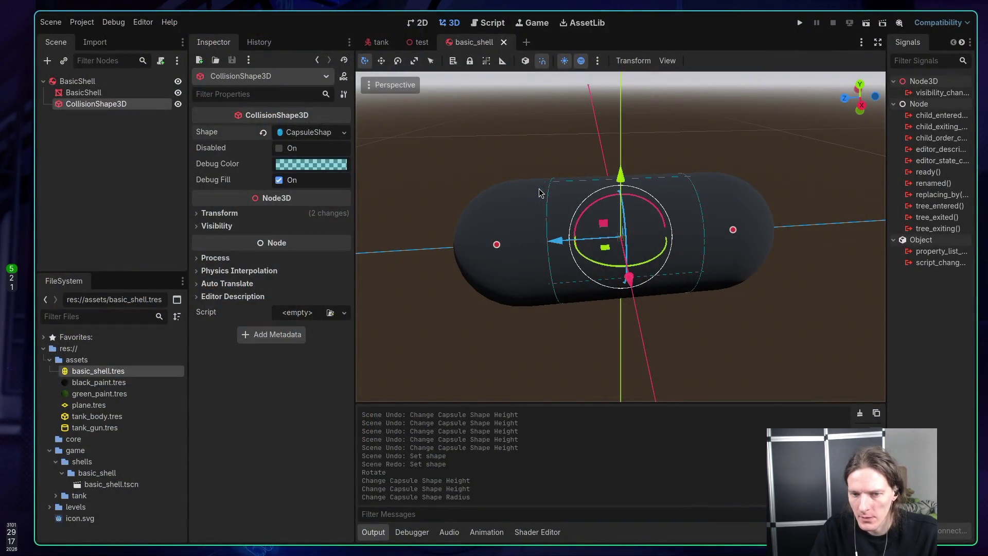
left_click(408, 39)
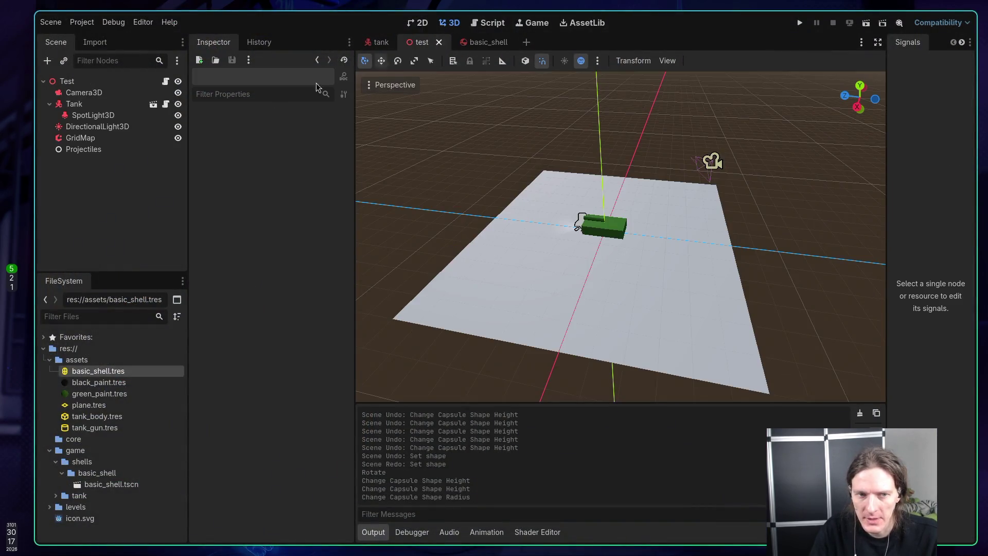
left_click(75, 104)
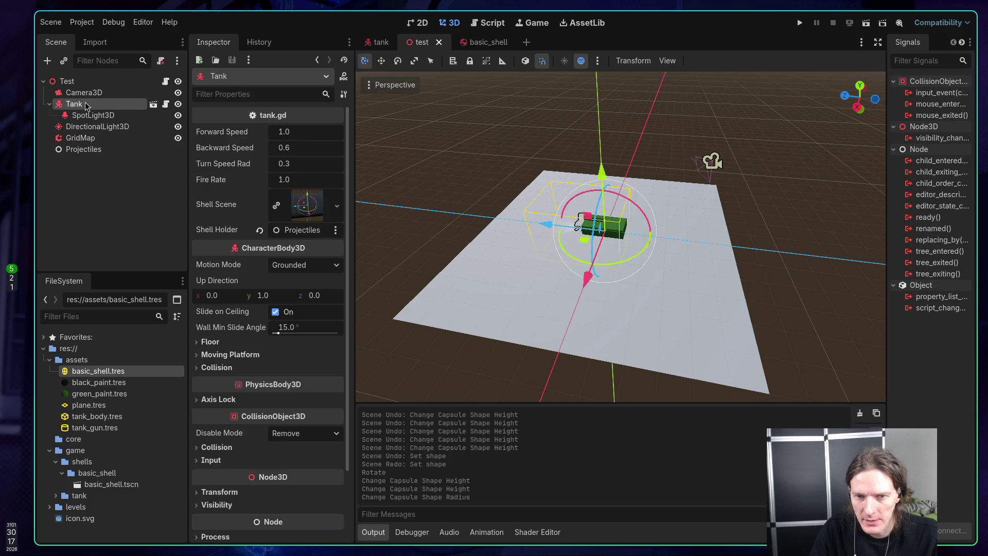
key("ctrl+s")
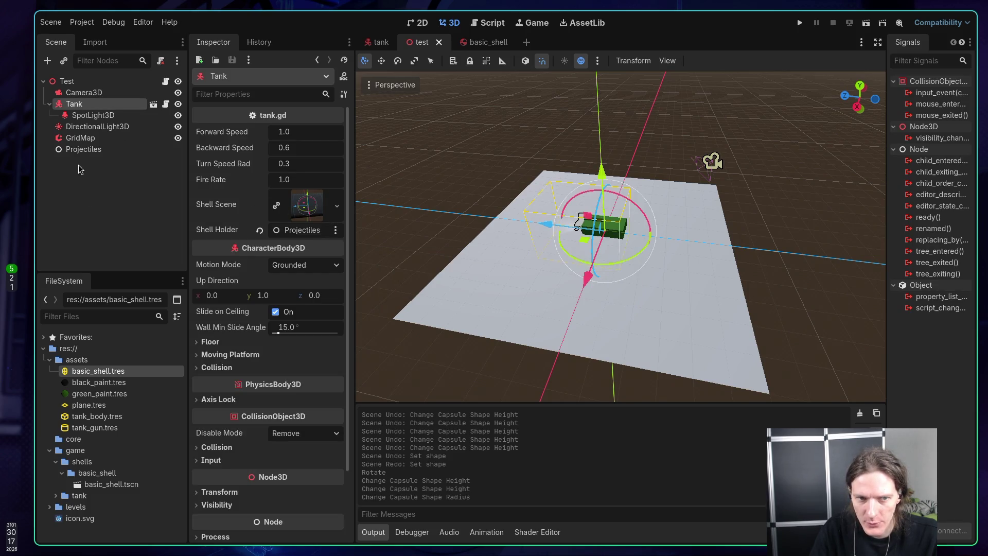
left_click(76, 150)
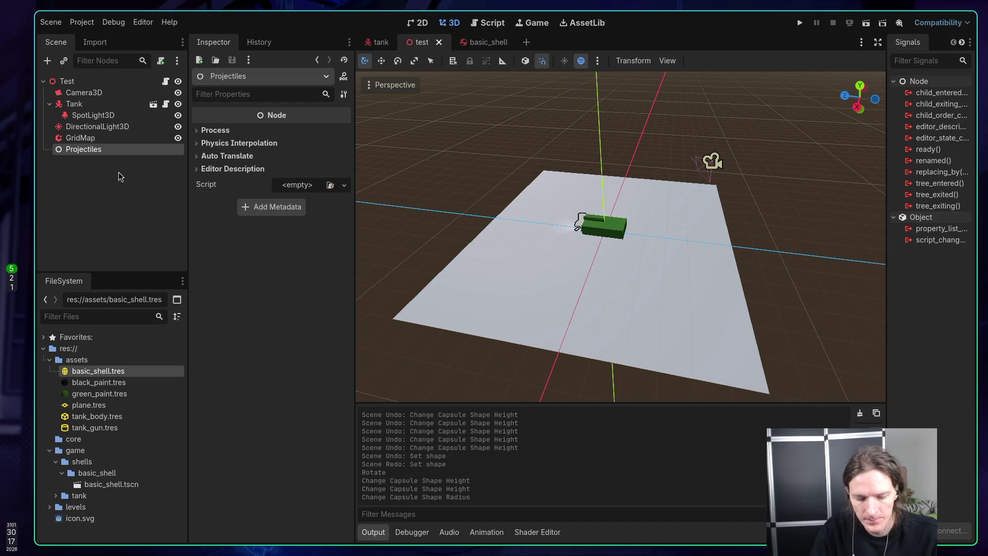
Review the shell rotation line in tank.gd, then open the tank scene
key("super+1")
key("j")
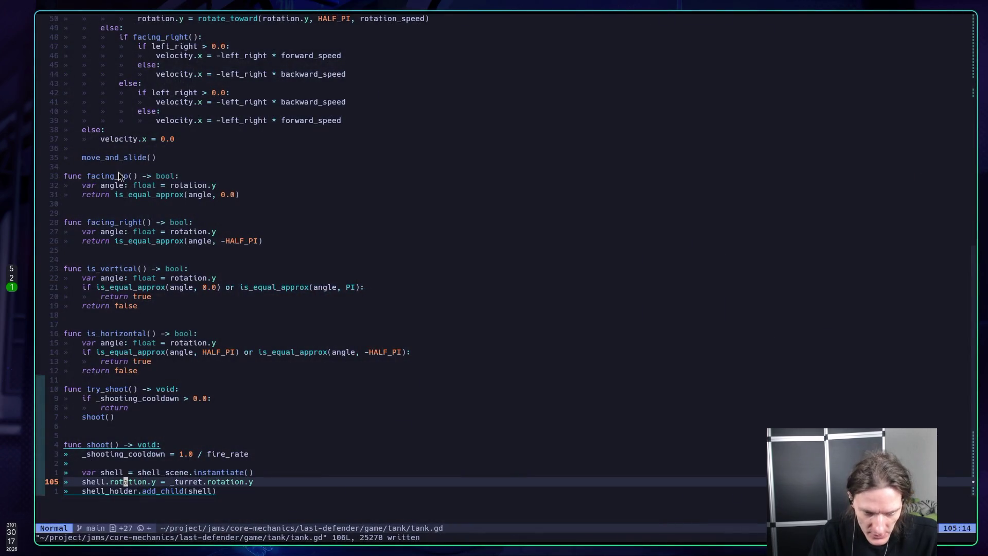
key("k")
key("j")
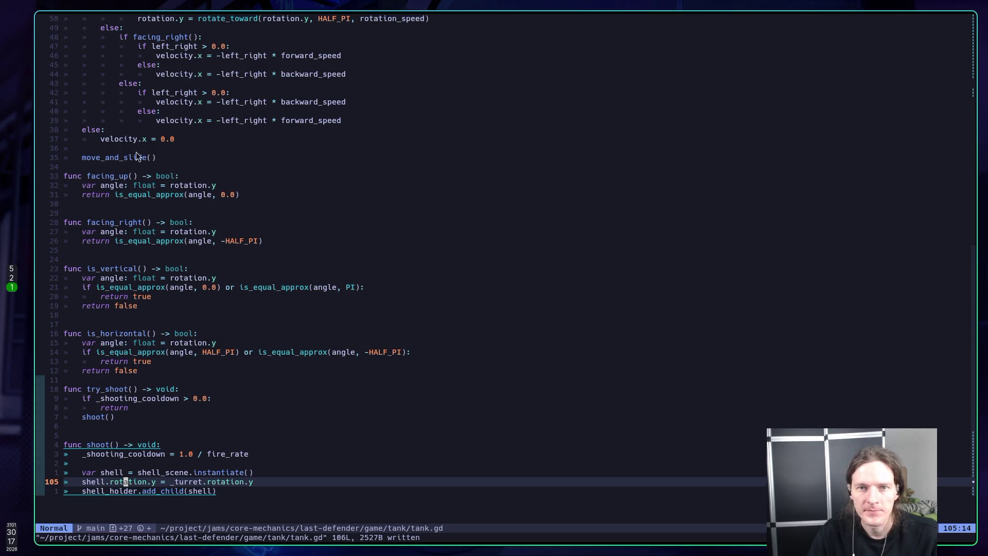
key("super+2")
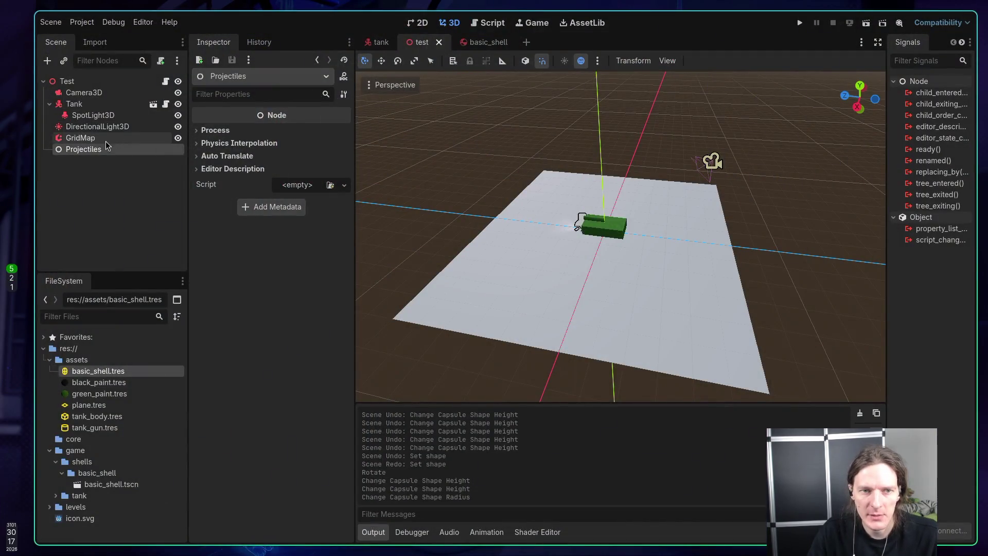
left_click(381, 42)
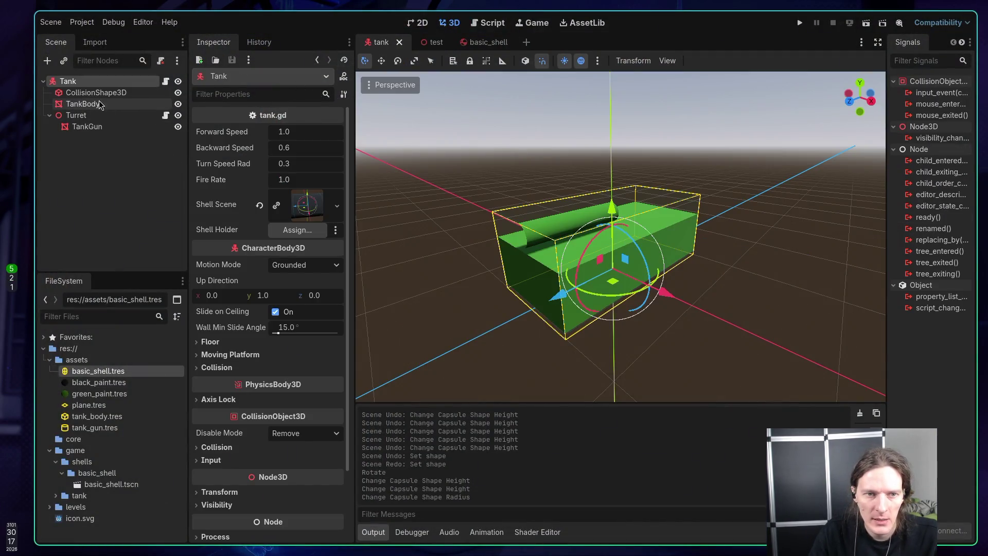
Add a Marker3D child under Turret, move it forward to the gun muzzle, save the scene
left_click(81, 116)
mouse_move(496, 150)
left_mouse_down()
mouse_move(446, 181)
mouse_move(400, 181)
mouse_move(360, 166)
left_mouse_up()
right_click(94, 118)
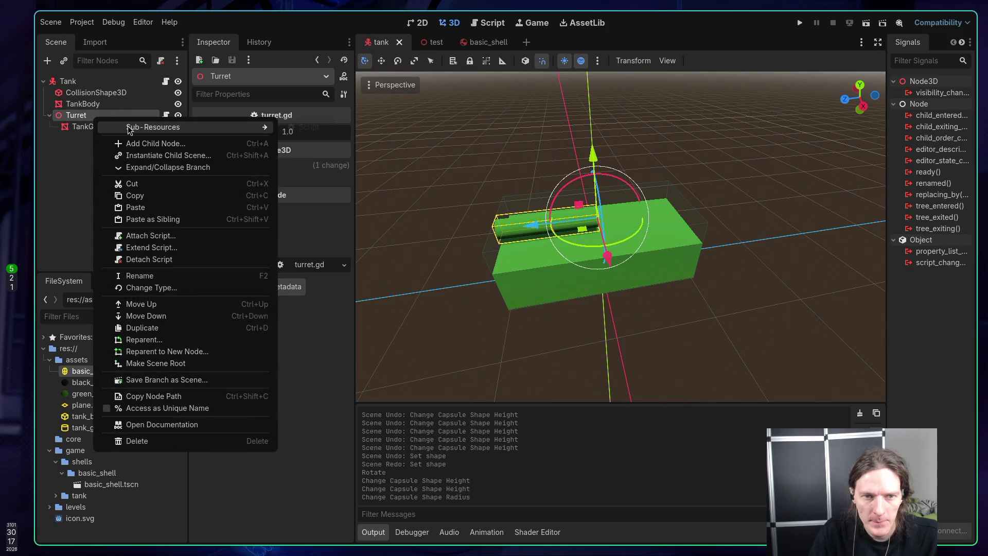
left_click(154, 143)
type("mar")
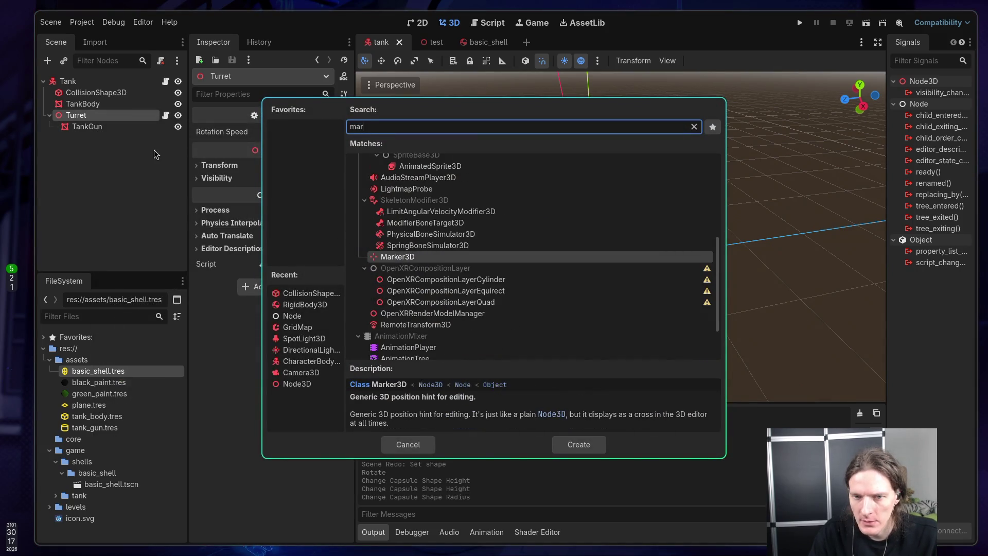
key("Return")
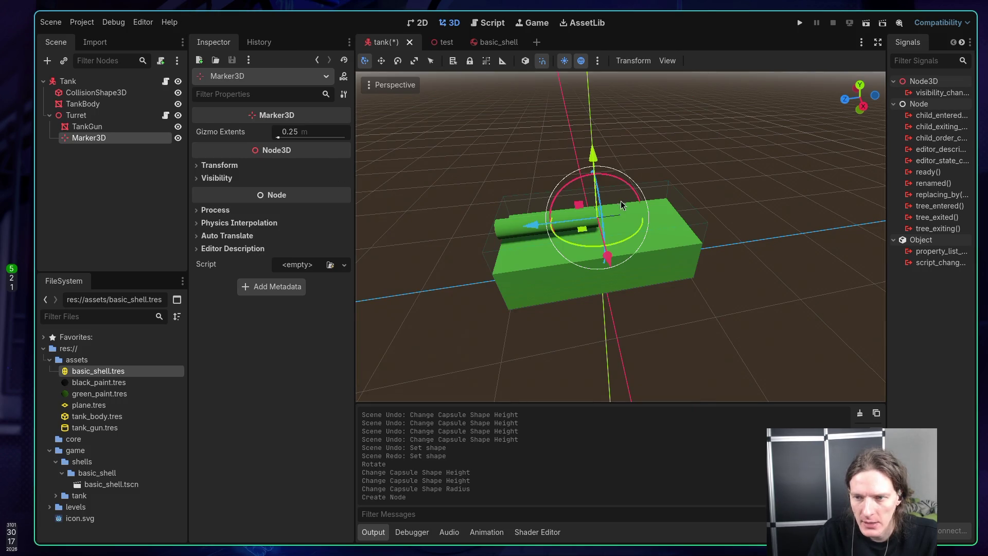
mouse_move(549, 225)
left_mouse_down()
mouse_move(425, 225)
mouse_move(569, 186)
mouse_move(464, 211)
left_mouse_up()
key("ctrl+s")
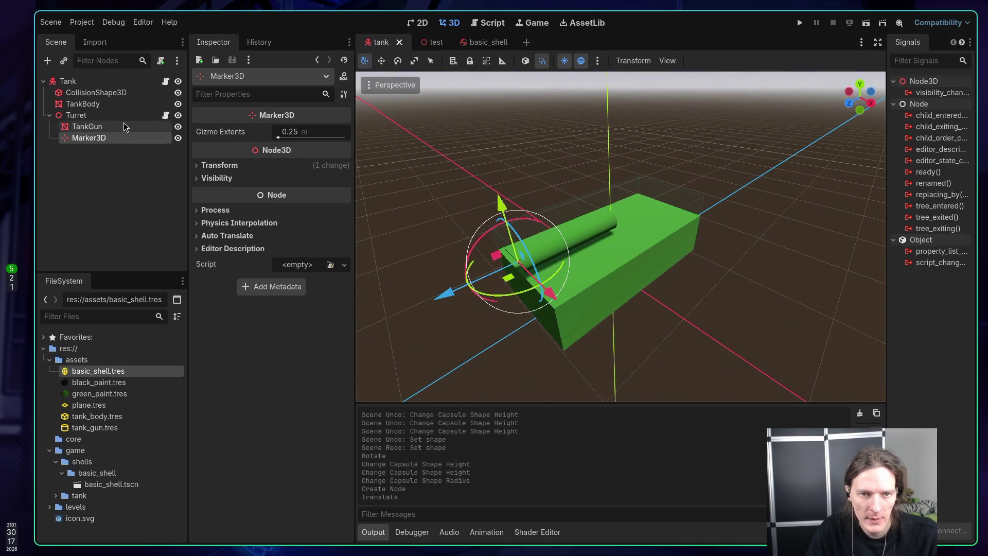
key("alt+Tab")
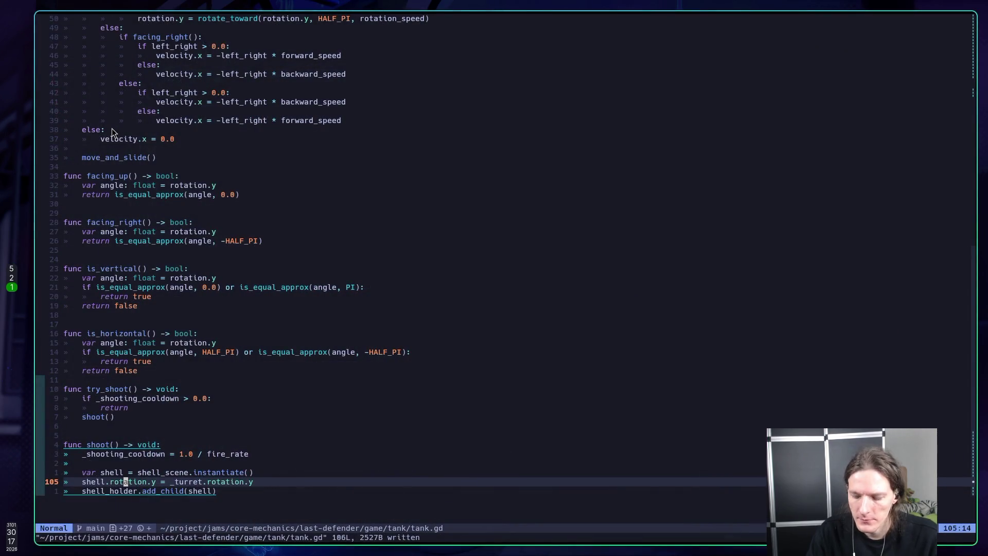
key("ctrl+6")
key("j")
key("k")
key("k")
key("k")
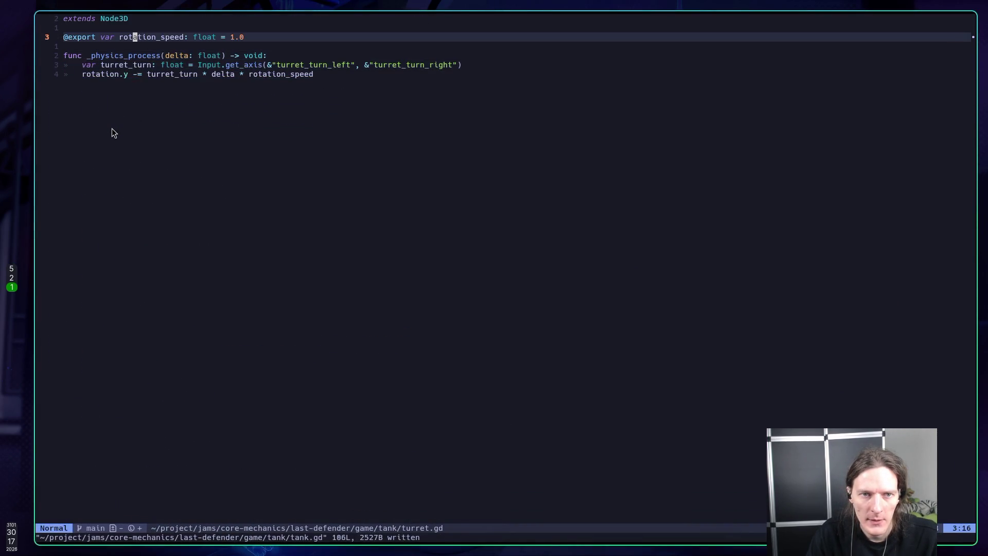
type("O")
type("@exp")
type("ort va")
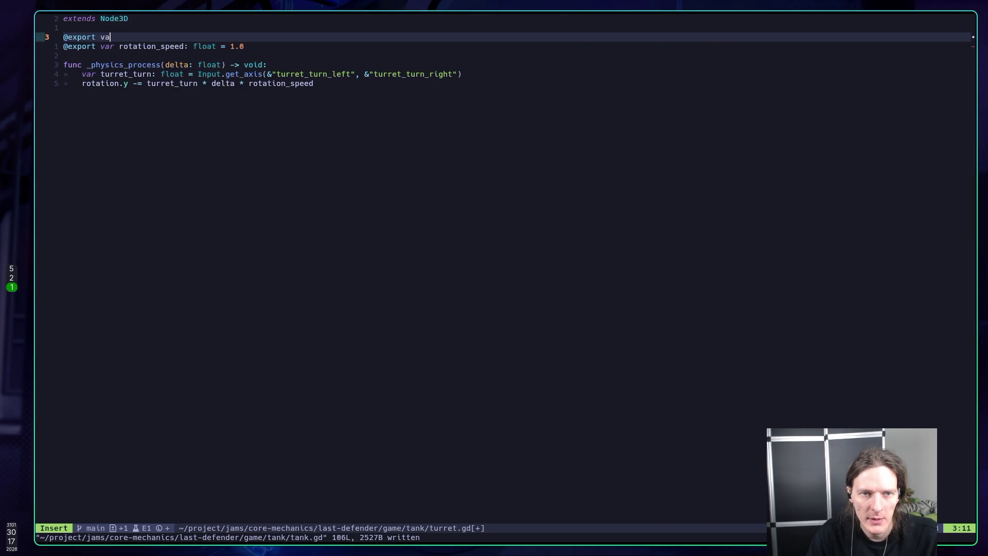
type("r ")
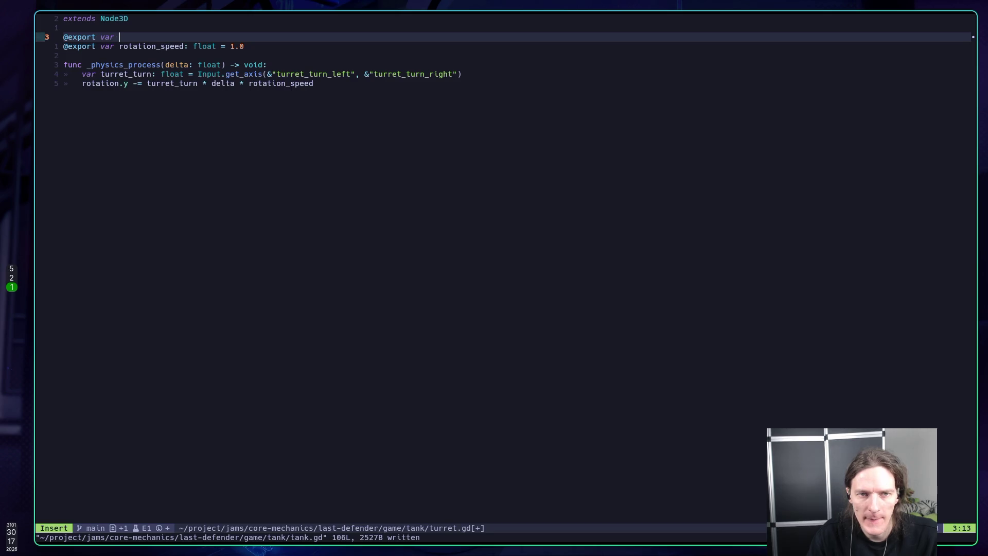
type("shell")
type("spawn_po")
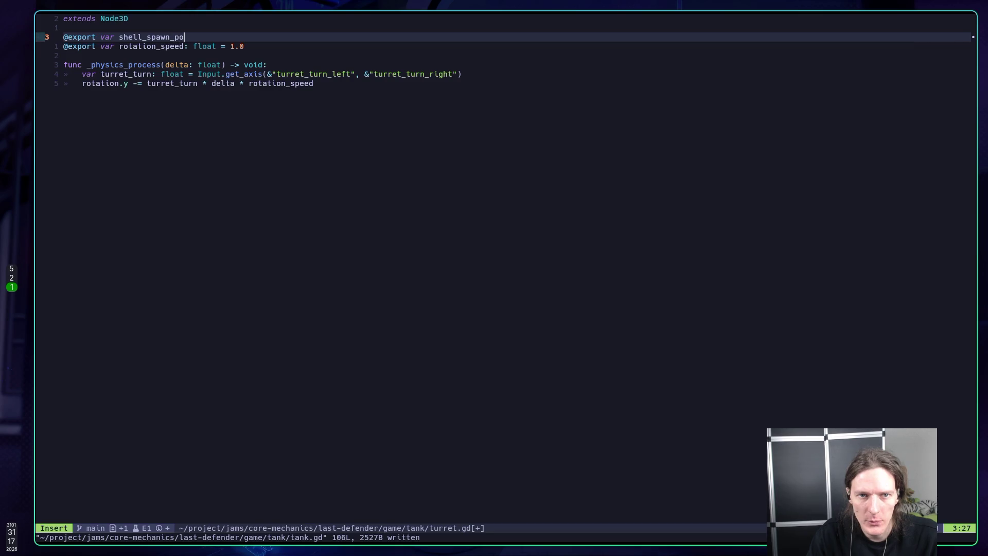
type("nt:")
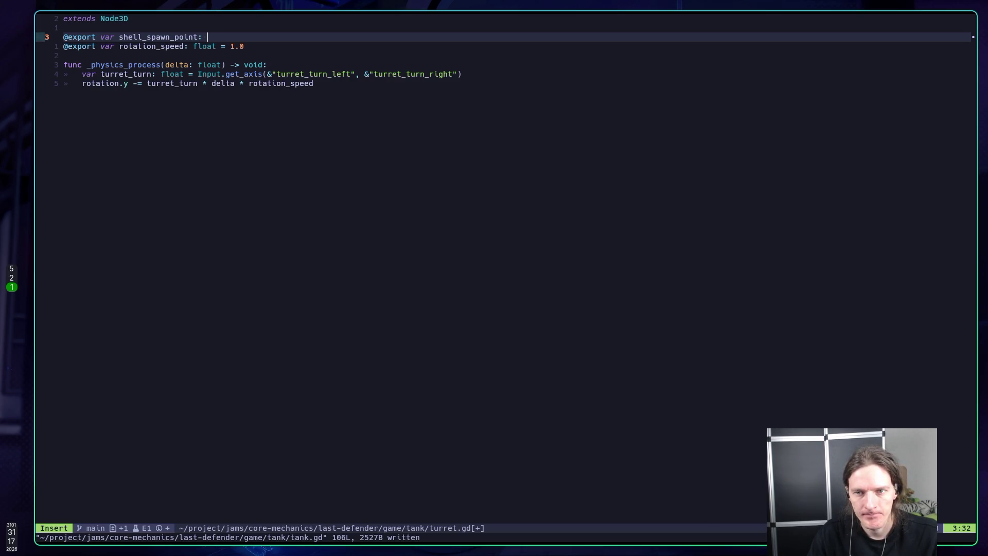
type("Mar")
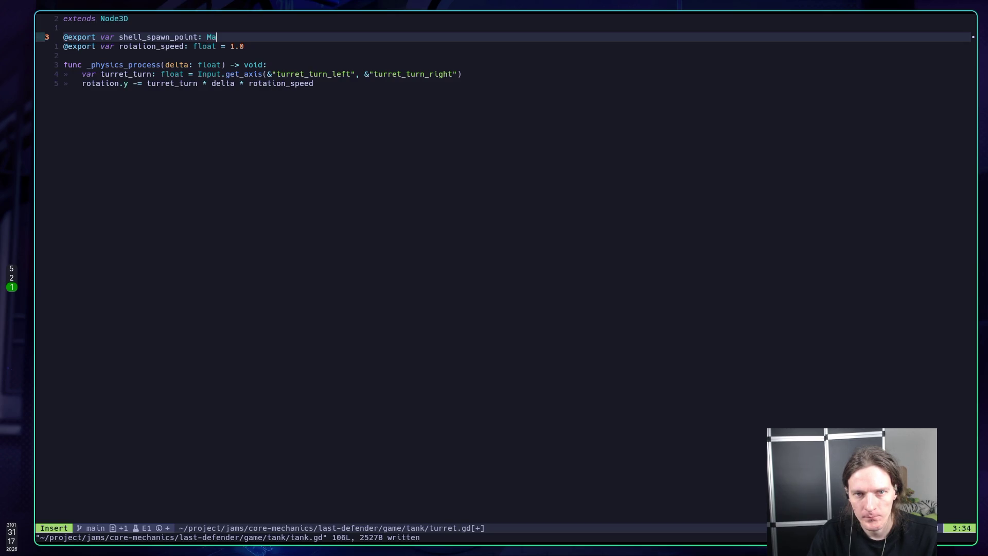
key("Tab")
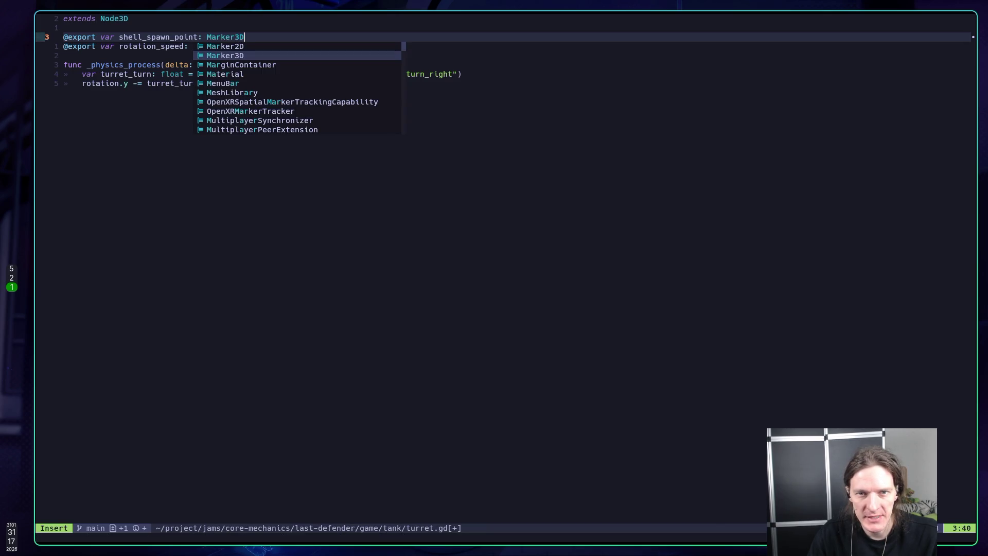
key("Escape")
type(":w")
key("Return")
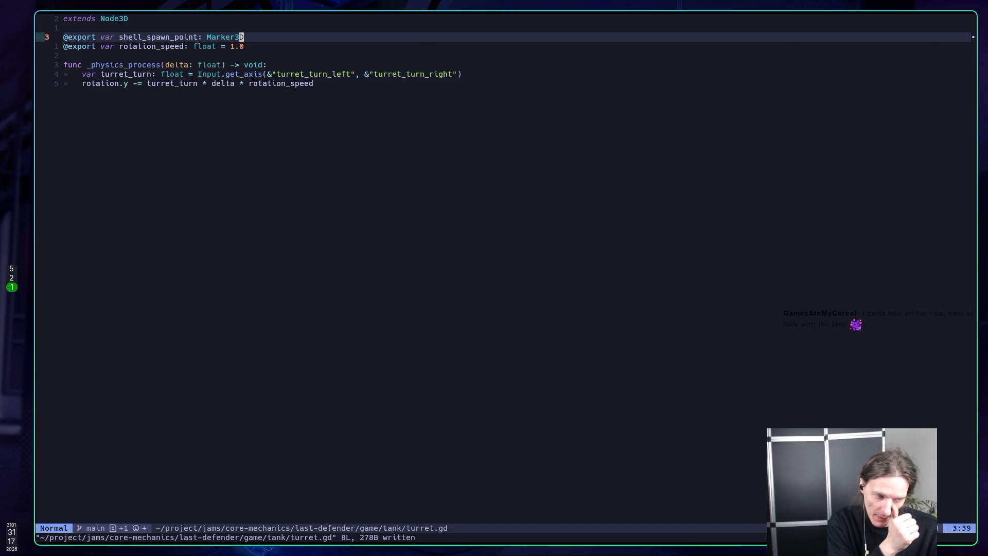
key("super+2")
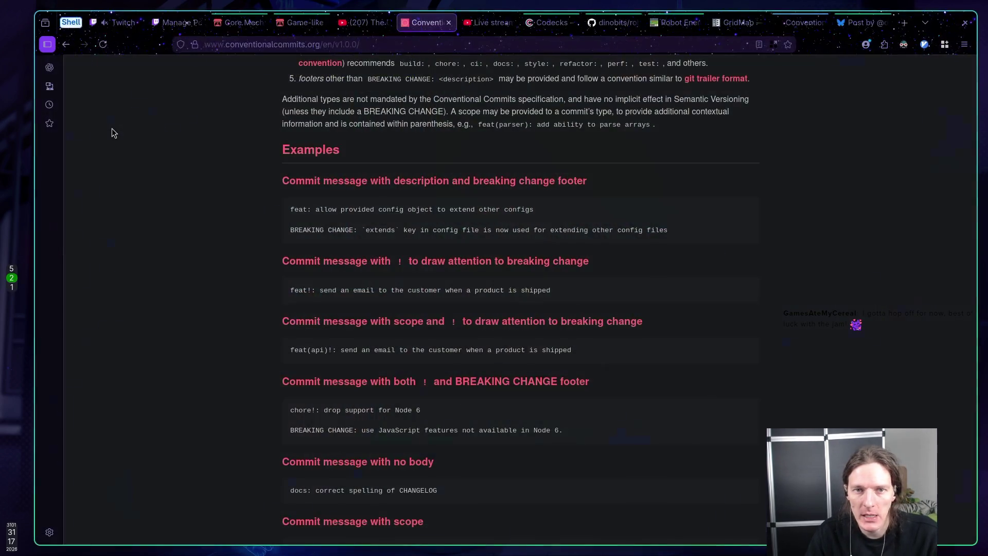
Reposition the shell_spawn_point line in turret.gd below rotation_speed
left_click(121, 23)
key("super+5")
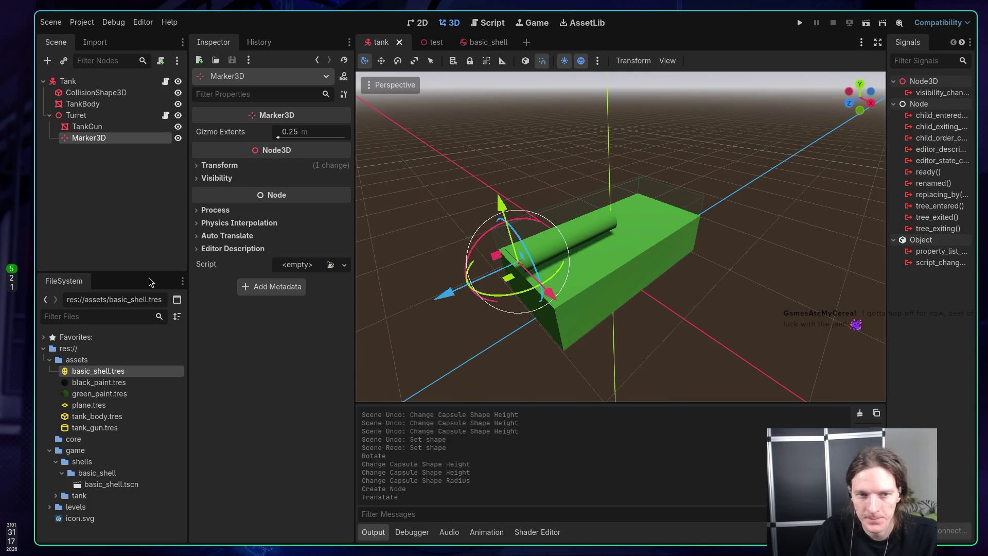
key("super+1")
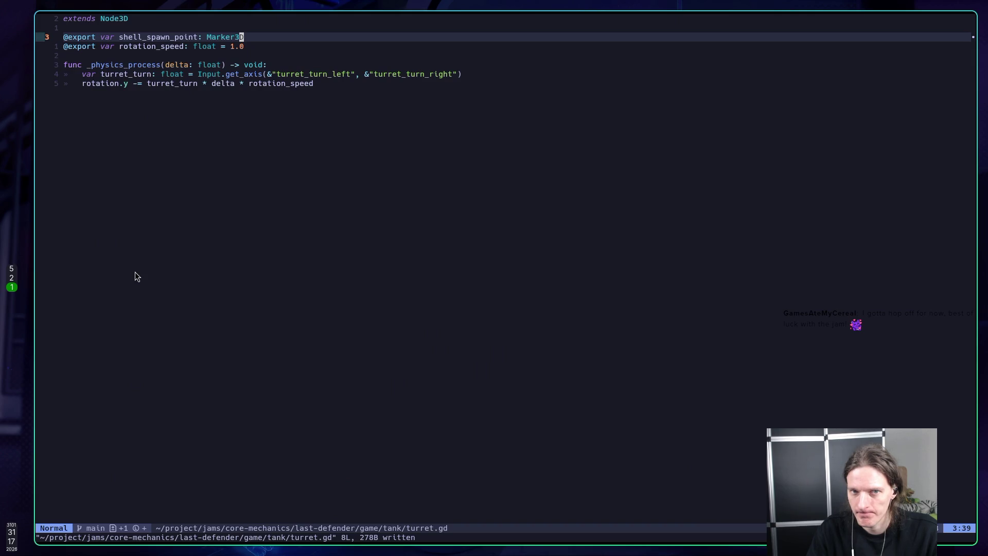
key("super+5")
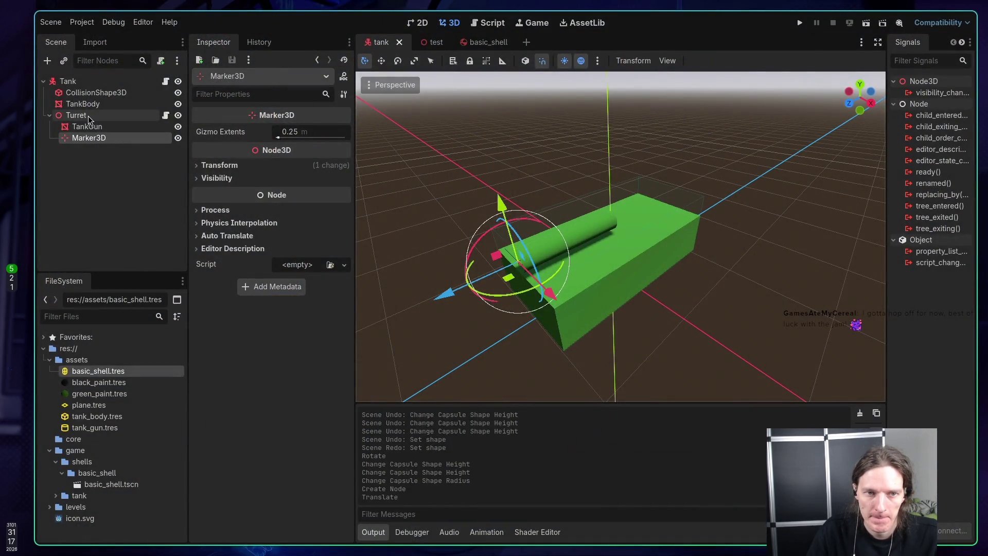
key("super+1")
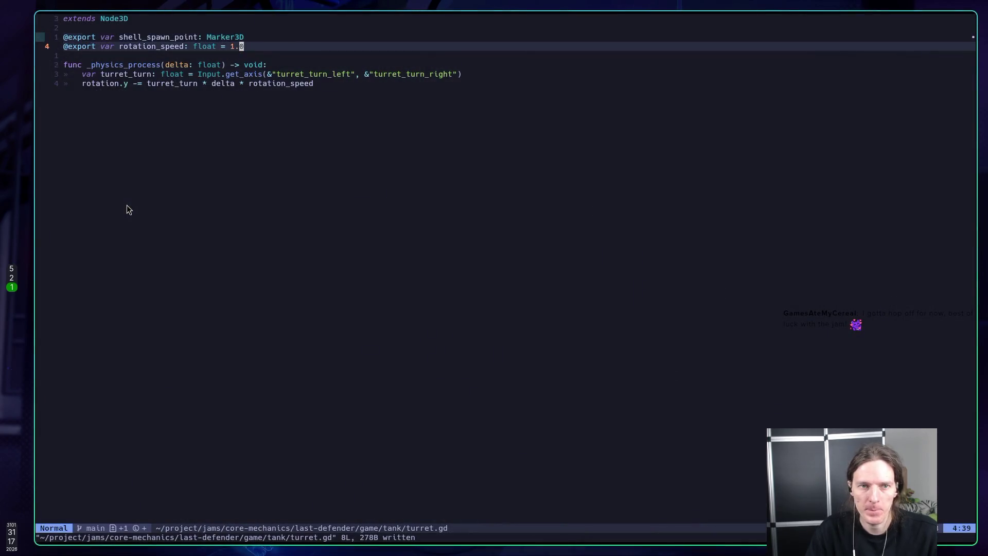
key("0")
key("l")
key("j")
key("k")
key("d")
key("d")
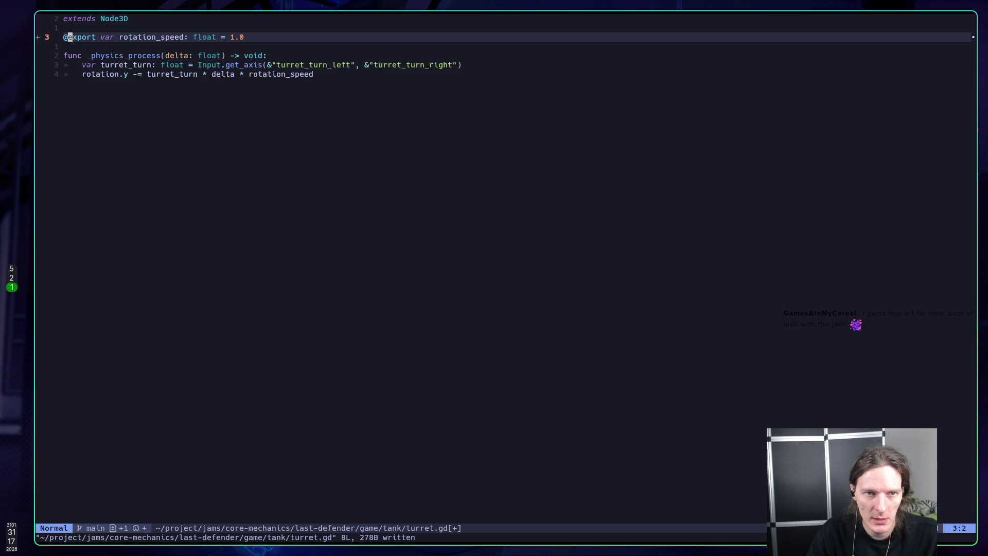
key("u")
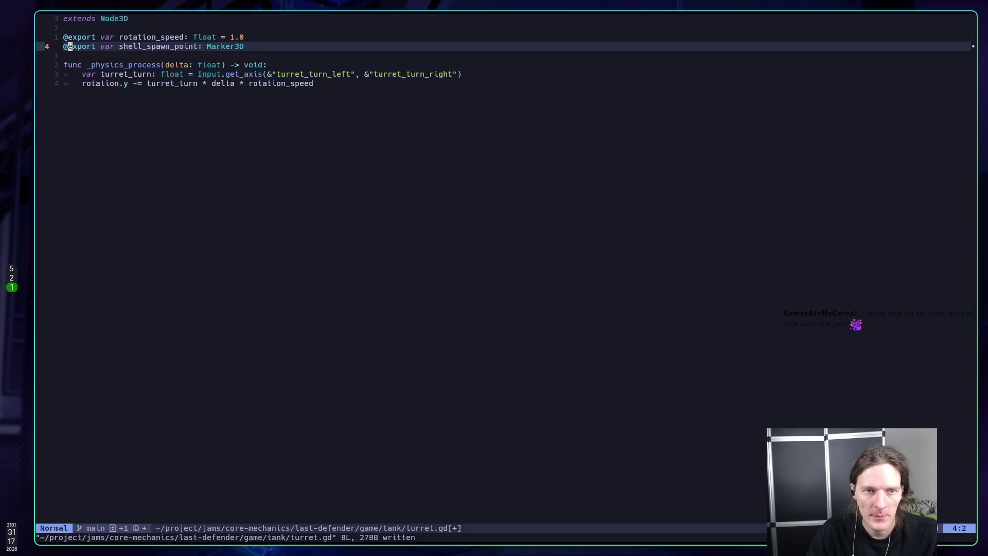
type("cwonready")
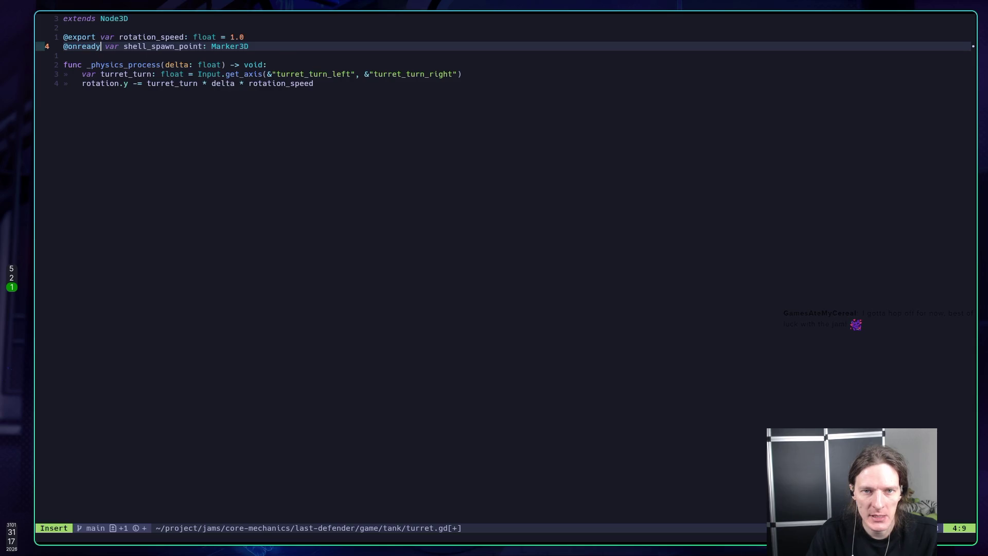
key("End")
type("= ")
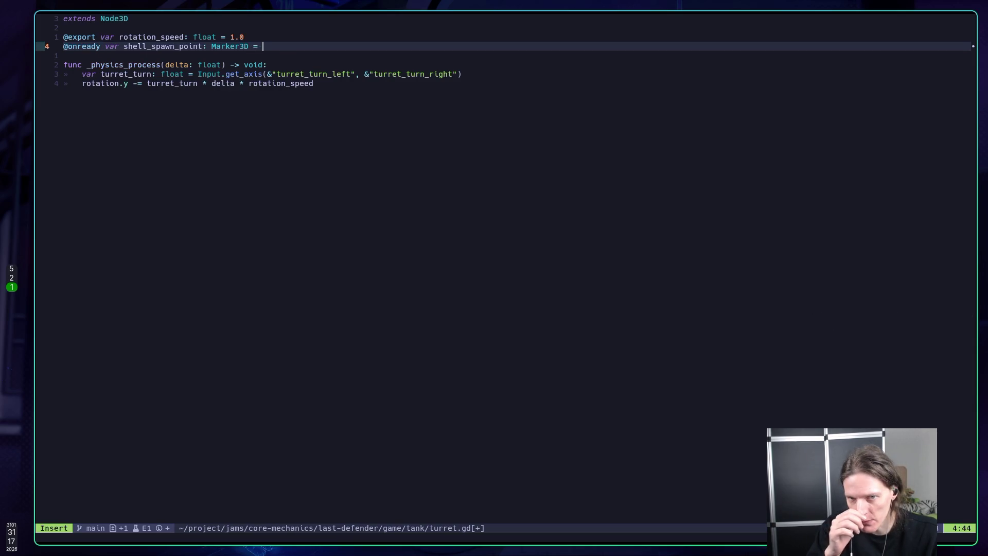
type("&")
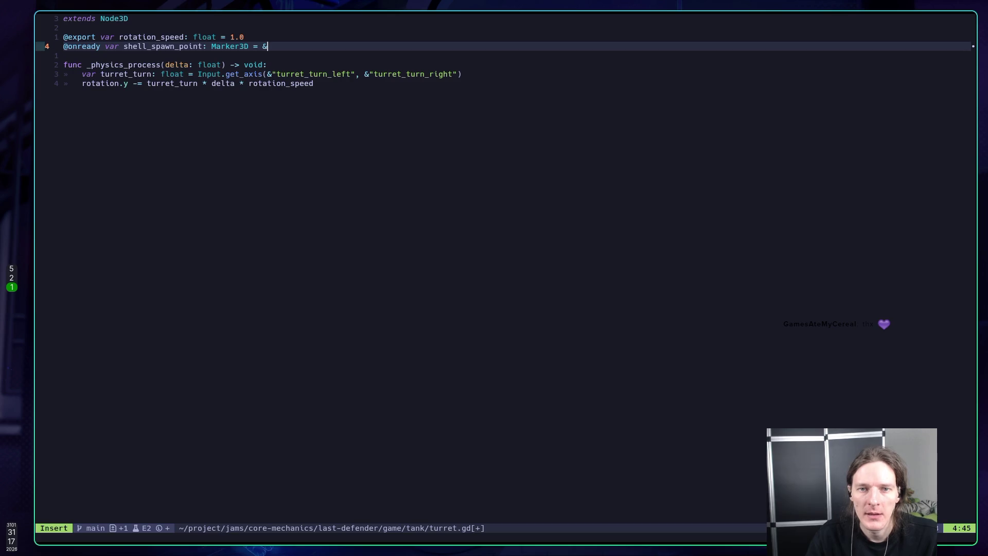
key("BackSpace")
type("$M")
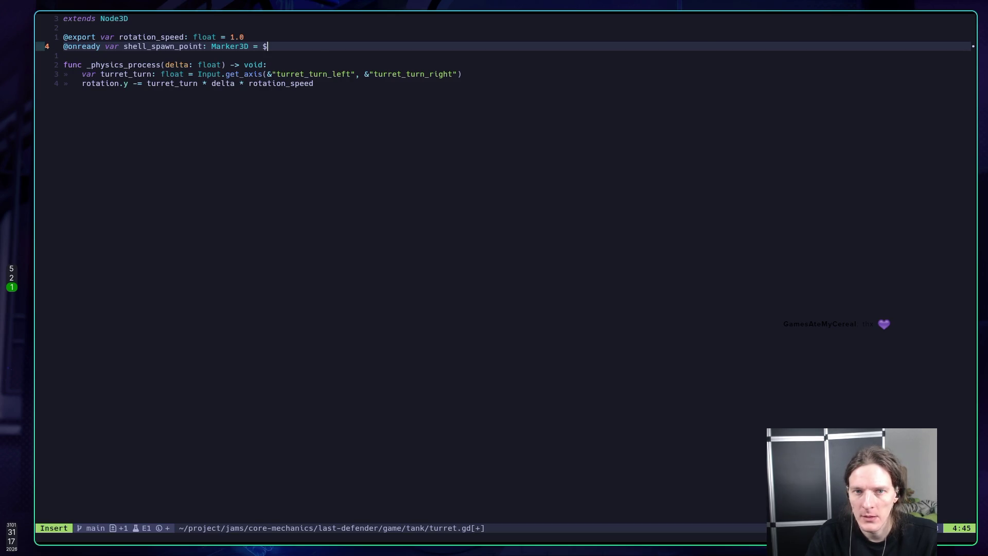
key("ctrl+y")
key("Escape")
type(":w")
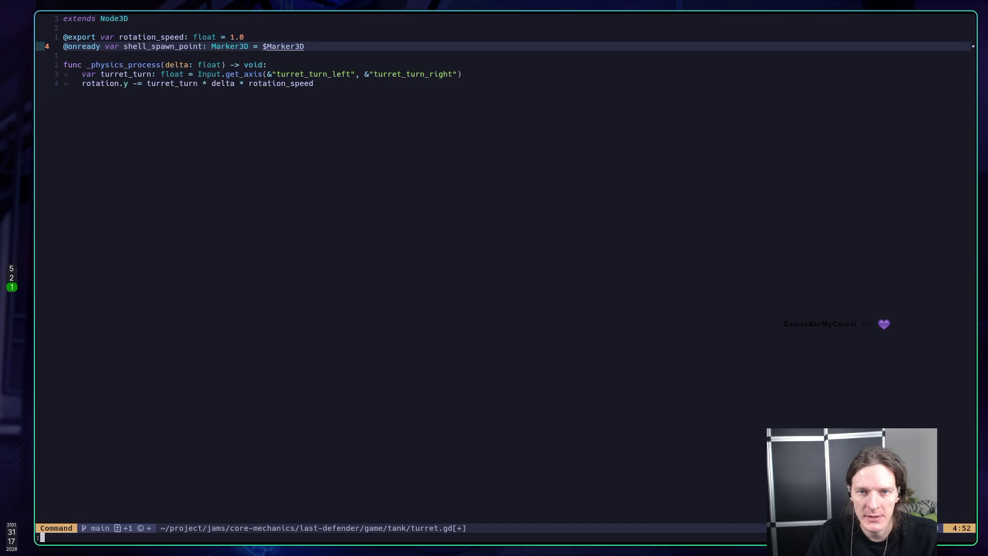
key("Return")
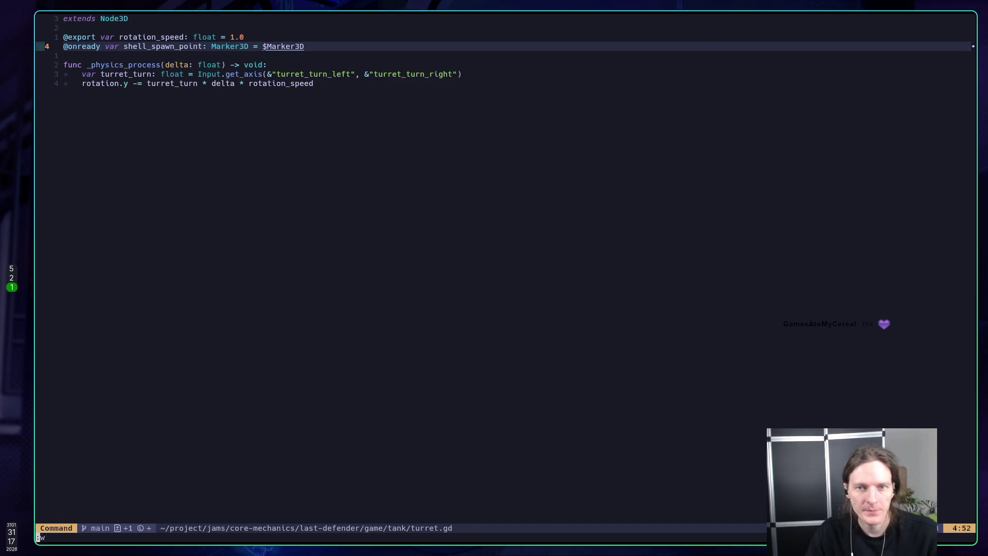
Test-run the game with F5, stop it with F8, and return to tank.gd
key("super+2")
key("super+5")
key("F5")
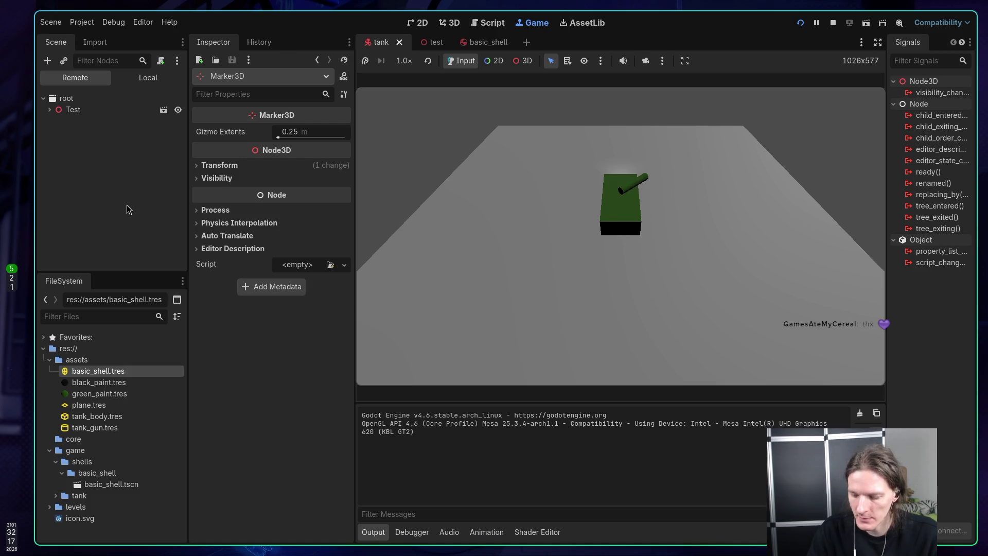
key("F8")
key("super+1")
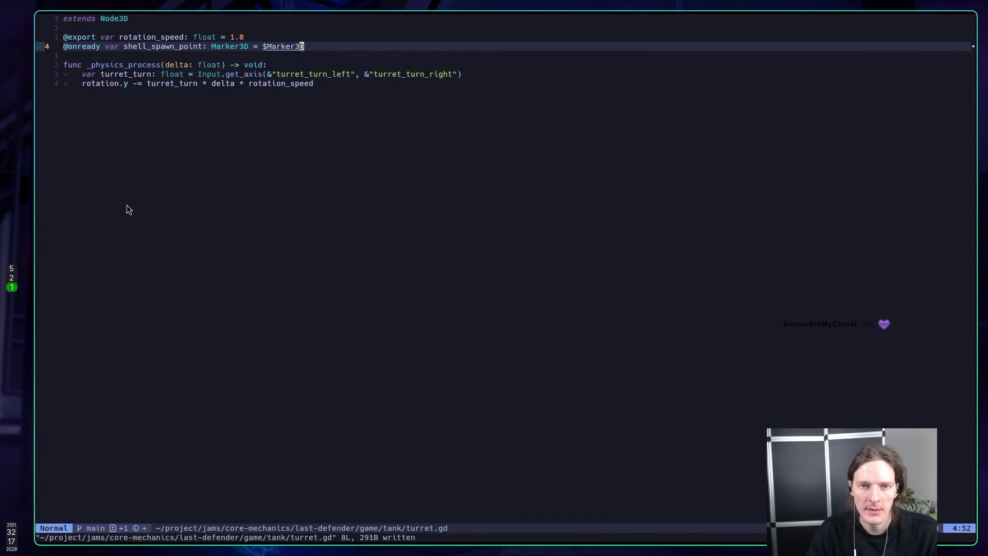
key("ctrl+6")
Add 'shell.global_position = _turret.shell_spawn_point' below the rotation line and save
key("k")
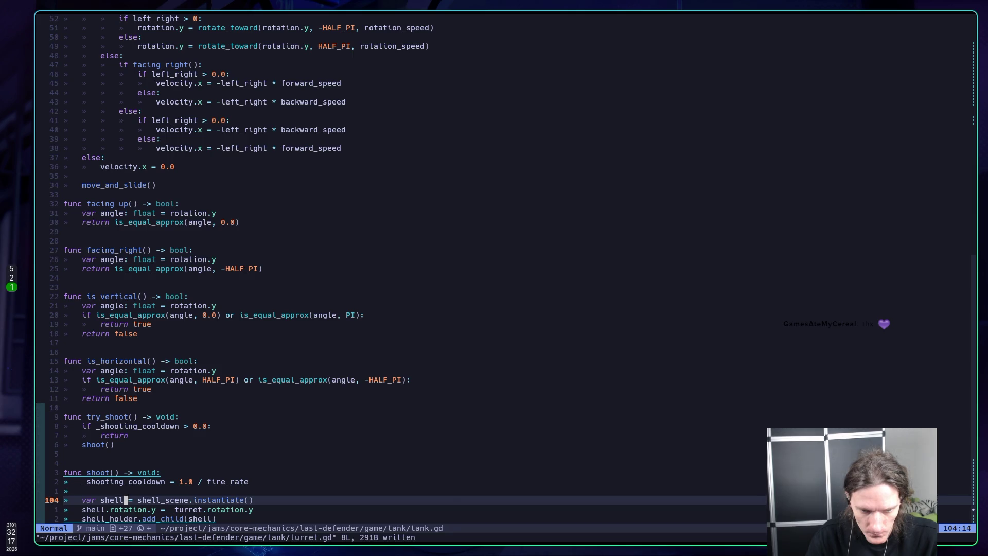
key("j")
type("o")
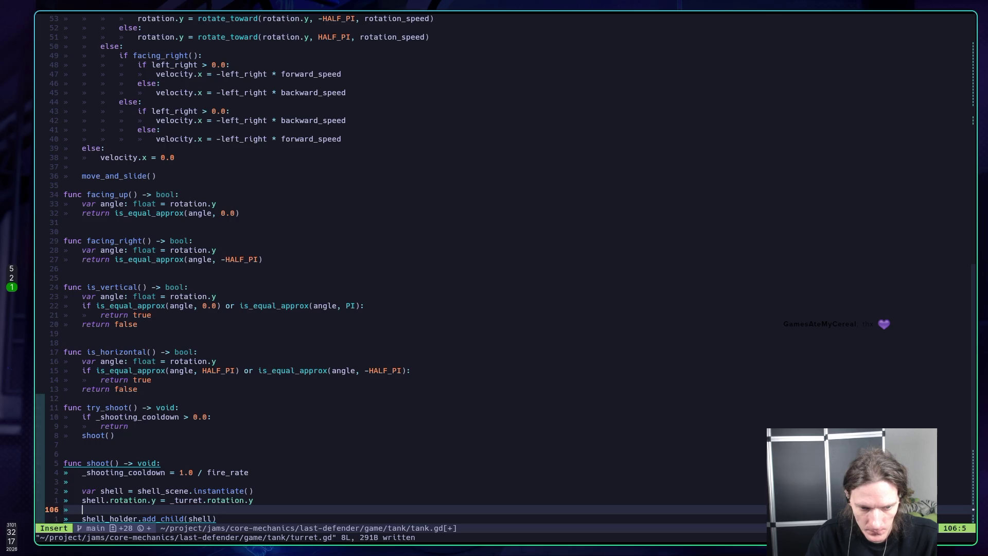
type("shell.")
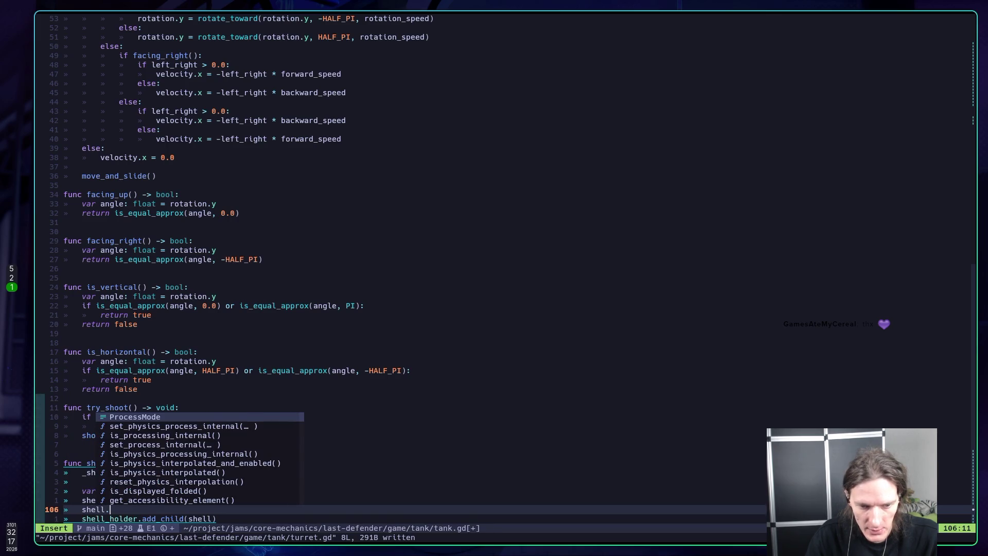
type("glo")
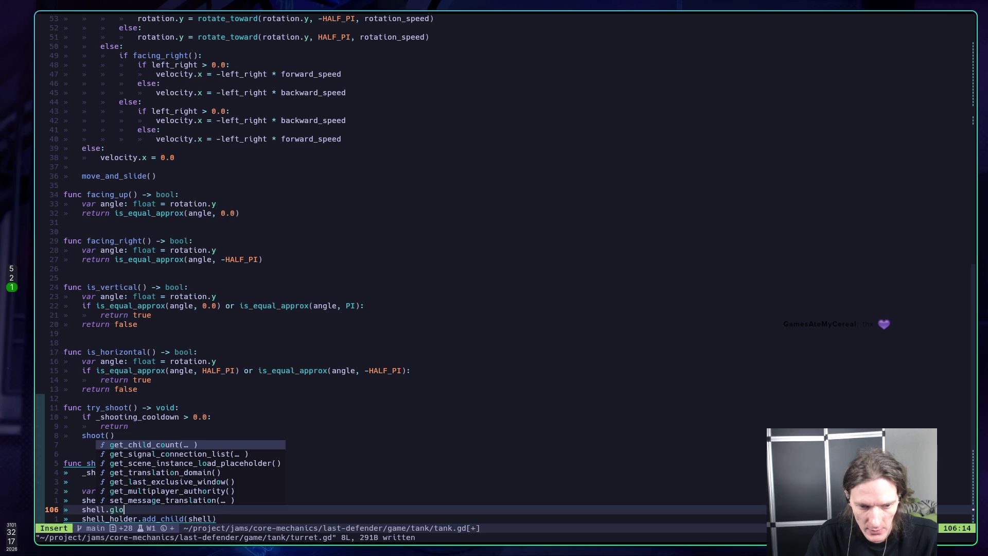
type("bal")
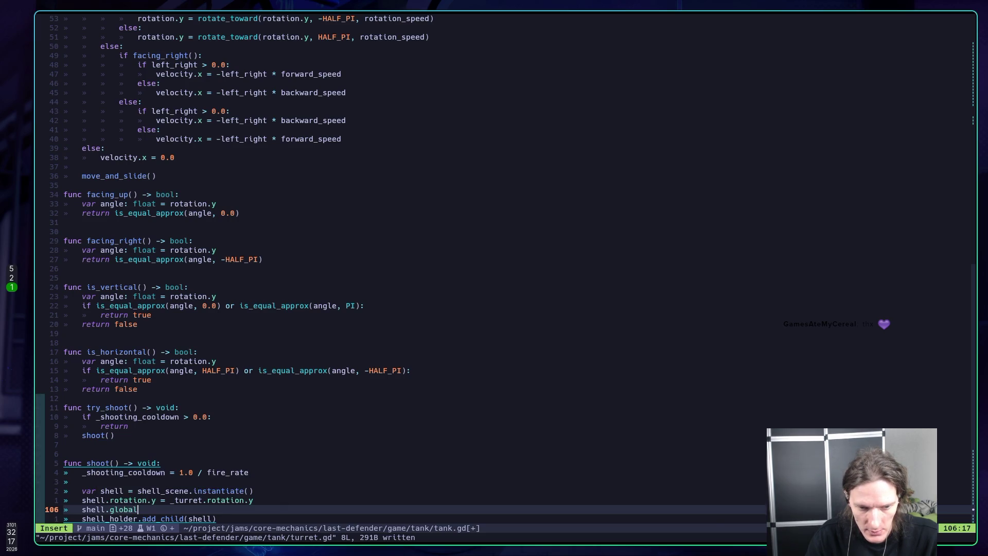
type("_position =")
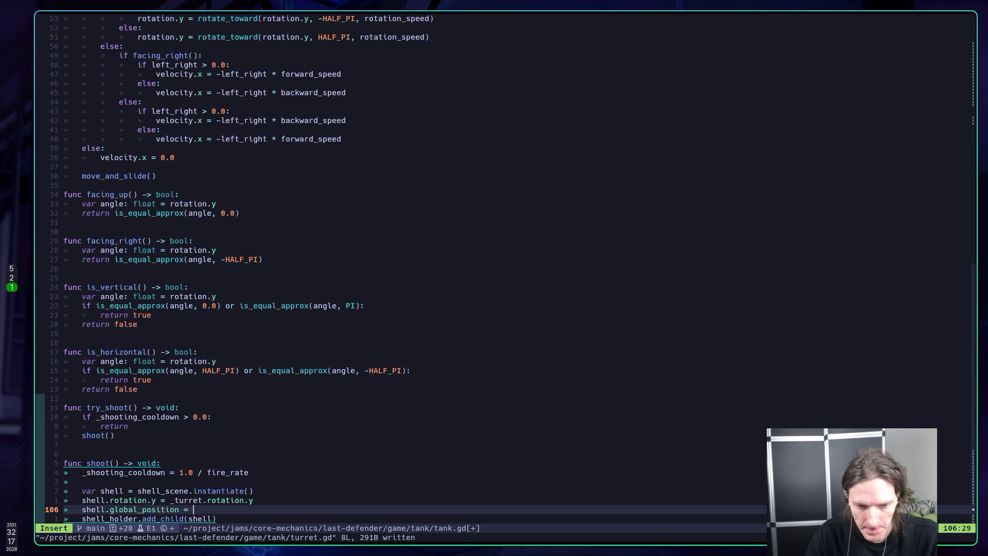
type("_turret.")
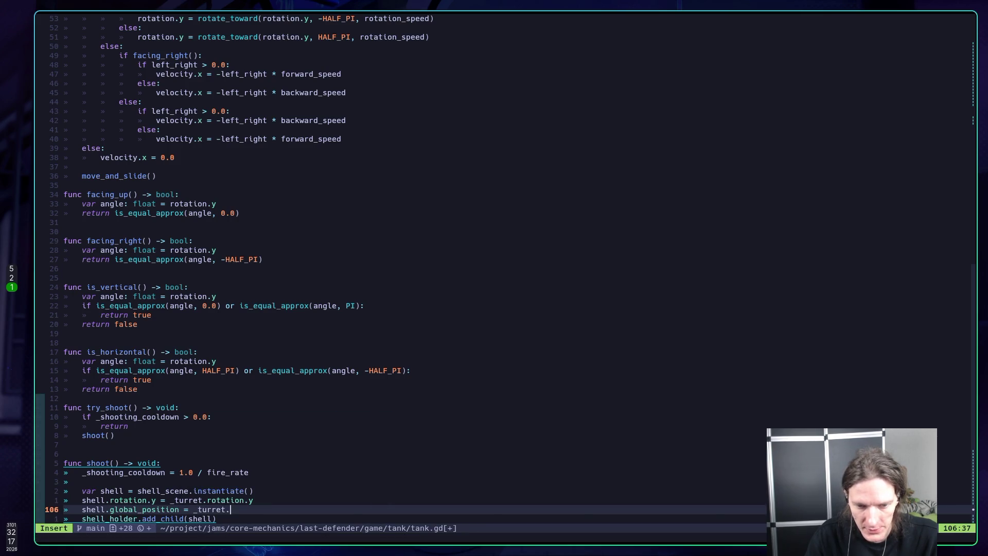
type("spa")
key("Return")
key("Escape")
type(":w")
key("Return")
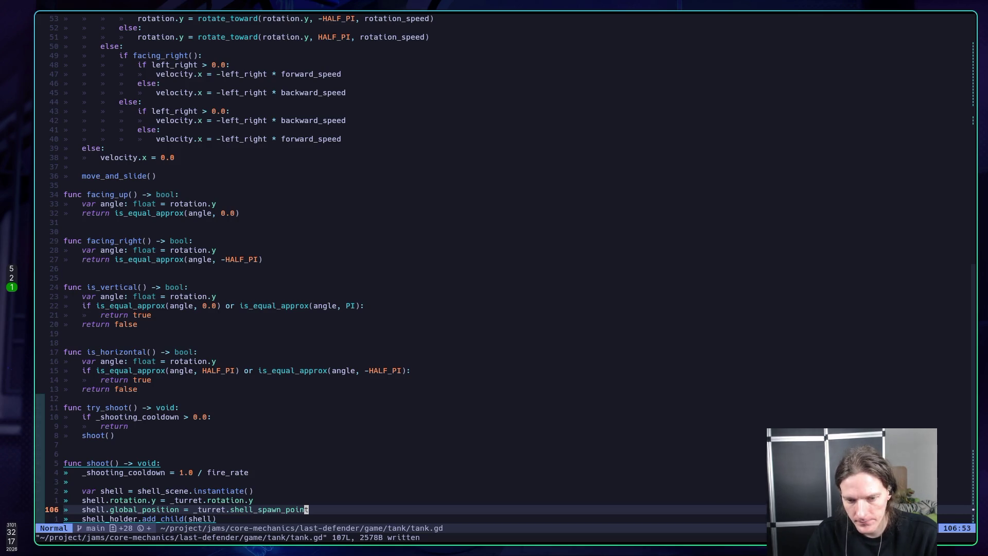
Append .global_position to the spawn point reference in the new line
type("a.globa")
type("oso")
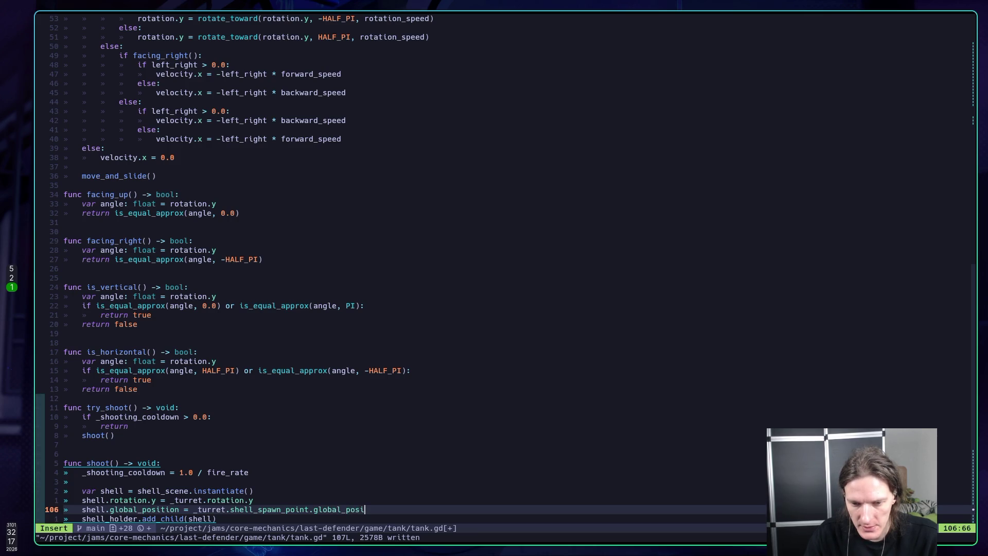
type("tion")
key("Escape")
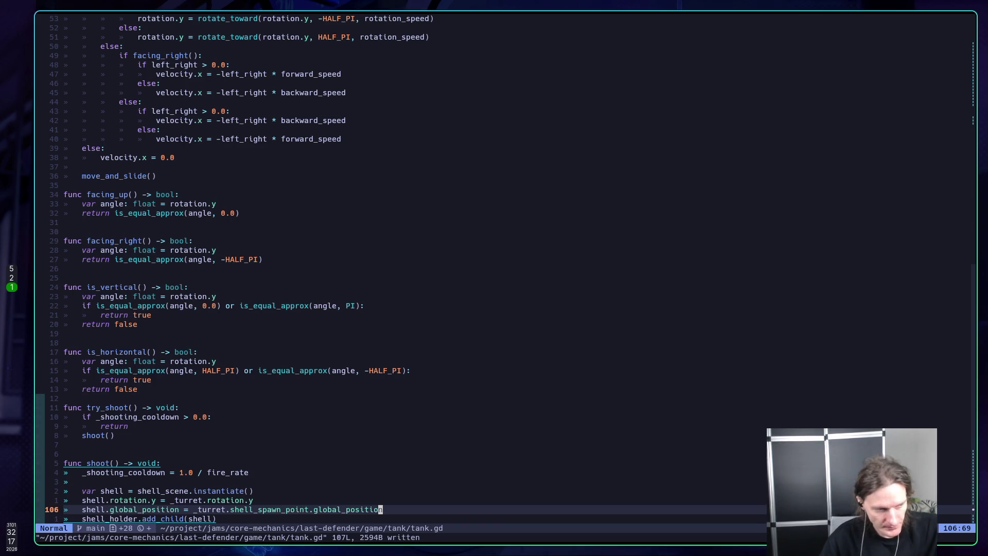
key("k")
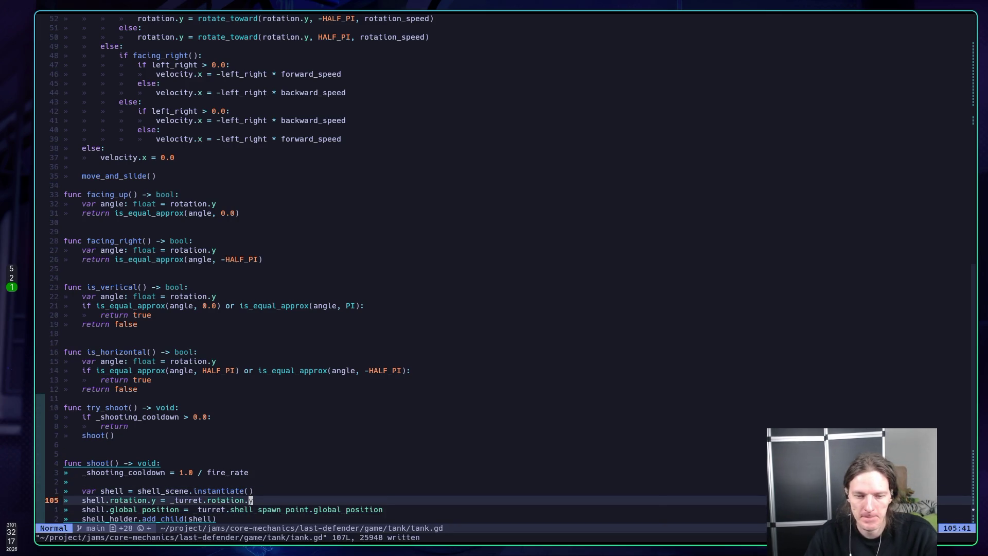
key("super+2")
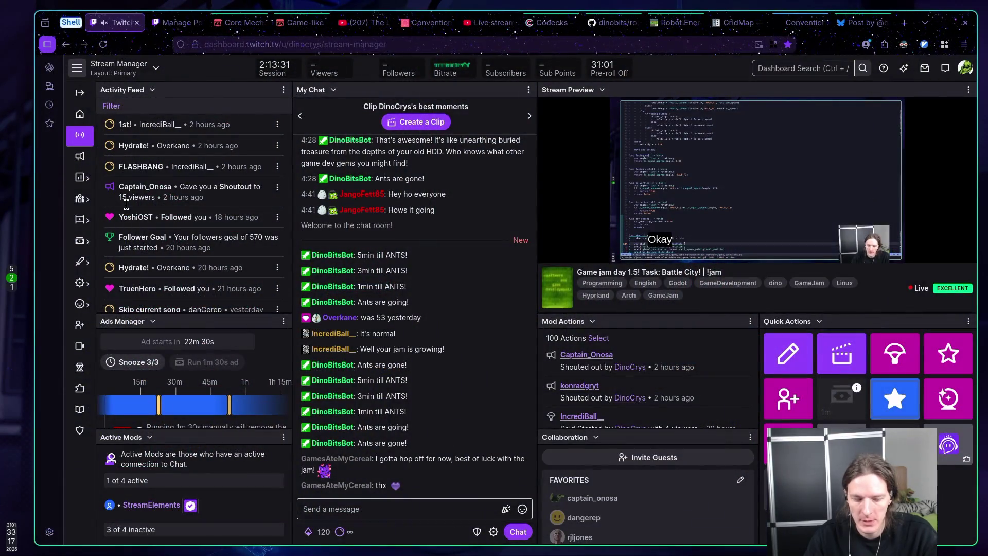
Test-run the game's shell spawning, stop it, save the tank scene, and open the basic_shell scene
key("super+5")
key("F5")
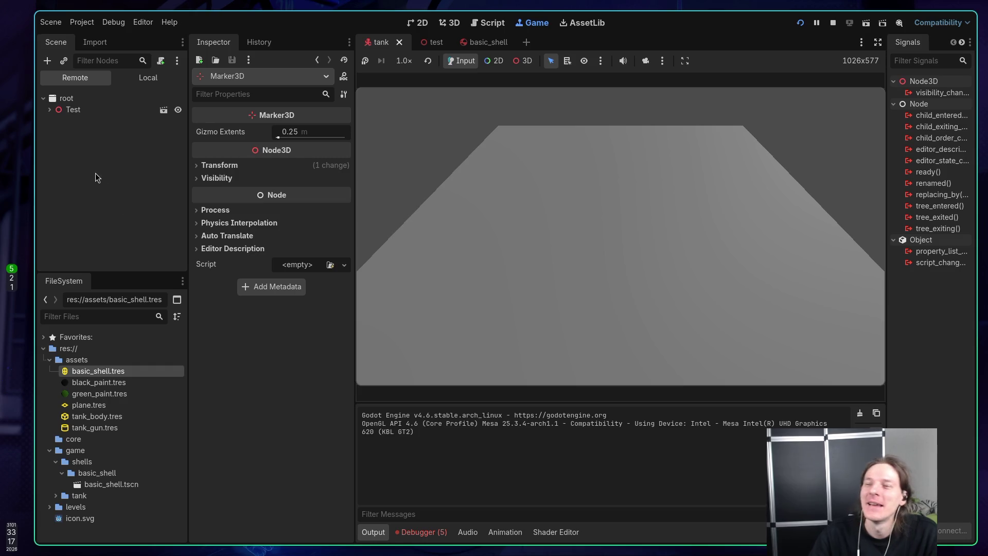
left_click(833, 22)
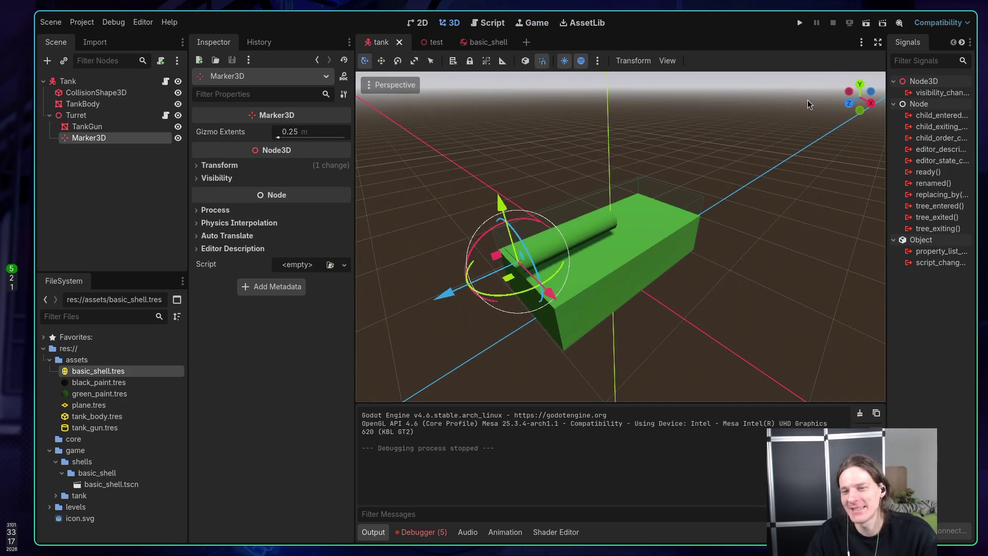
key("ctrl+s")
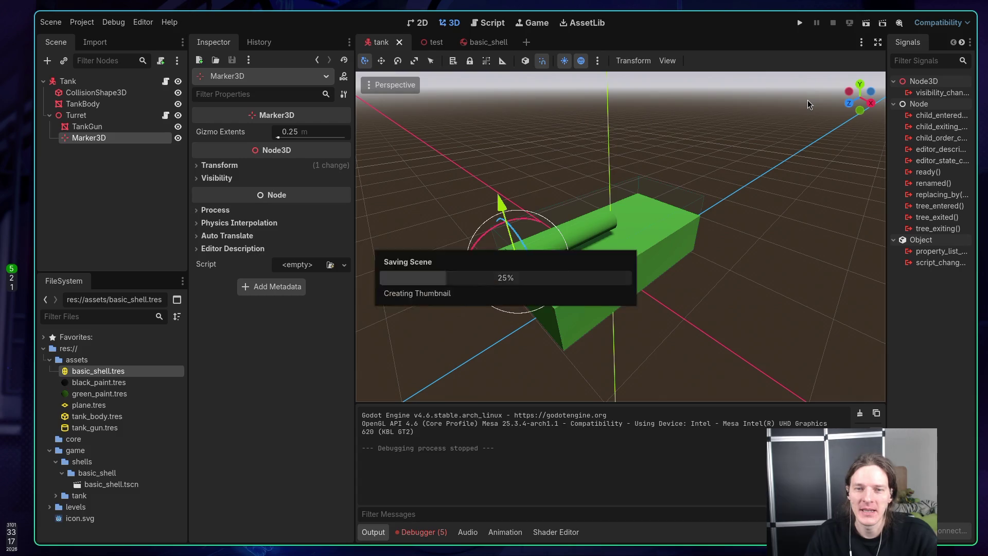
left_click(486, 44)
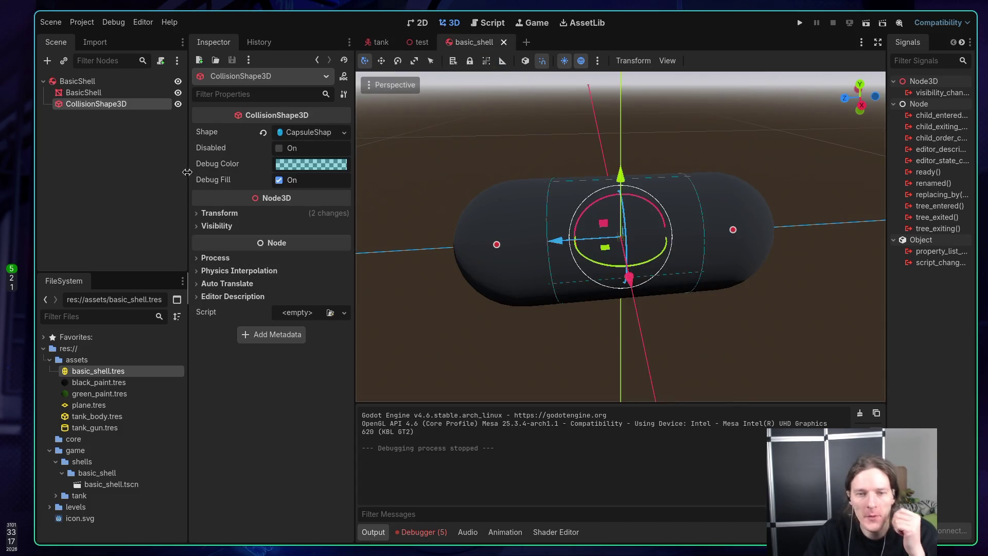
Select the BasicShell root and browse its Mass Distribution, Deactivation, Solver and Linear sections
left_click(77, 81)
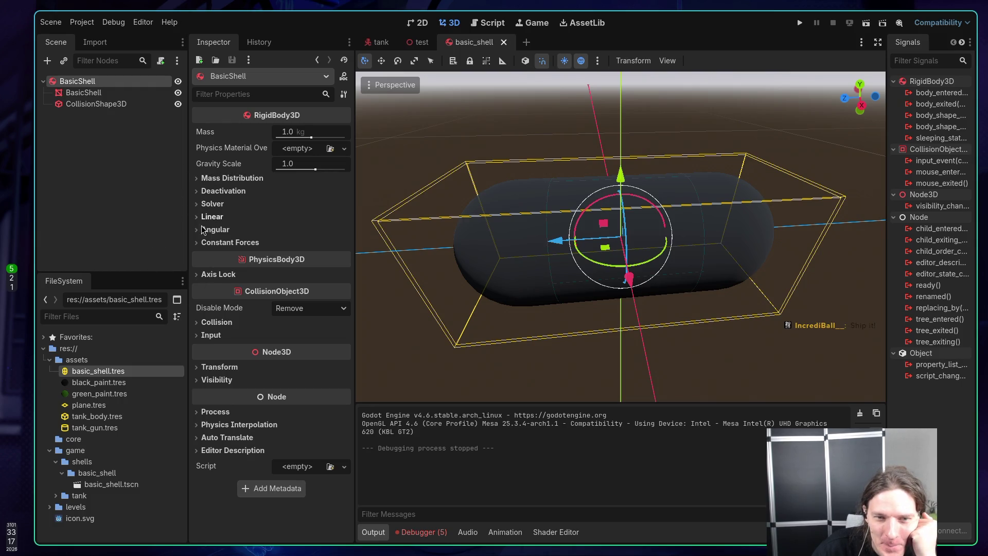
left_click(198, 180)
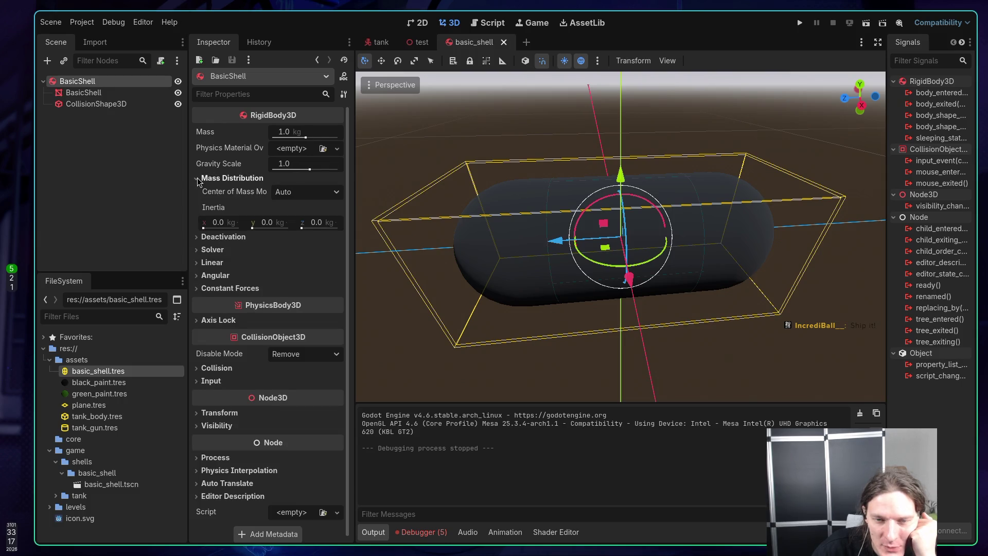
left_click(197, 180)
left_click(196, 192)
left_click(197, 192)
left_click(196, 204)
left_click(196, 205)
left_click(198, 217)
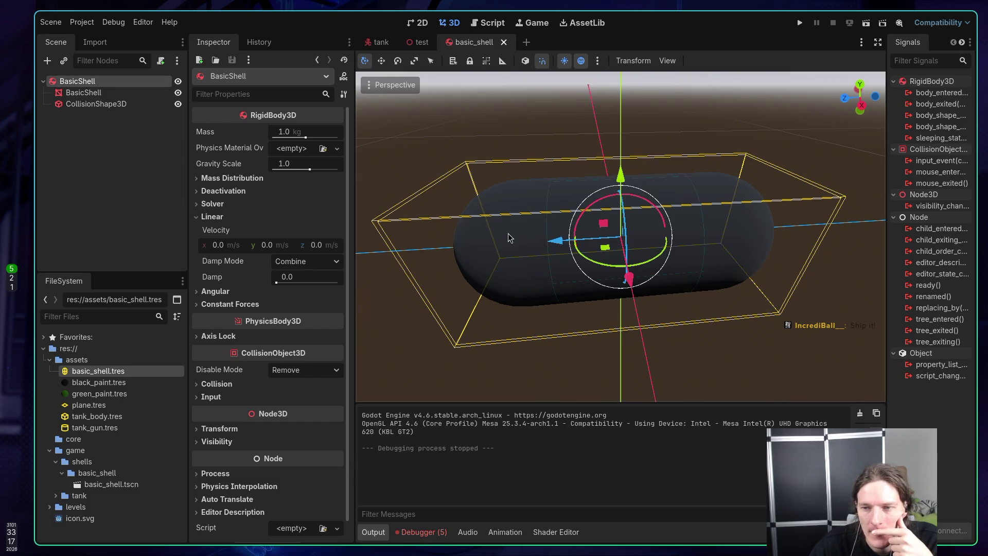
Leave linear Z velocity at 0.0 and expand Constant Forces showing zero force and torque
left_click(316, 246)
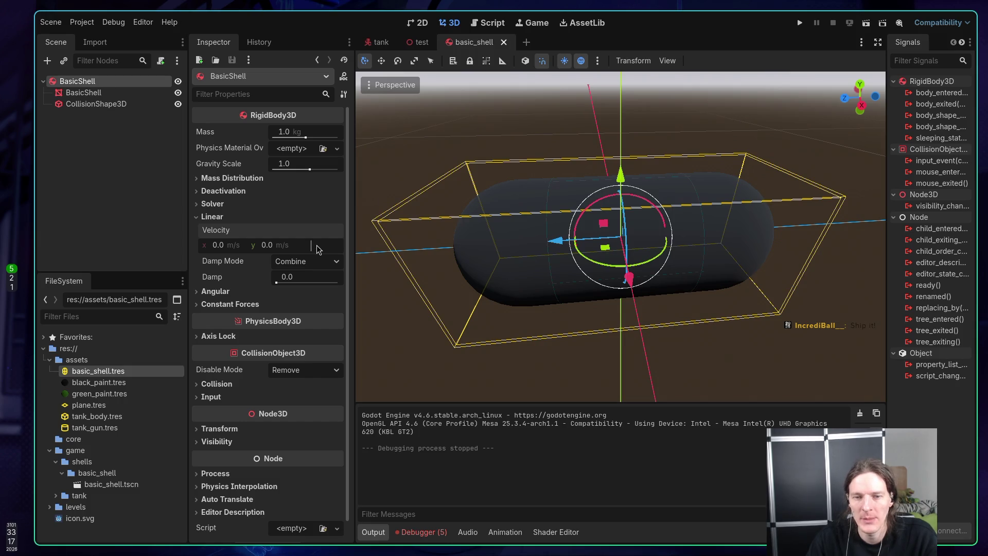
key("Escape")
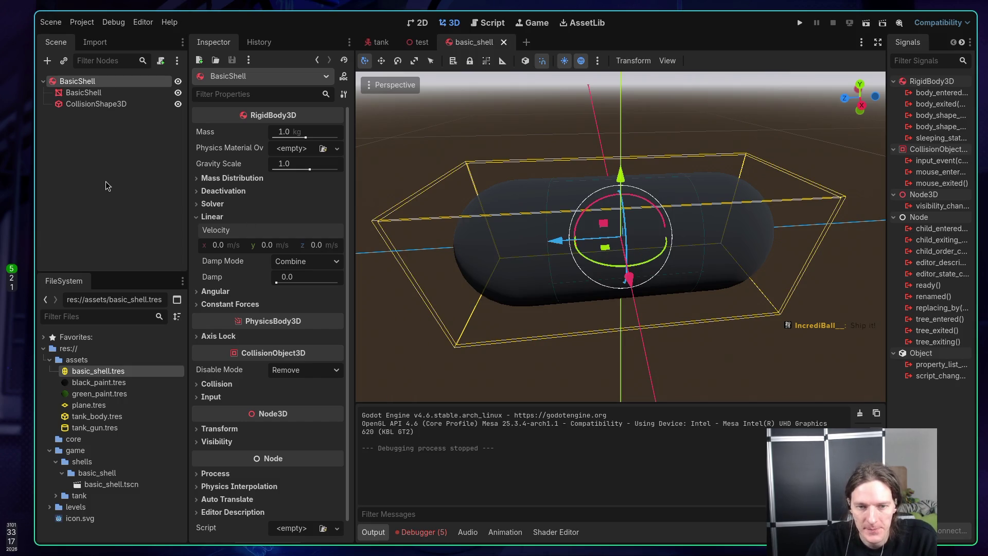
left_click(209, 305)
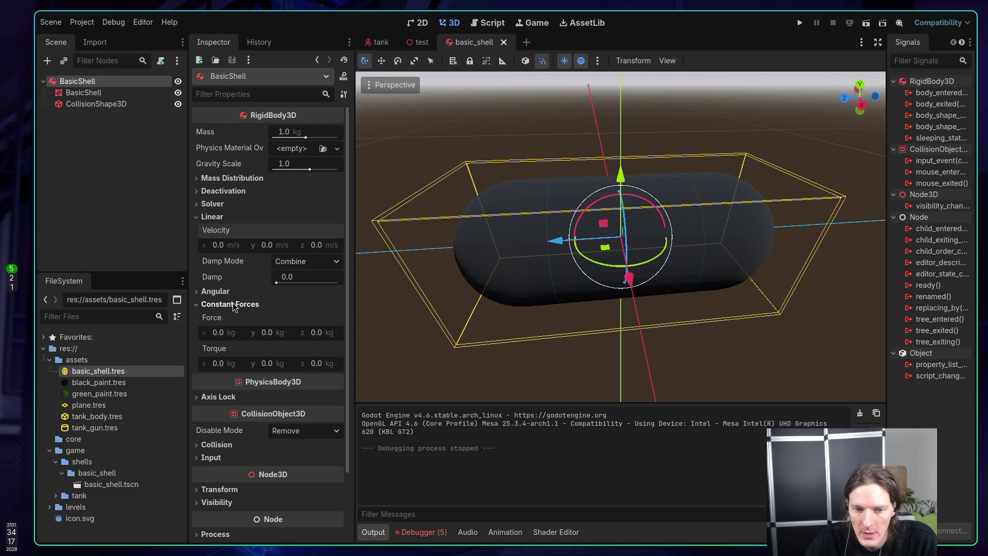
left_click(233, 304)
left_click(232, 304)
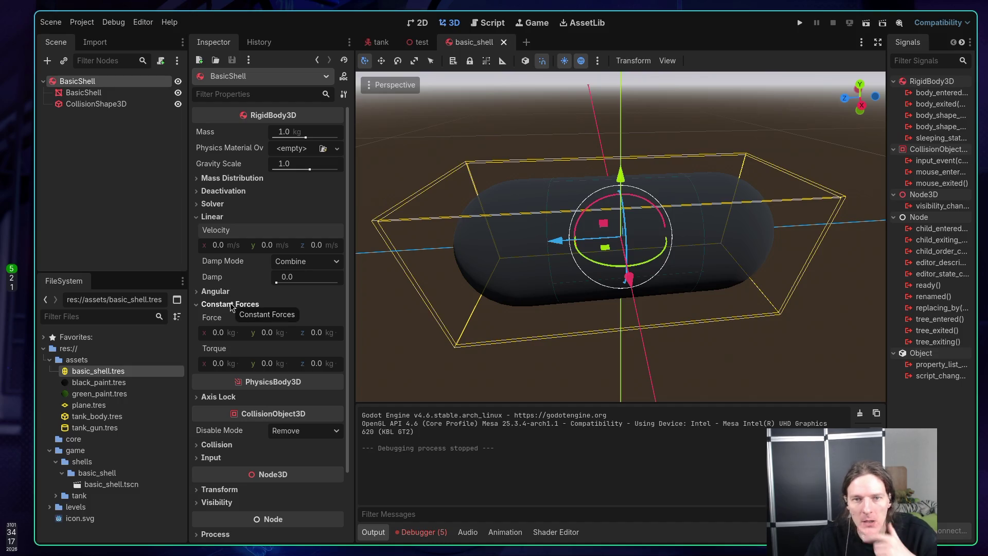
Change the BasicShell root type to CharacterBody3D and save the shell scene
right_click(76, 83)
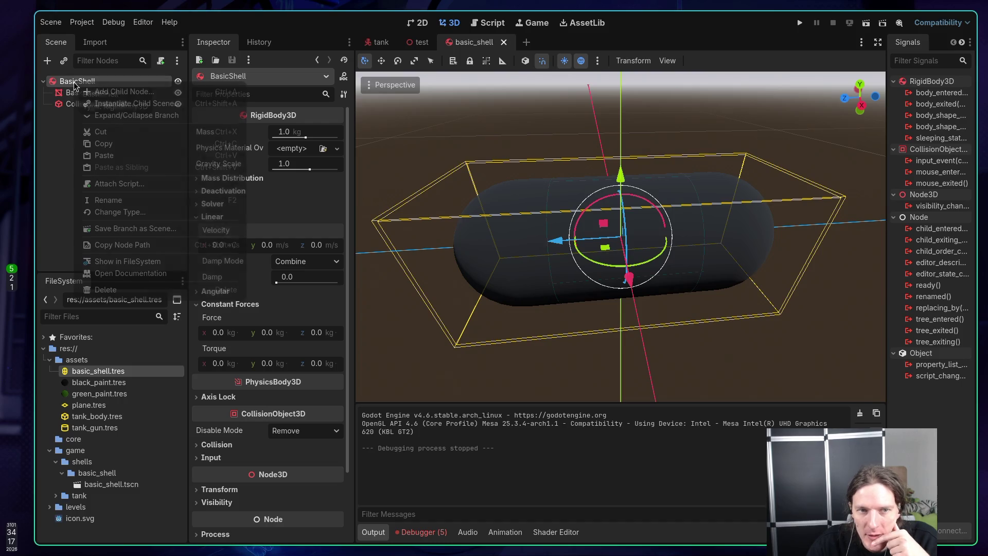
left_click(114, 212)
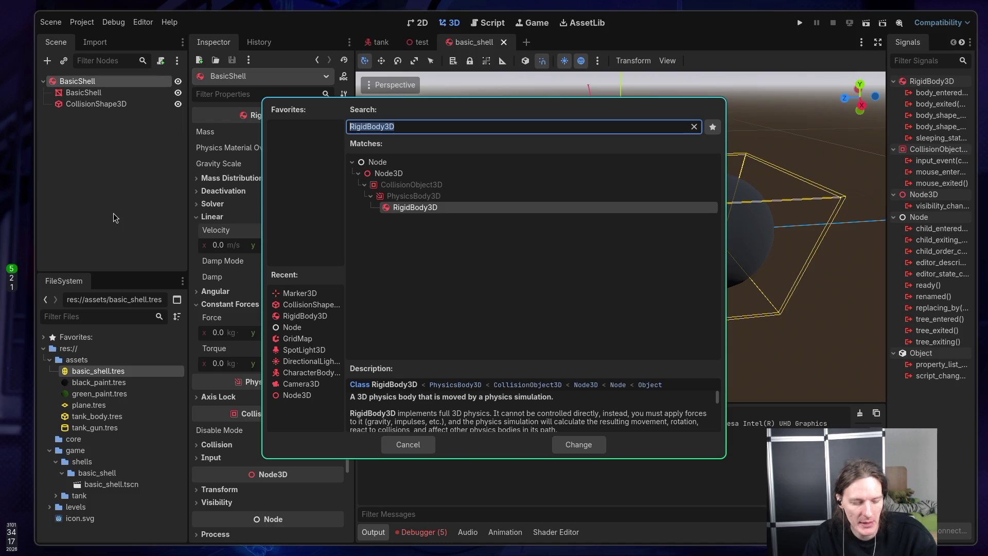
type("cha")
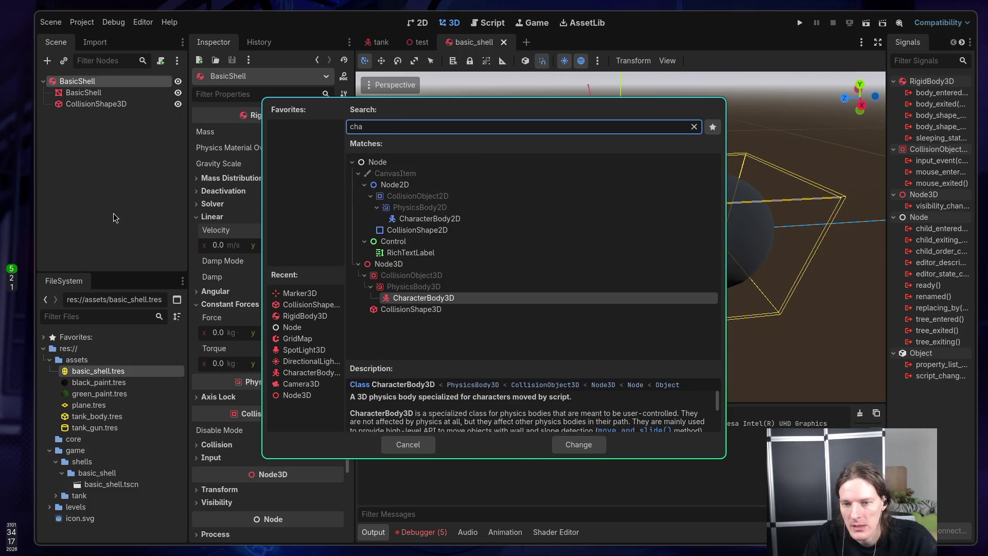
key("Return")
key("ctrl+s")
Play-test the game, stop it, and begin a shell.rotation line in tank.gd
key("F5")
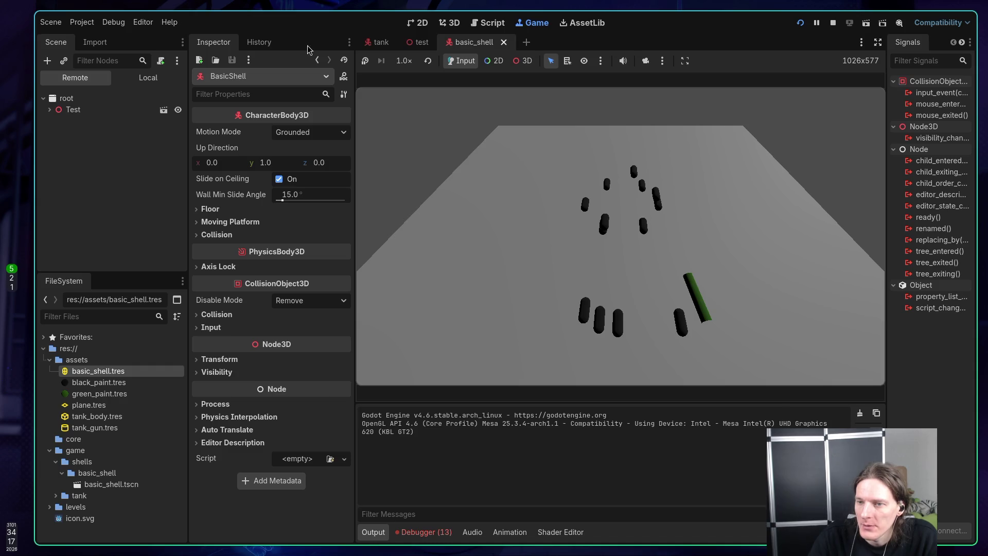
left_click(834, 23)
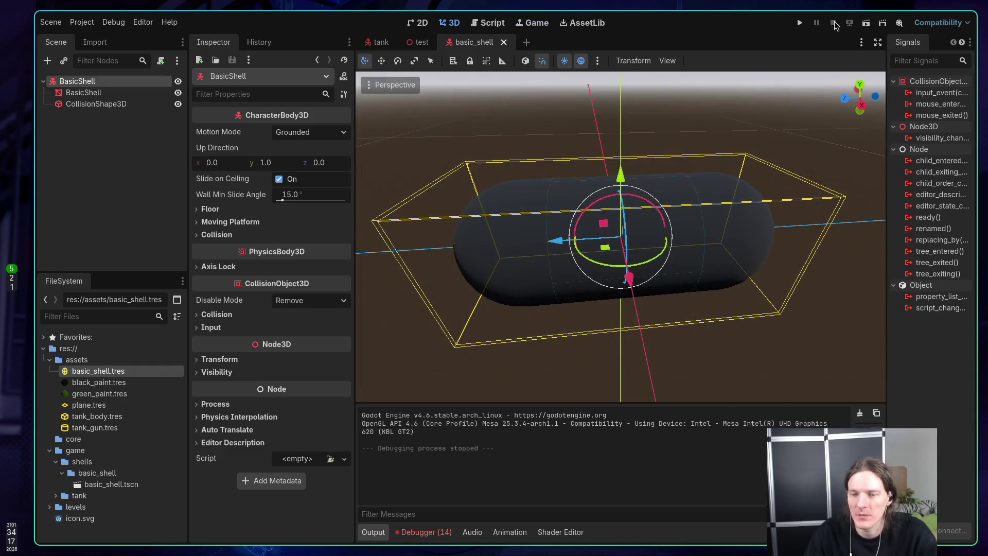
key("alt+Tab")
type("oshell.rotation = ")
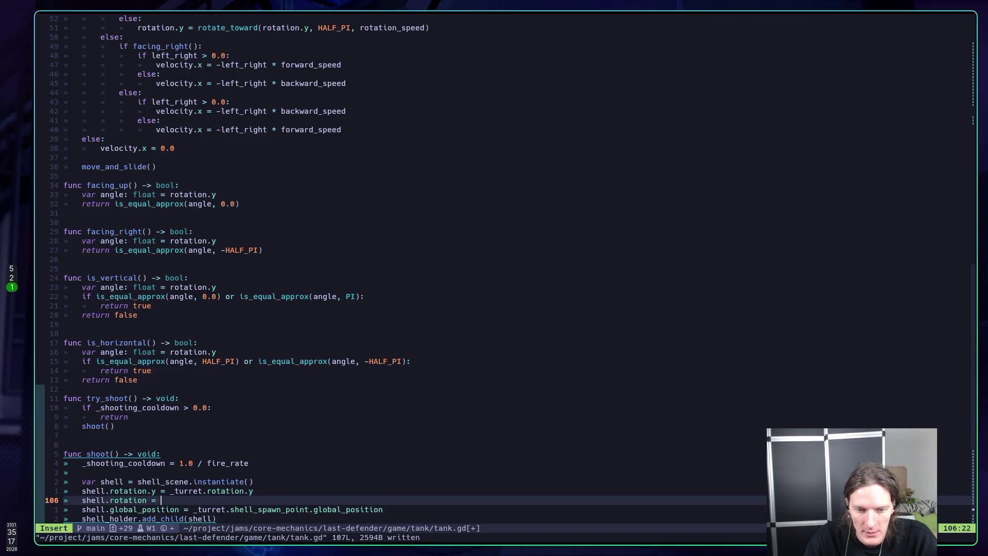
type("_")
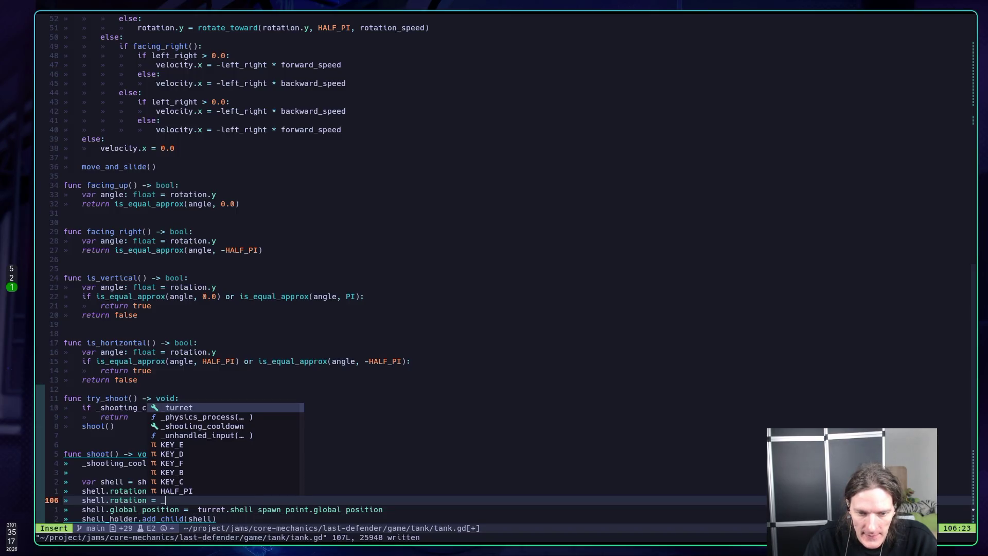
type("turret.she")
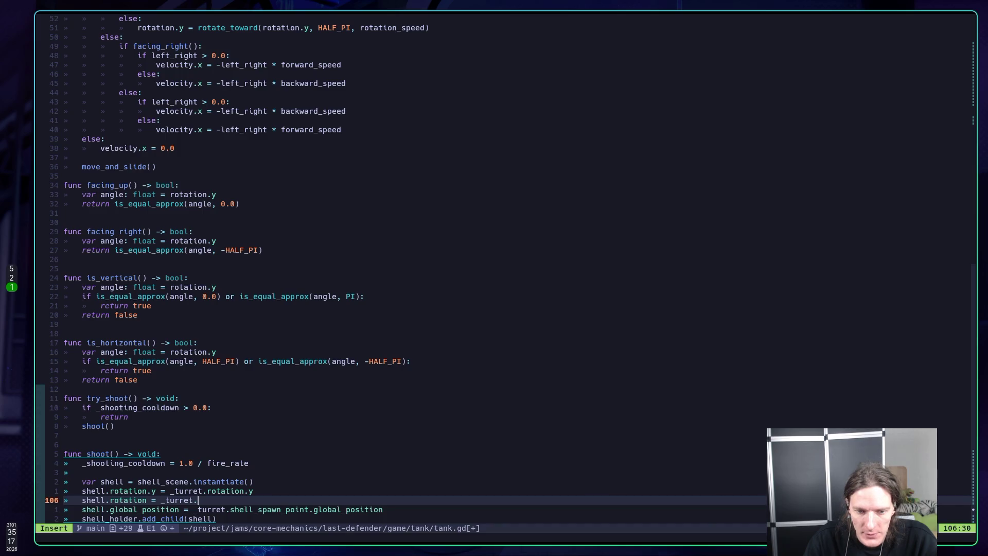
type("ll")
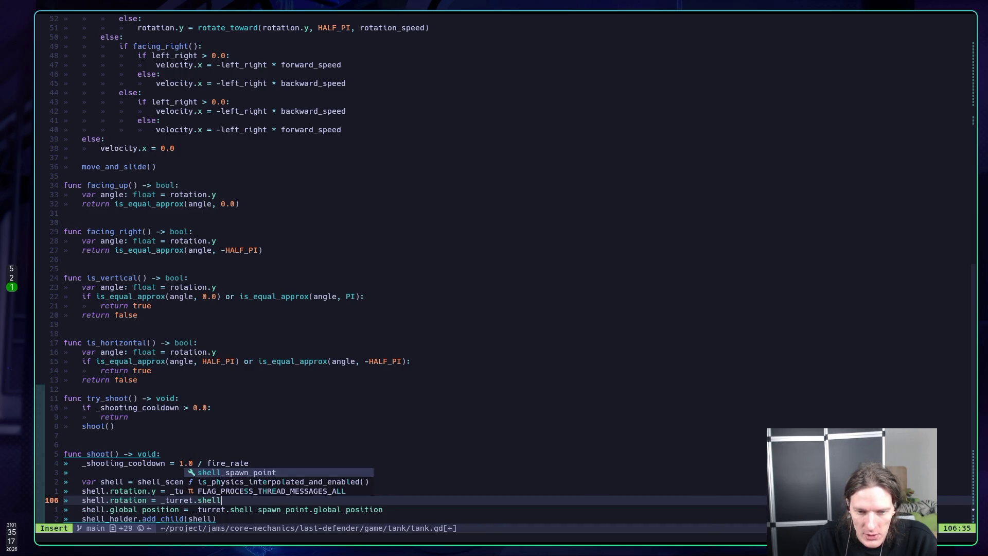
Complete 'shell.rotation = _turret.shell_spawn_point.rotation' and save tank.gd
key("Return")
type(".rotation")
key("Escape")
type(":w")
key("Return")
key("k")
key("j")
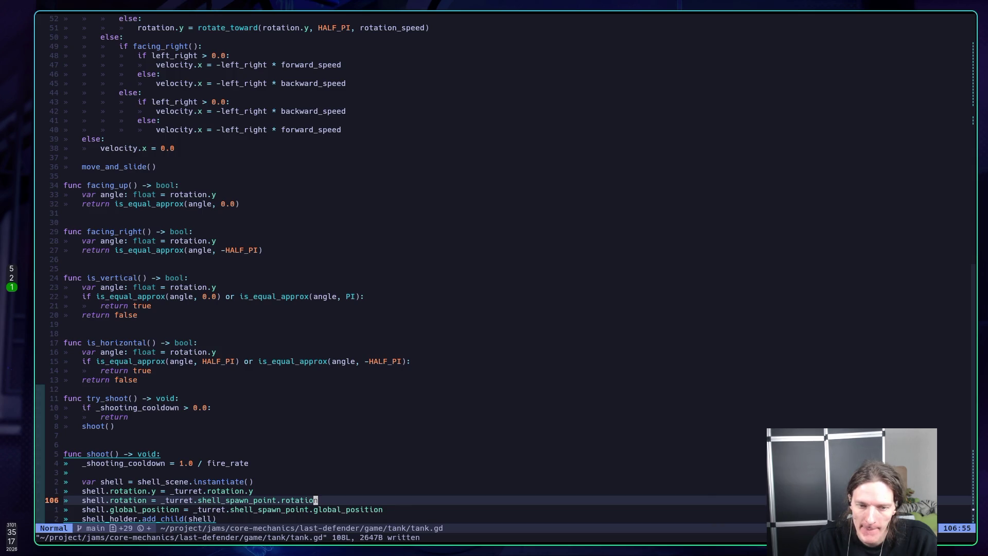
Change is_action_pressed to is_action in the shoot check on line 17 and save
key("g")
key("g")
type("8j$")
key("j")
key("j")
key("j")
key("k")
key("h")
key("h")
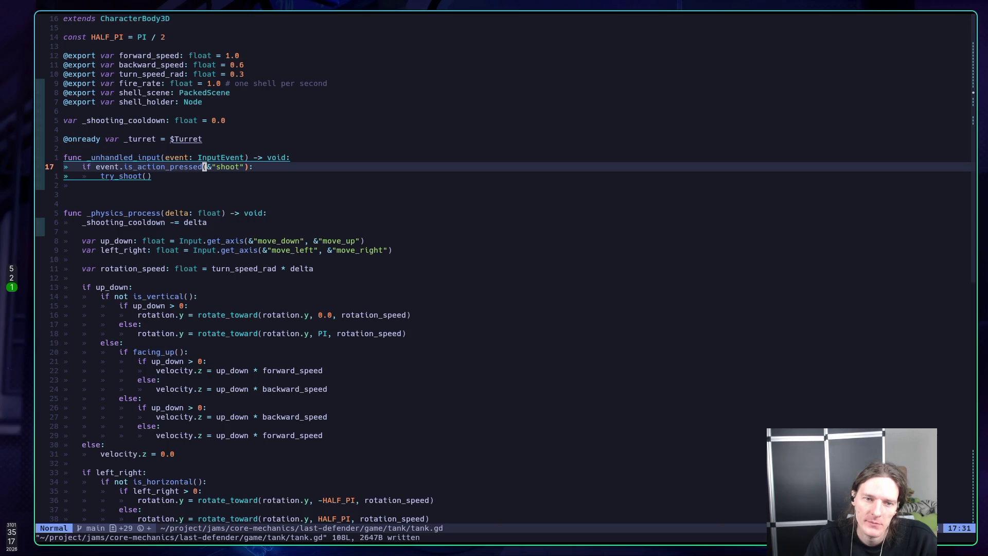
key("b")
key("b")
key("f")
key("_")
key("l")
key("d")
key("e")
type("xX:w")
key("Return")
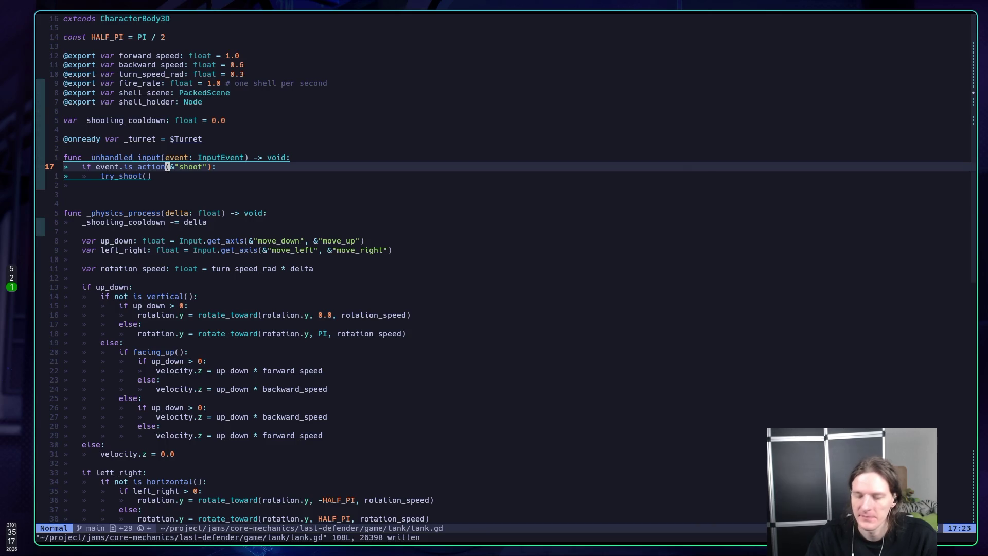
Delete the extra blank line, save tank.gd, and refresh the Twitch stream manager
key("j")
key("j")
key("j")
key("k")
key("d")
key("d")
type(":")
key("Return")
key("super+2")
key("ctrl+r")
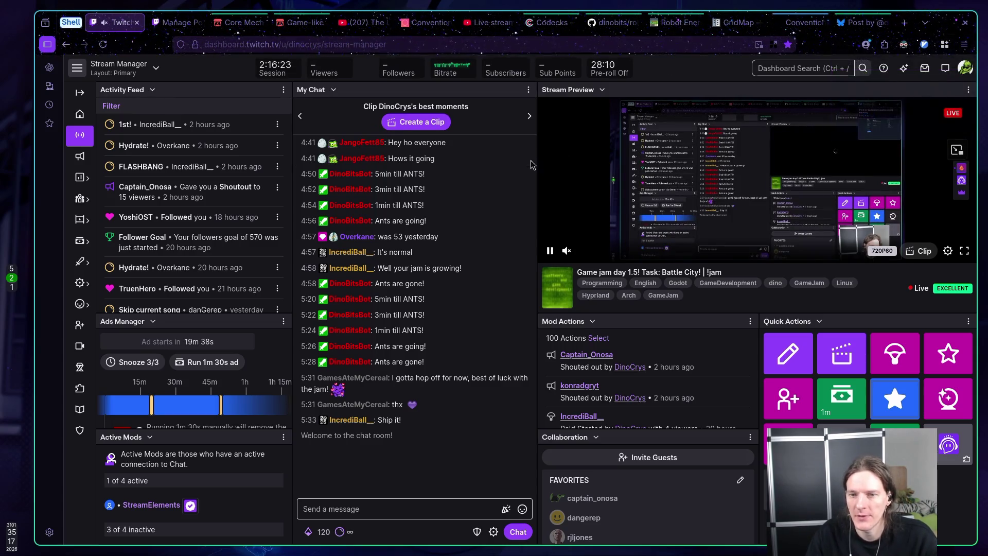
Run the tank game to watch shells fire from the turret, stop it, and return to Neovim
key("super+5")
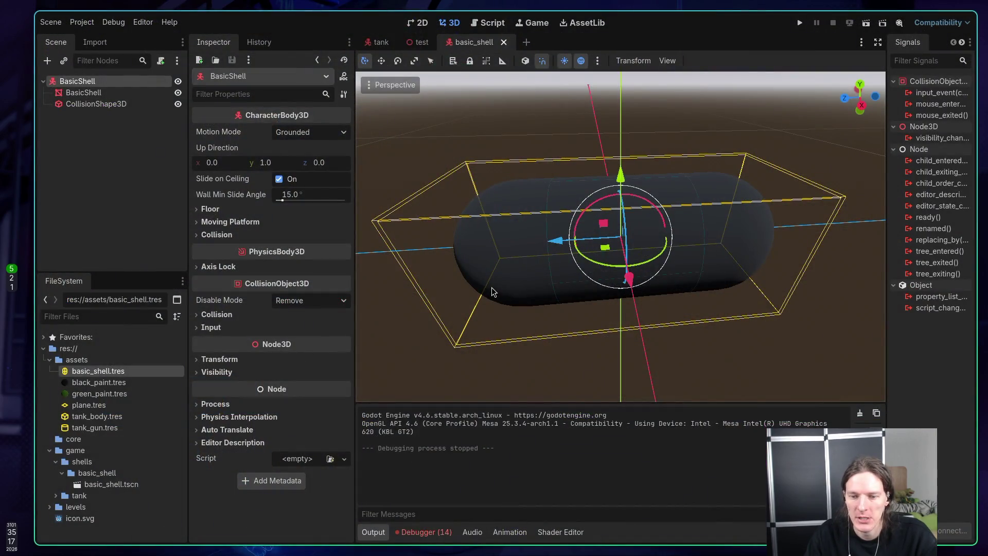
key("F5")
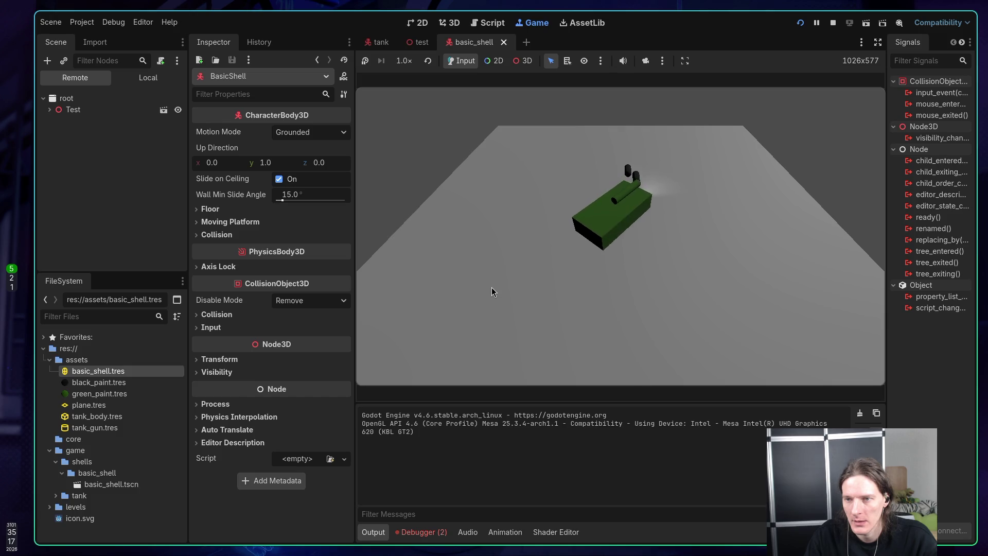
left_click(833, 23)
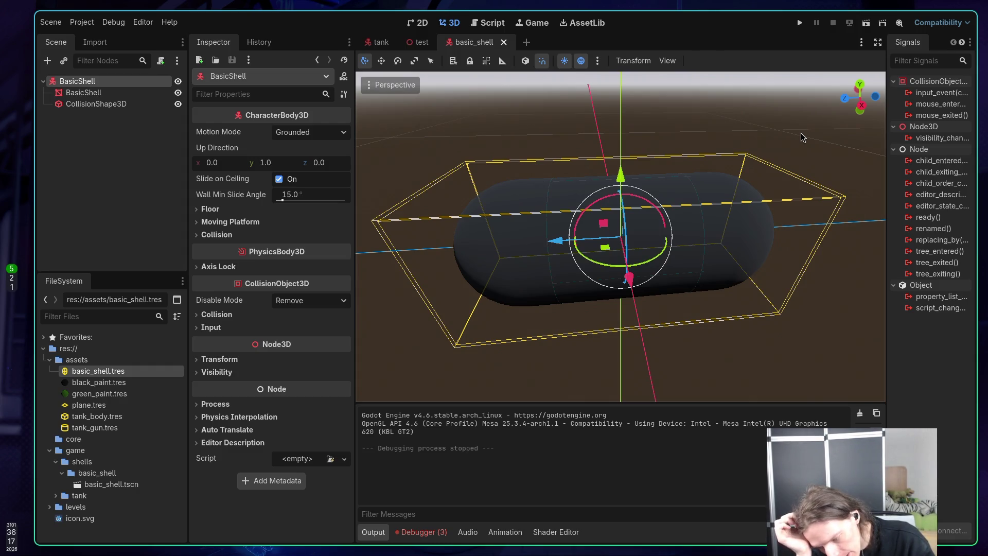
key("super+1")
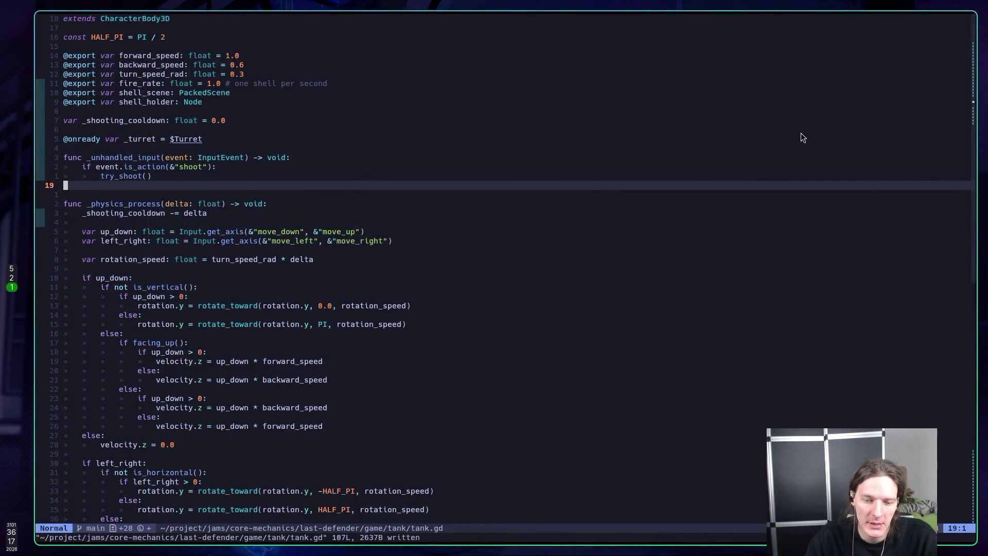
Prefix both rotation references on the turret rotation line with global_ in tank.gd
key("g")
key("shift+g")
key("k")
key("asciicircum")
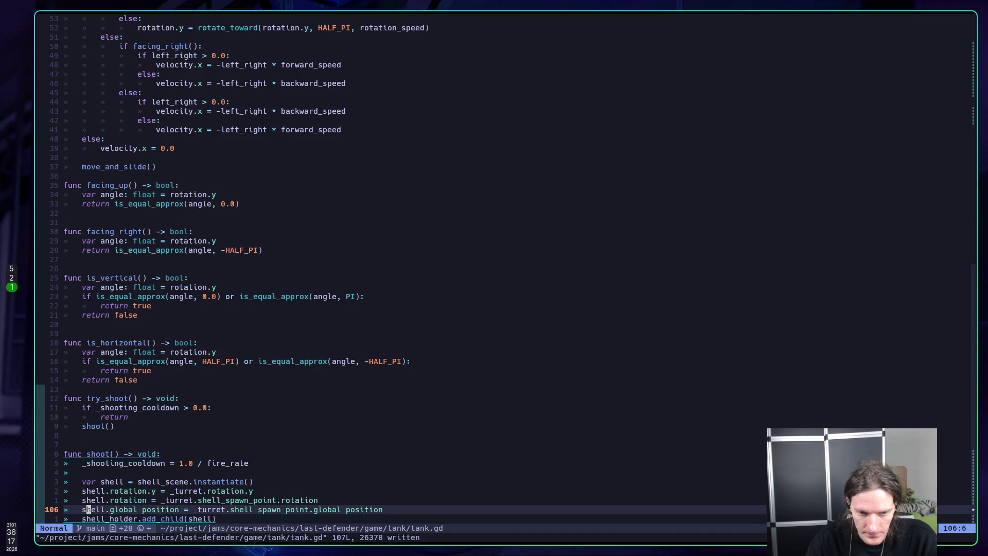
key("l")
key("l")
key("l")
key("k")
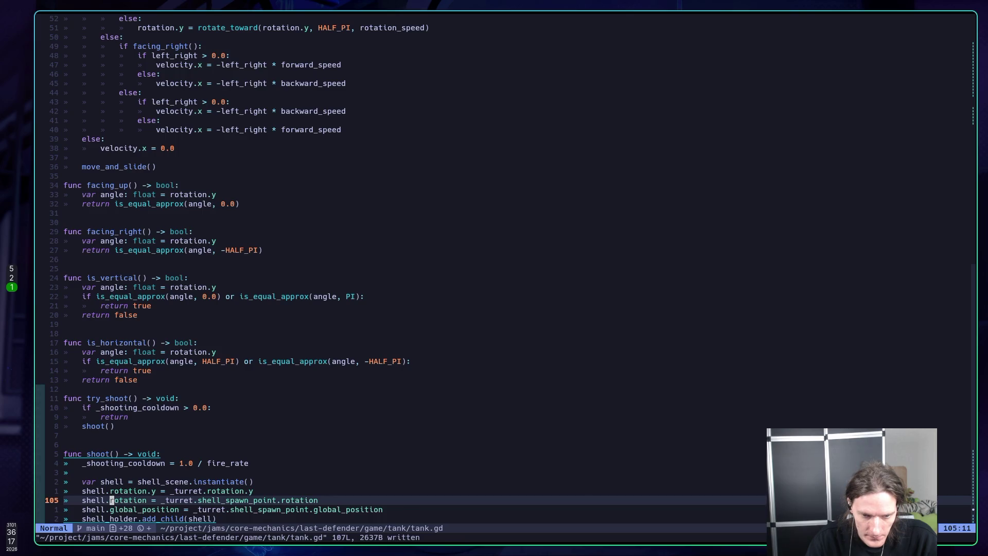
key("k")
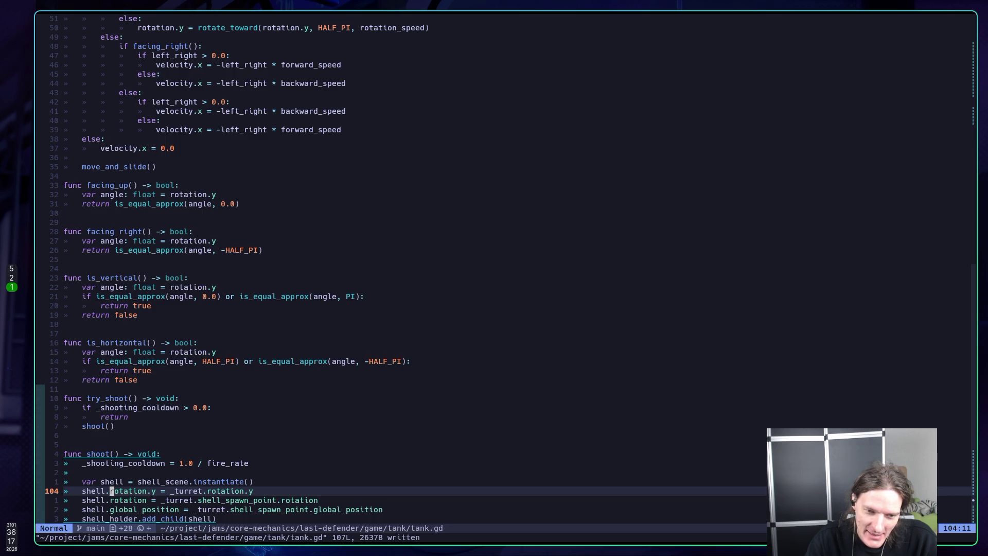
type("igloba")
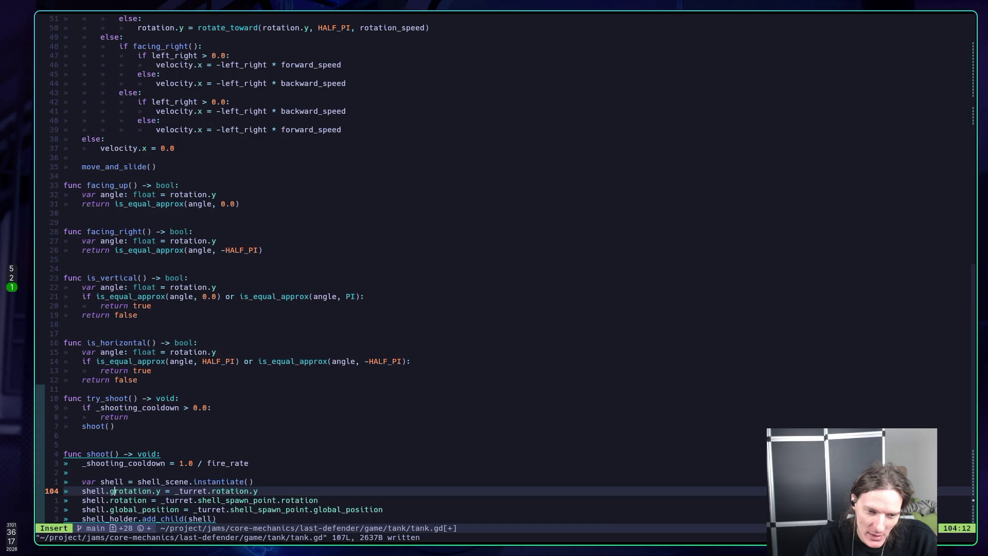
type("l_")
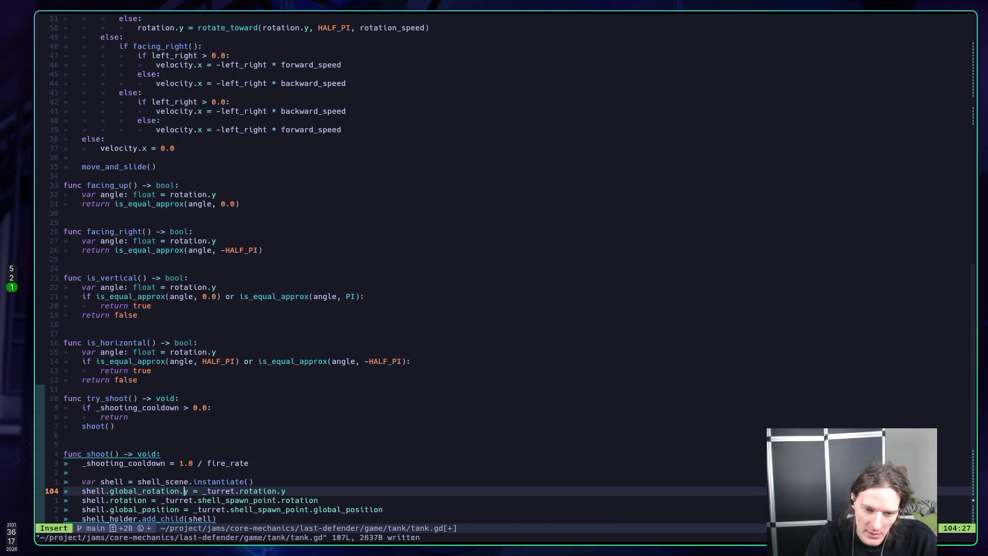
type("global_")
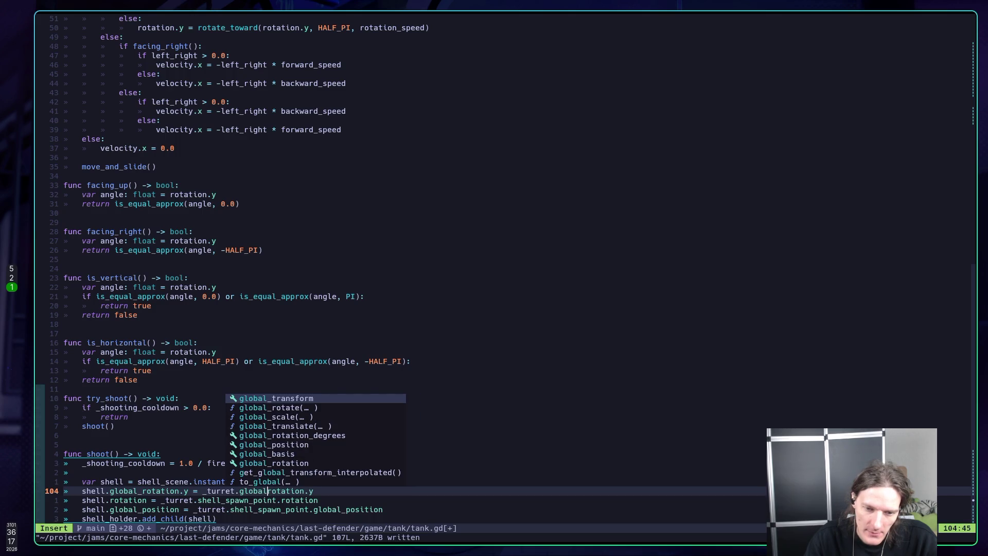
key("Escape")
Delete the shell_spawn_point.rotation line, save tank.gd, and switch back to Godot
key("j")
key("d")
key("d")
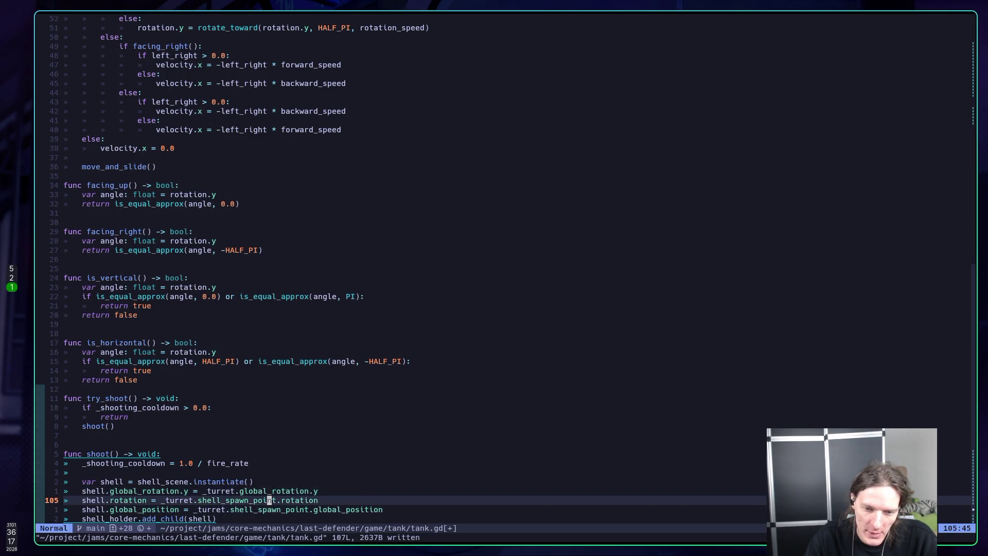
type(":w")
key("Return")
key("super+2")
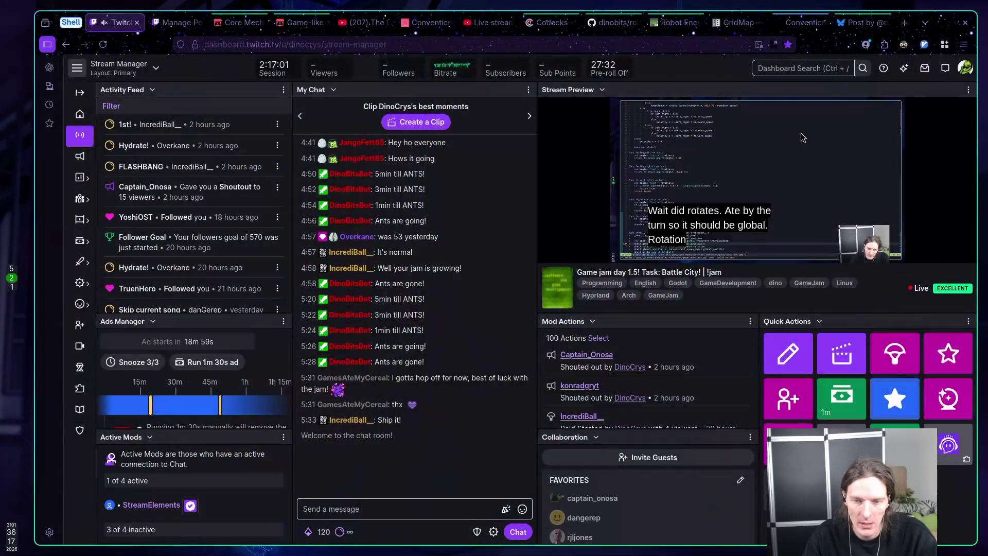
key("super+5")
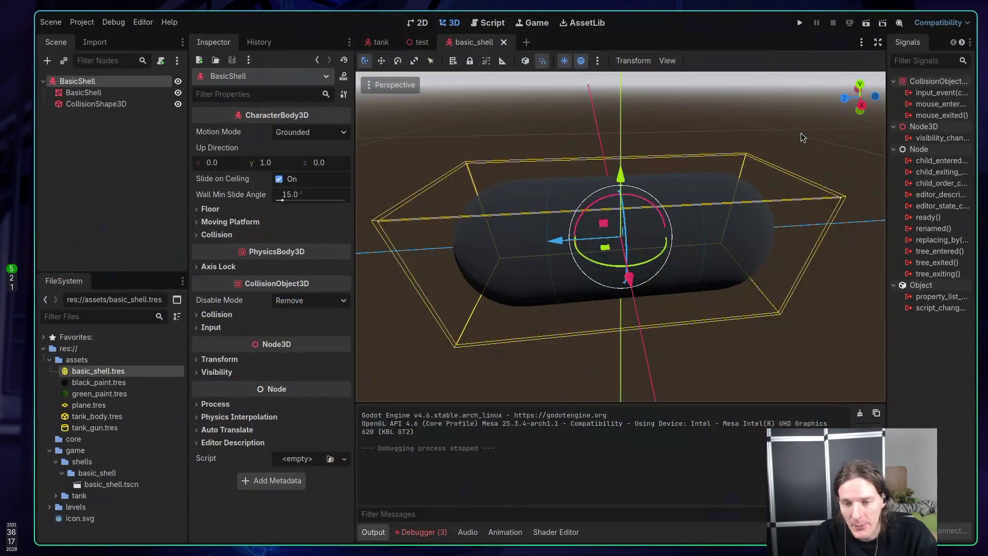
Run the game, read the nine !is_inside_tree() shoot() errors in the Debugger, then stop it
key("F5")
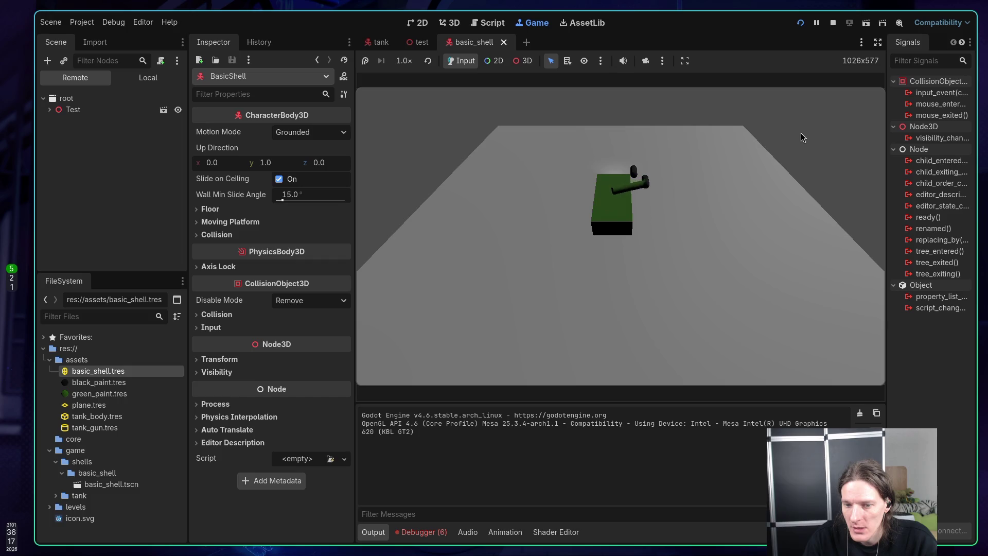
left_click(421, 534)
left_click(445, 406)
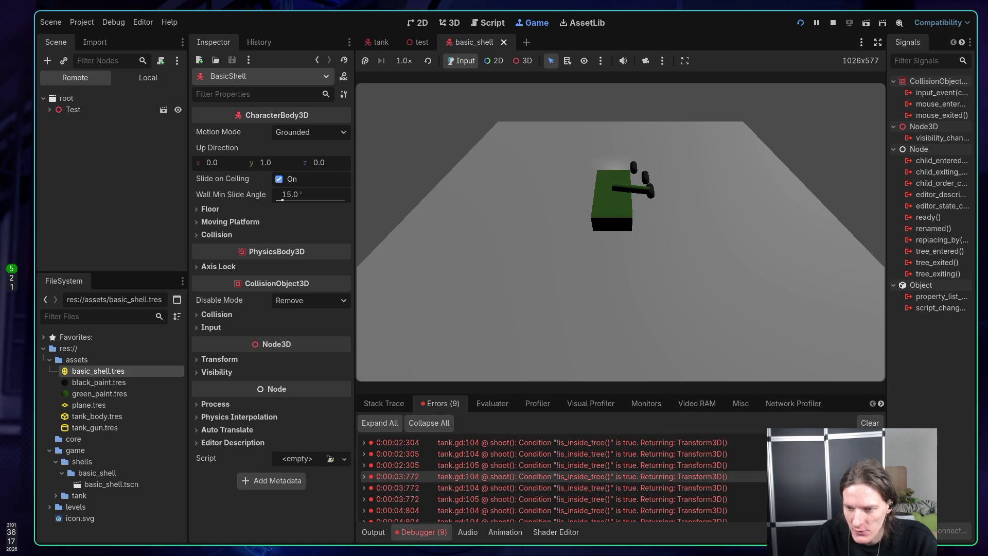
scroll(740, 466, "down", 2)
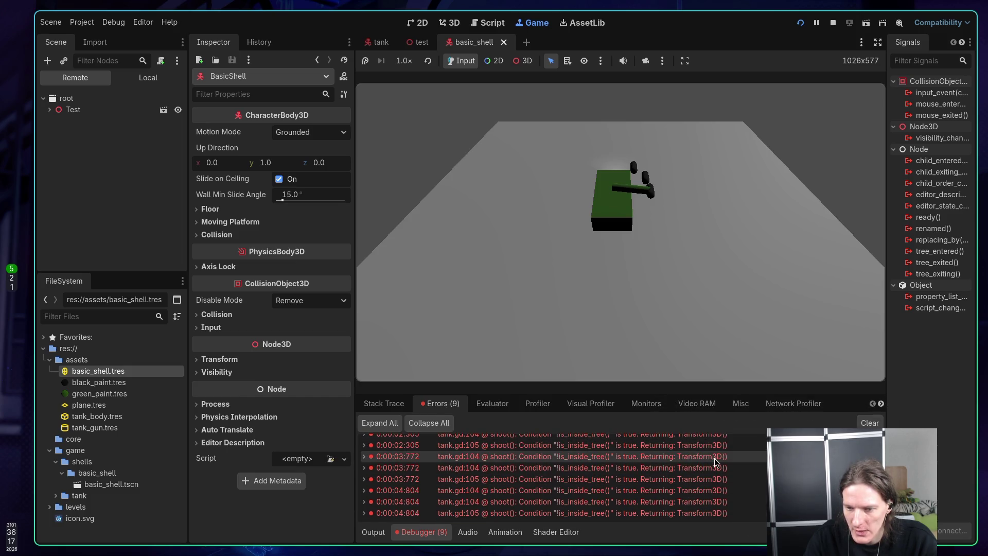
scroll(715, 461, "up", 2)
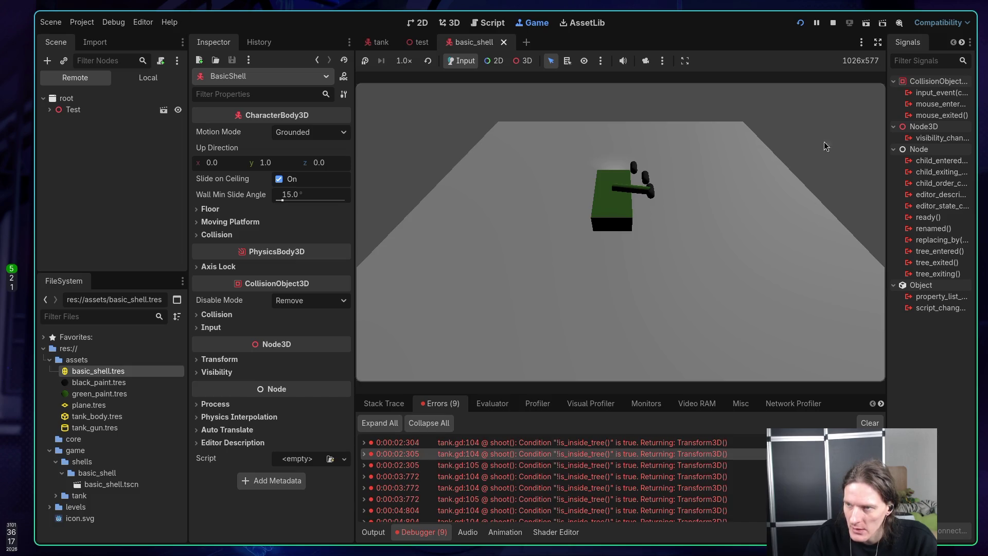
left_click(833, 23)
key("super+1")
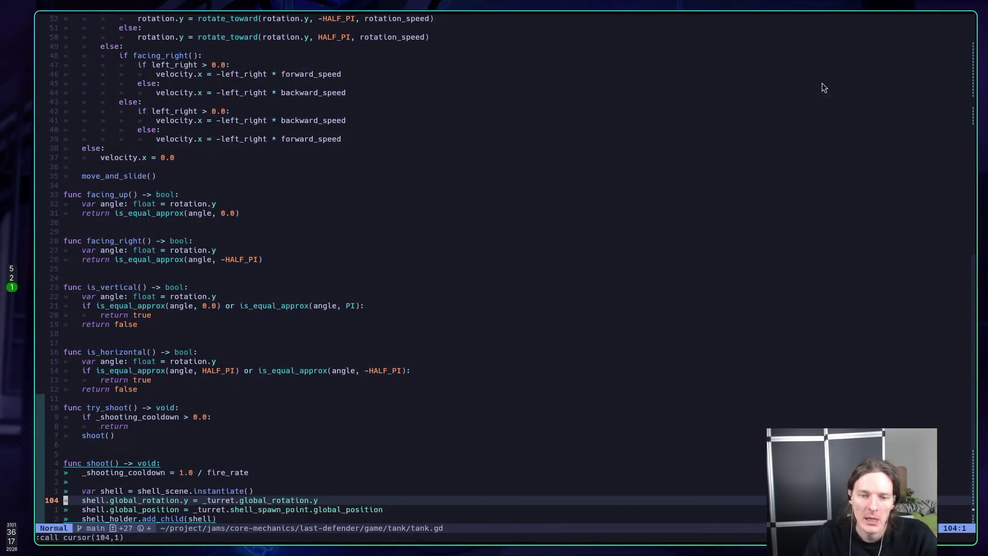
Try inserting 'global' on the rotation line, then undo it and save tank.gd
type(":w")
key("Return")
key("w")
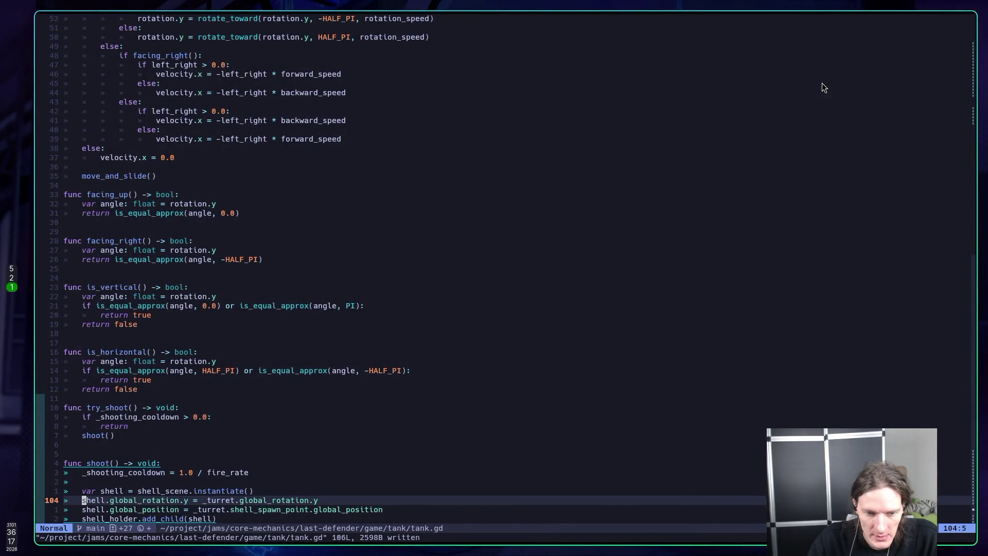
key("l")
key("l")
key("l")
key("l")
type("i ")
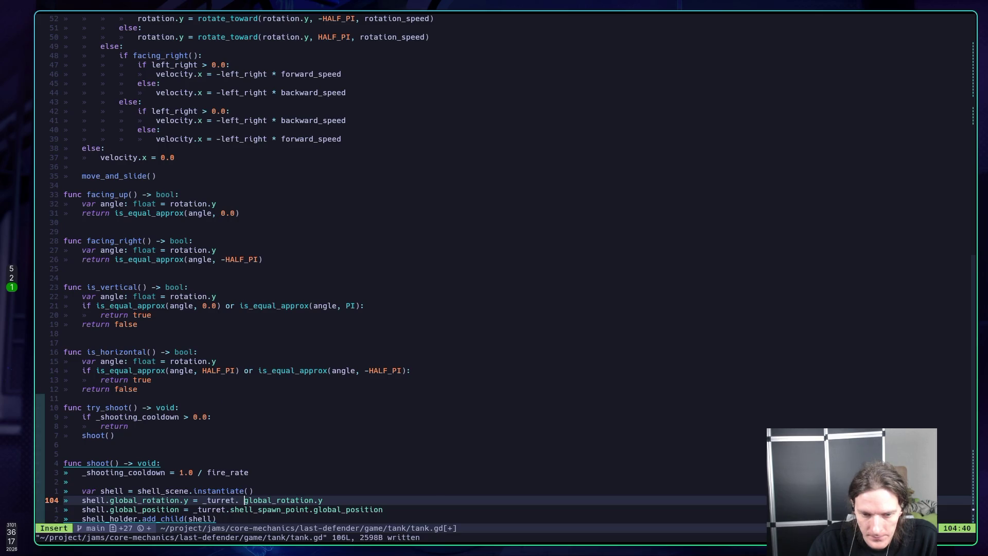
type("glo")
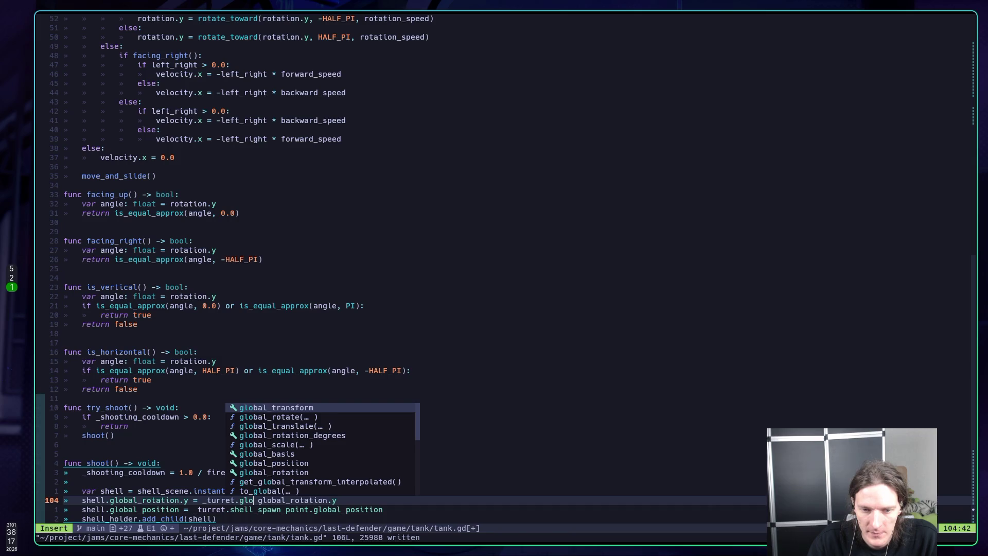
type("bal")
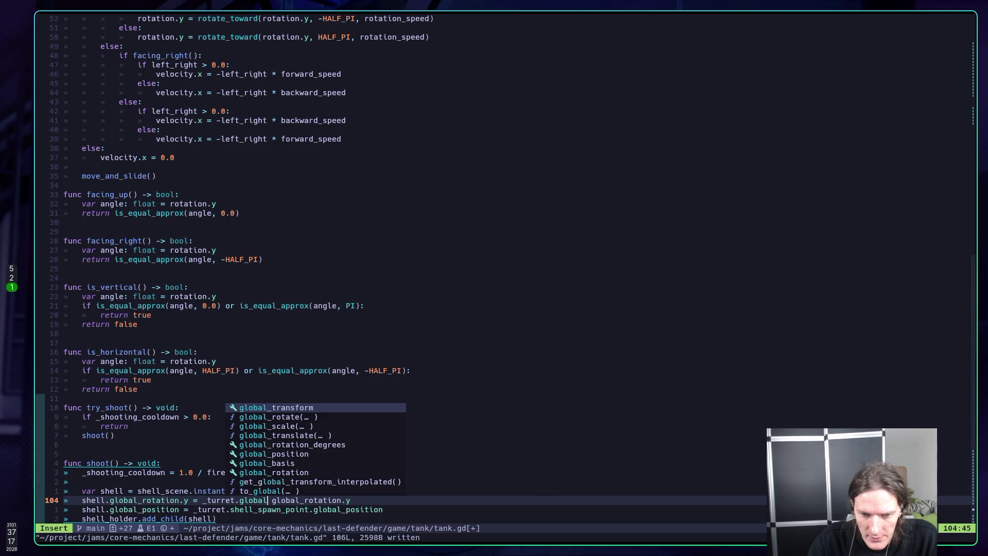
key("Escape")
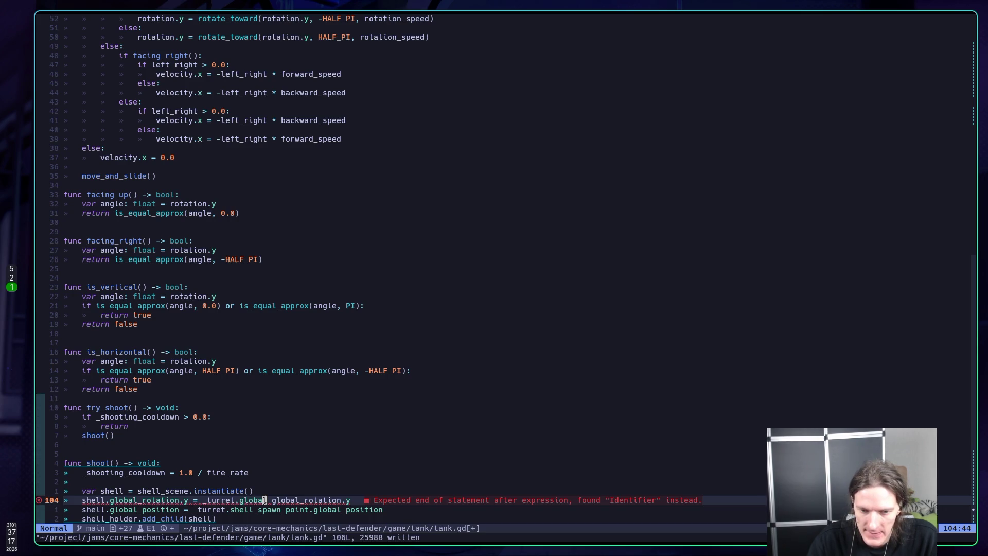
key("l")
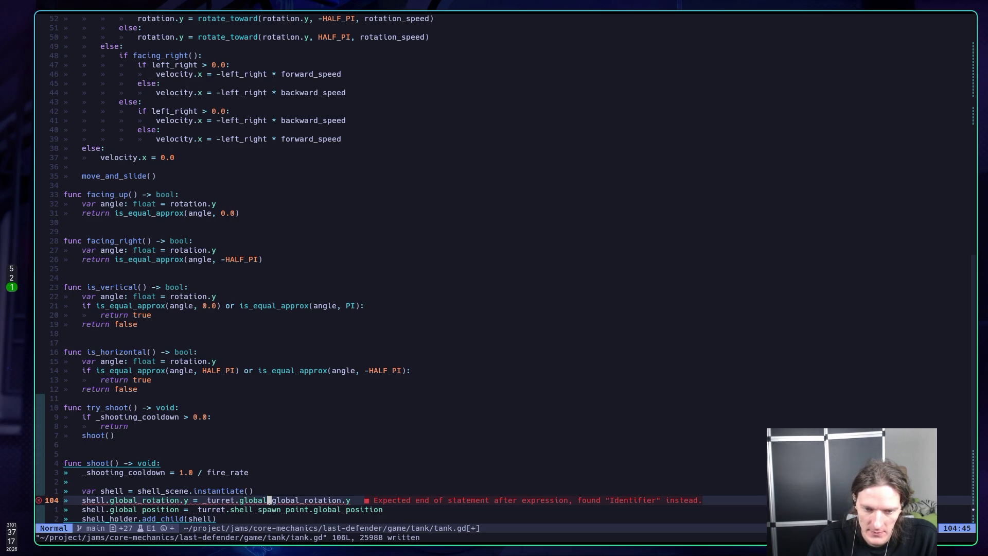
type("u")
type(":w")
key("Return")
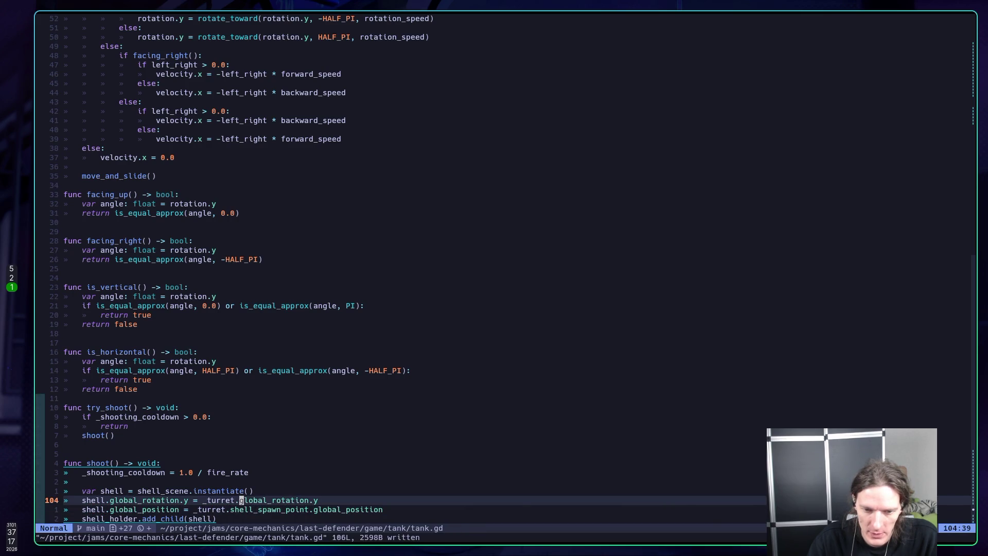
Move the global_rotation line below the global_position line and save
key("j")
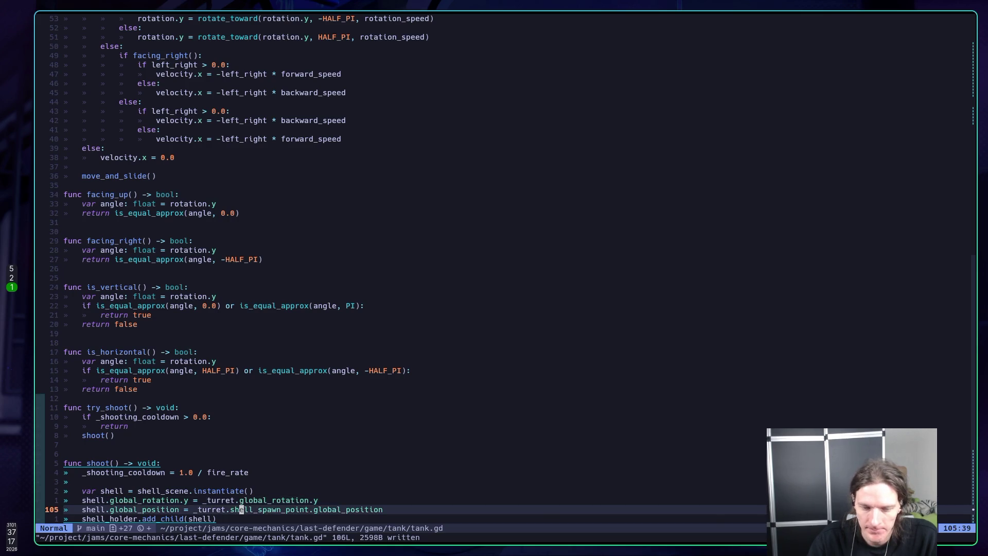
key("k")
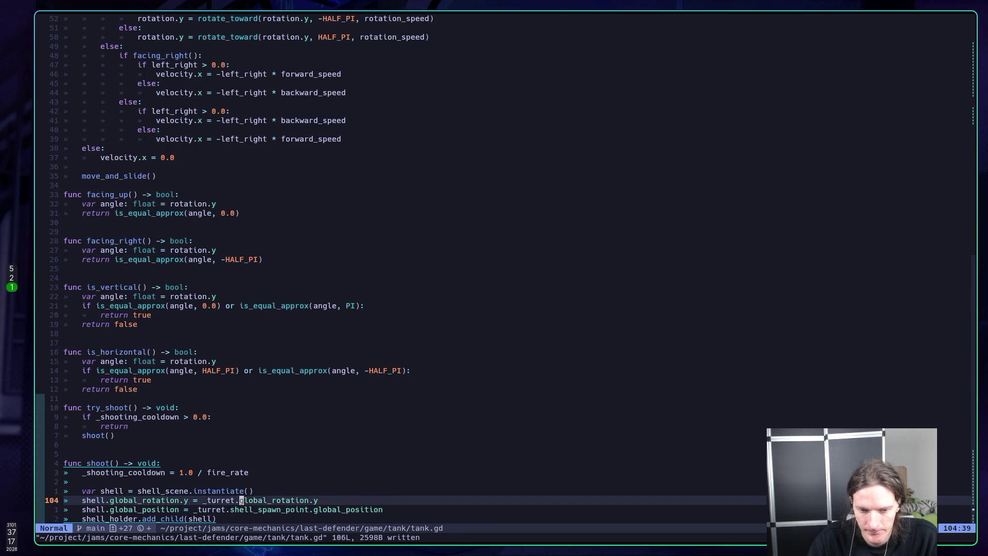
key("d")
key("d")
key("o")
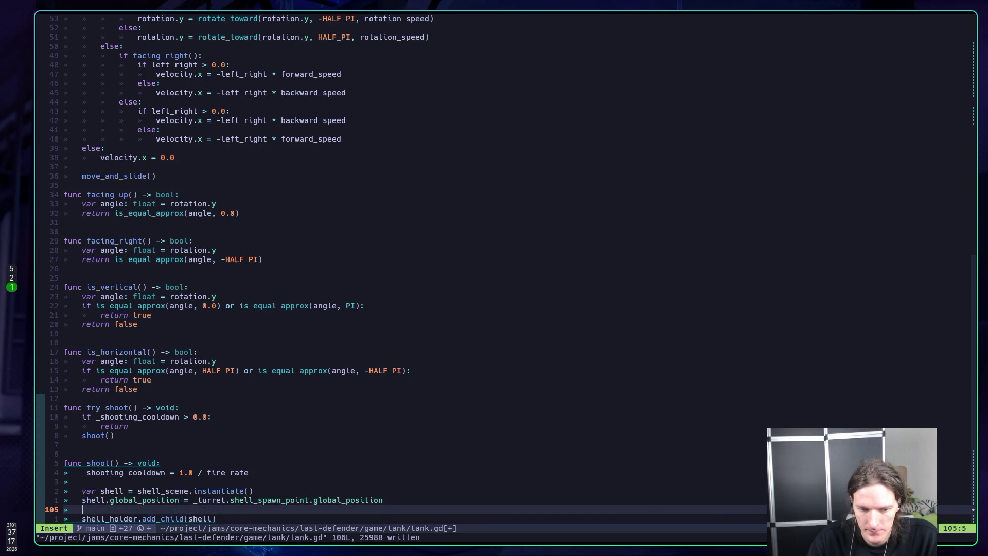
key("Escape")
type("Pj")
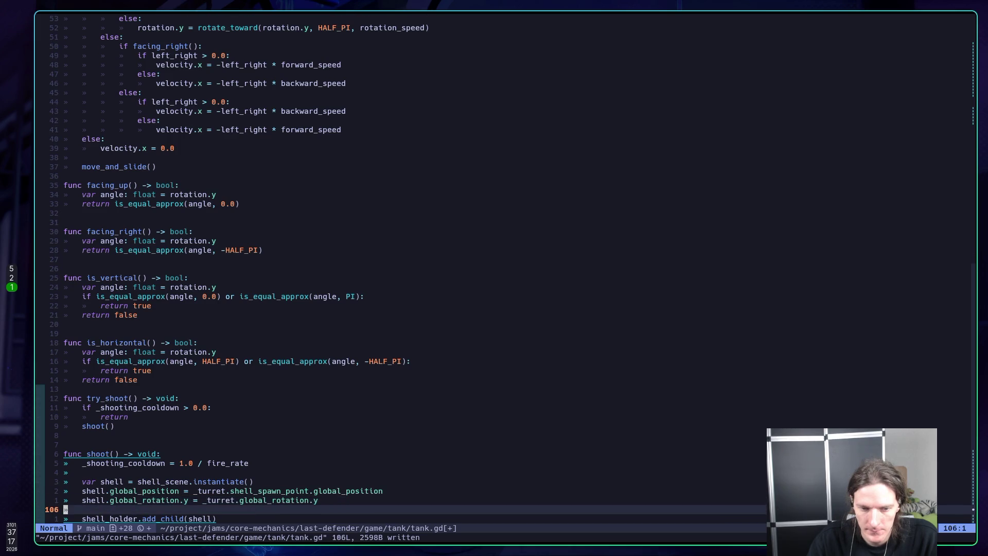
type(":w")
key("Return")
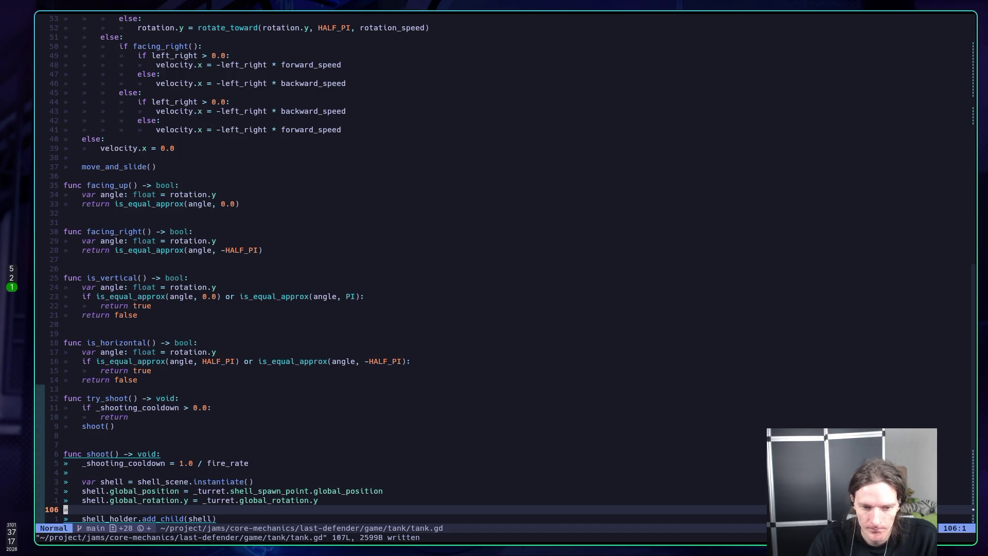
Move shell_holder.add_child(shell) above the position and rotation lines and save
key("Return")
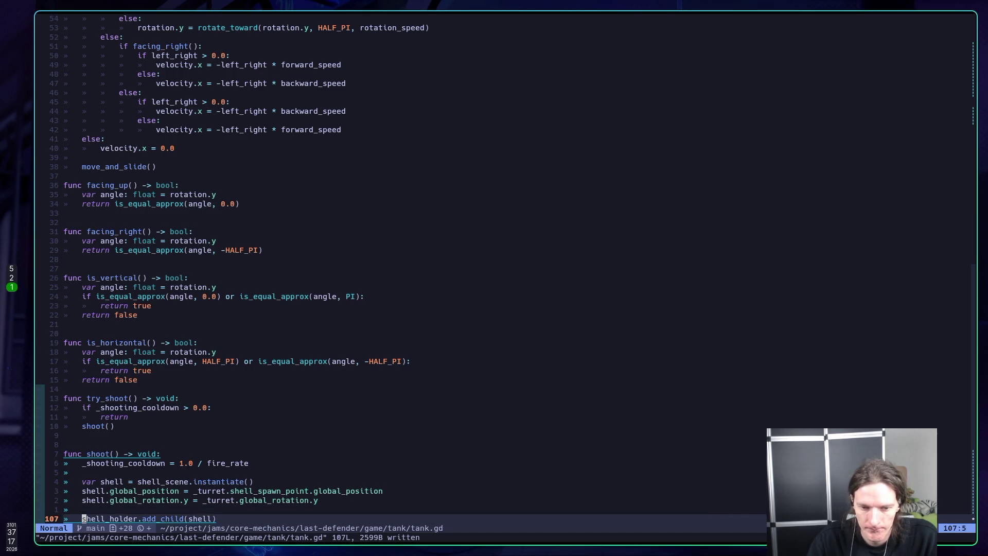
key("alt+k")
key("alt+k")
key("alt+k")
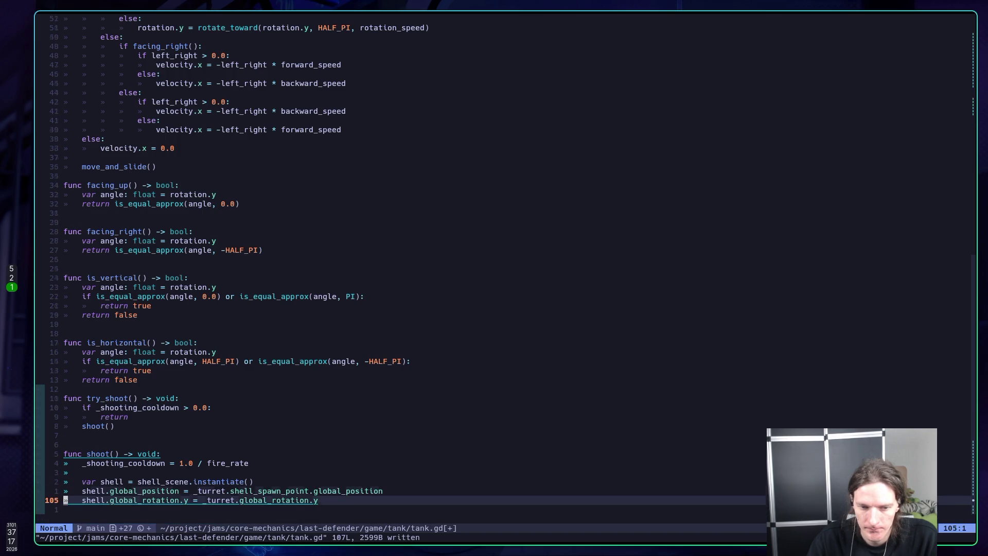
key("o")
type("shell_holder.add_child(shell)")
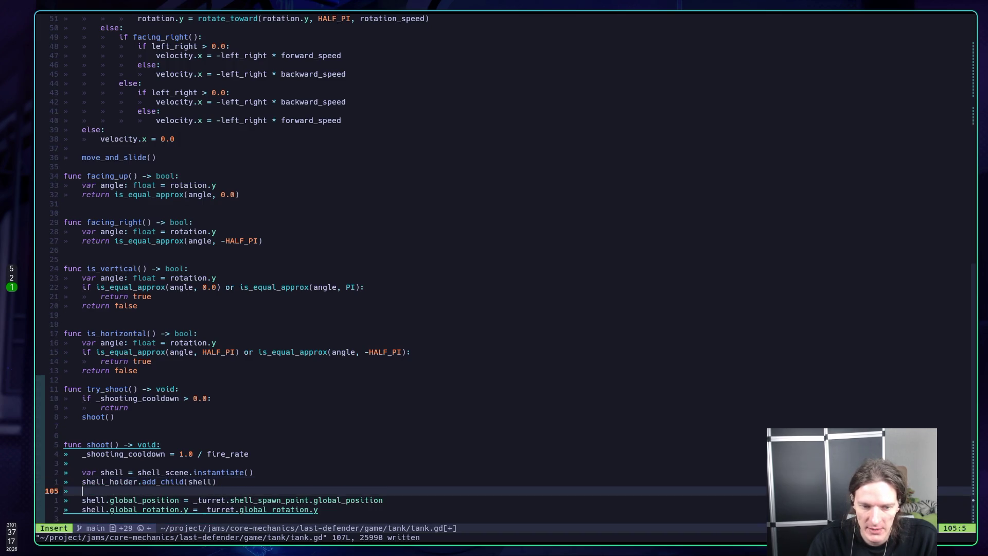
key("Escape")
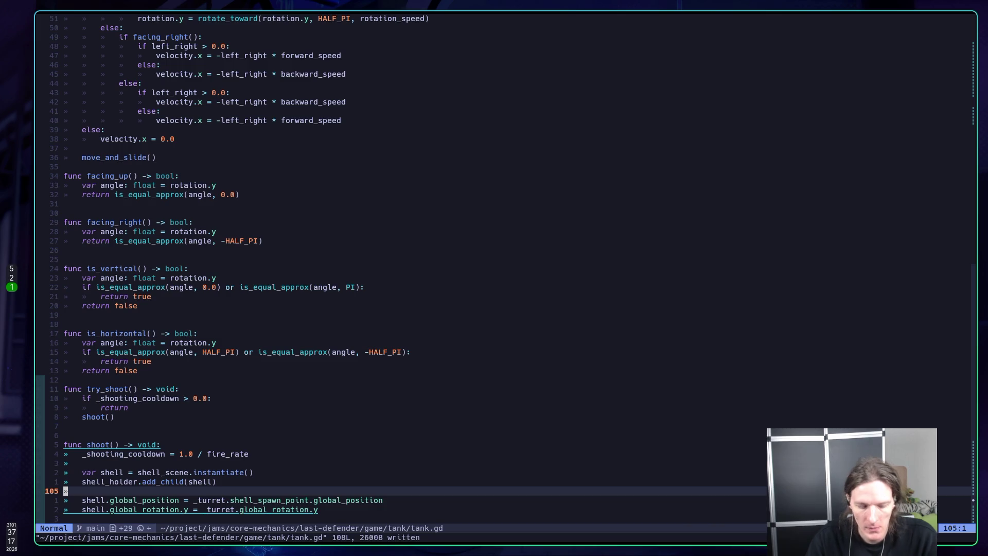
key("super+2")
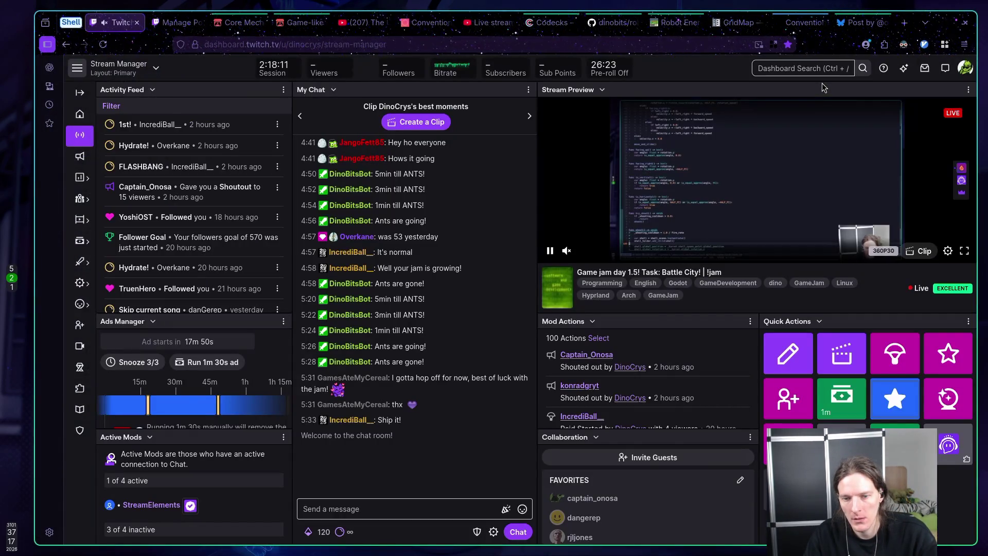
Return to Godot and run the game, with shells now appearing at the gun muzzle
key("super+5")
key("F5")
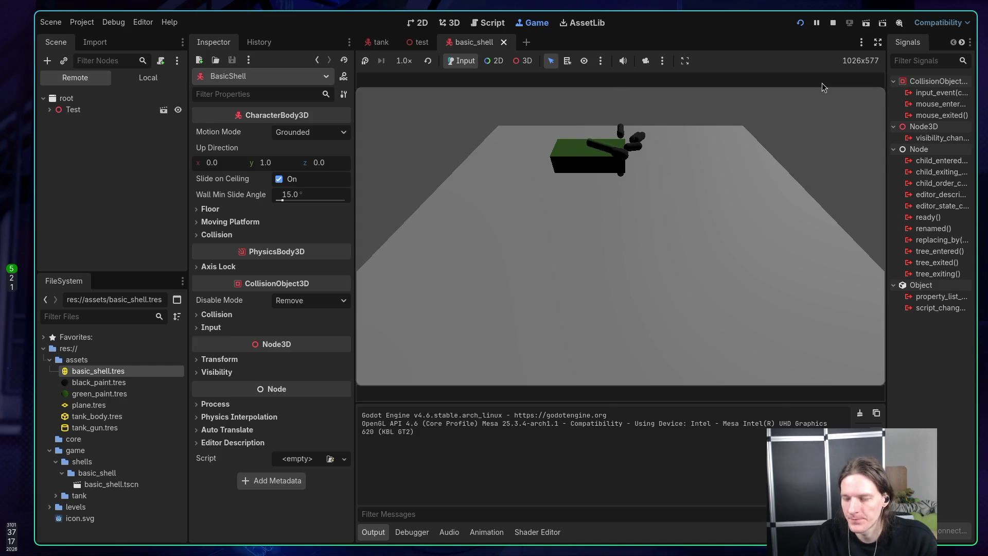
Stop the game with F8 and expand the shell's Collision settings showing layer 1, mask 1
key("F8")
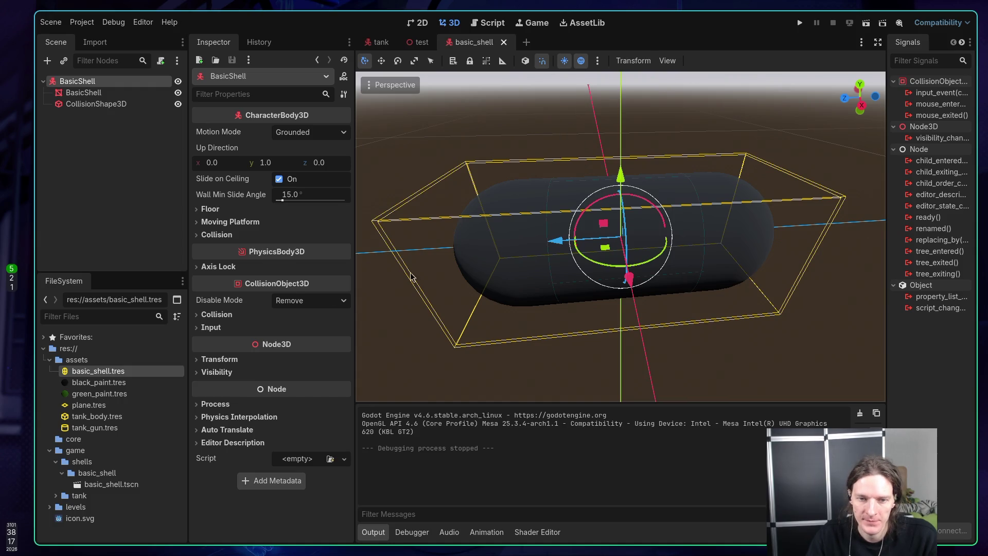
left_click(225, 315)
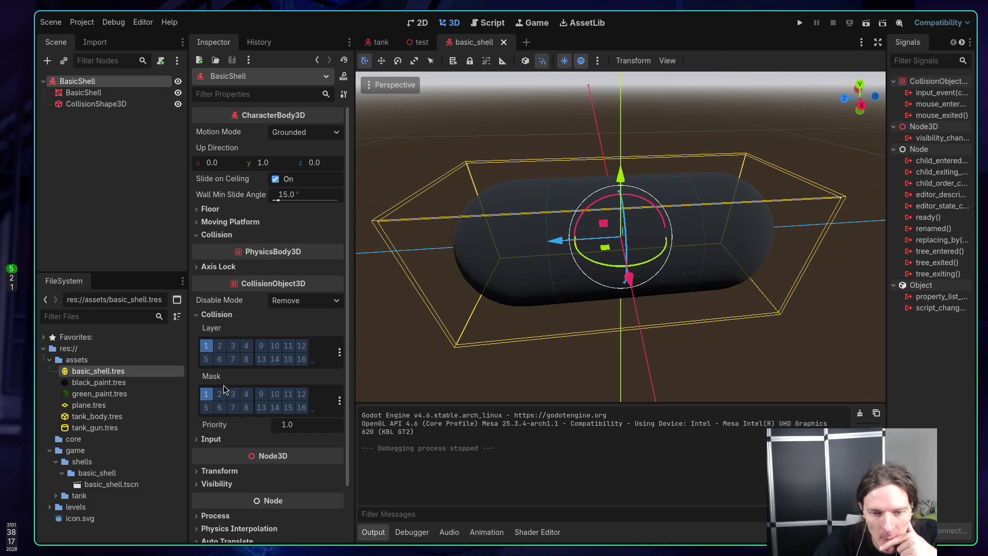
left_click(219, 346)
left_click(207, 346)
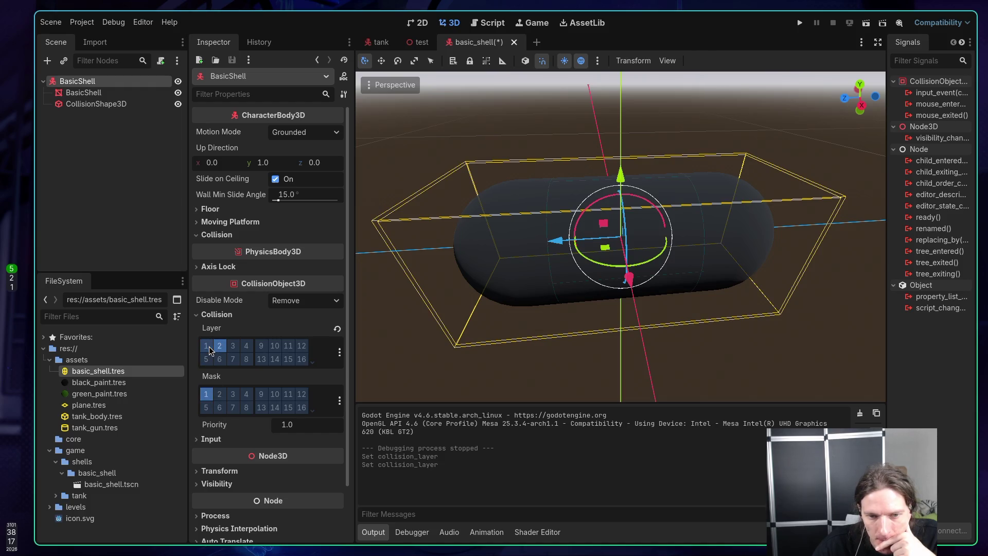
mouse_move(246, 334)
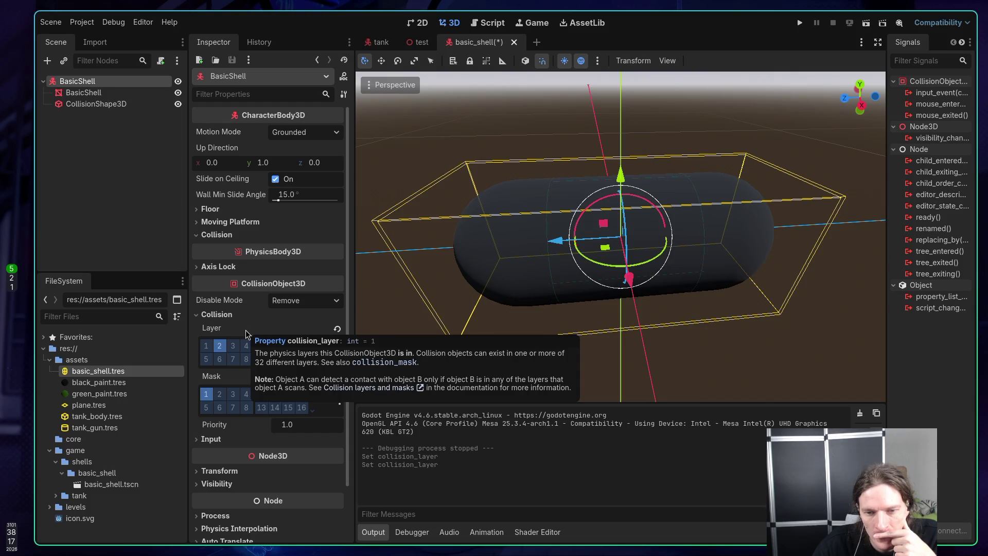
left_click(207, 346)
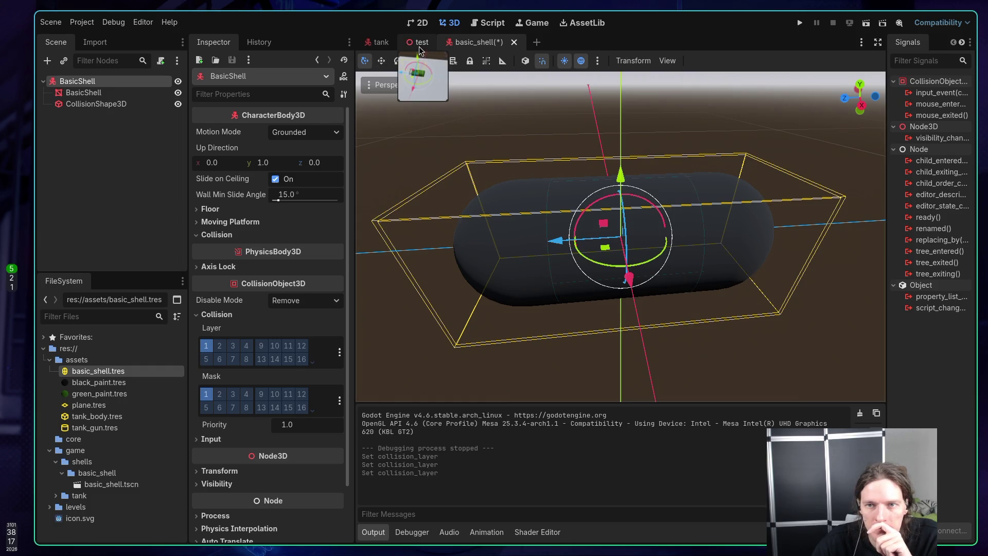
left_click(380, 43)
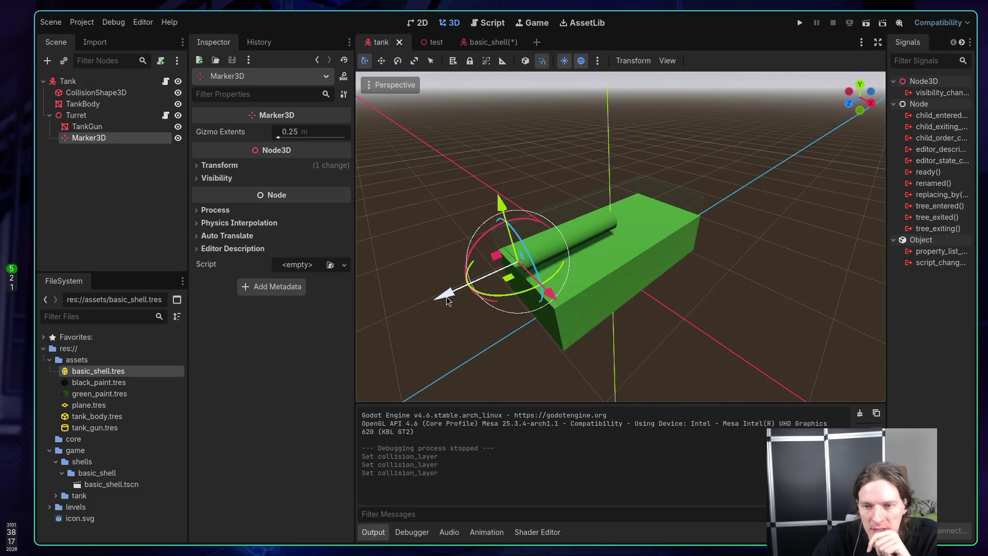
Push the turret's muzzle Marker3D 0.1 further forward along Z and save the tank scene
left_click_drag(446, 300, 426, 305)
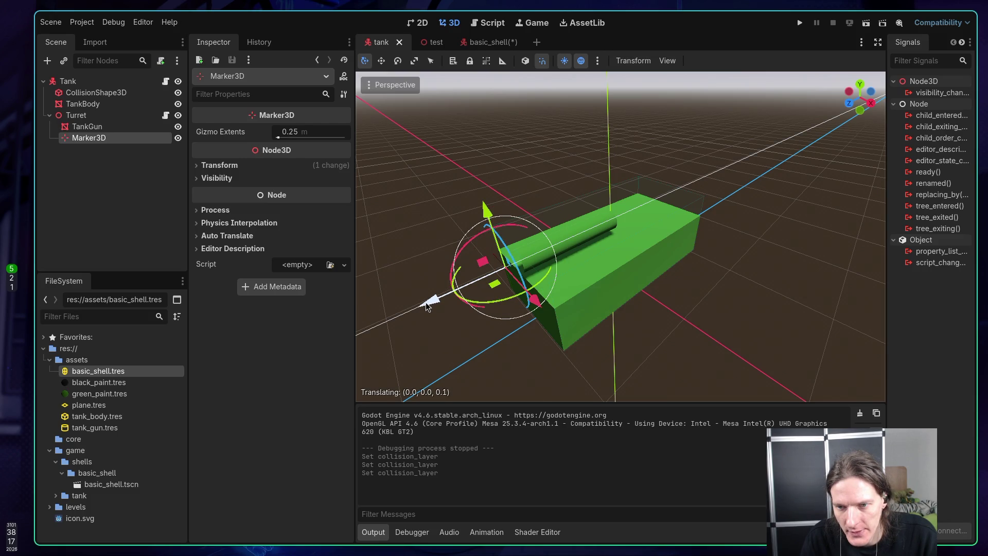
left_click_drag(426, 305, 407, 322)
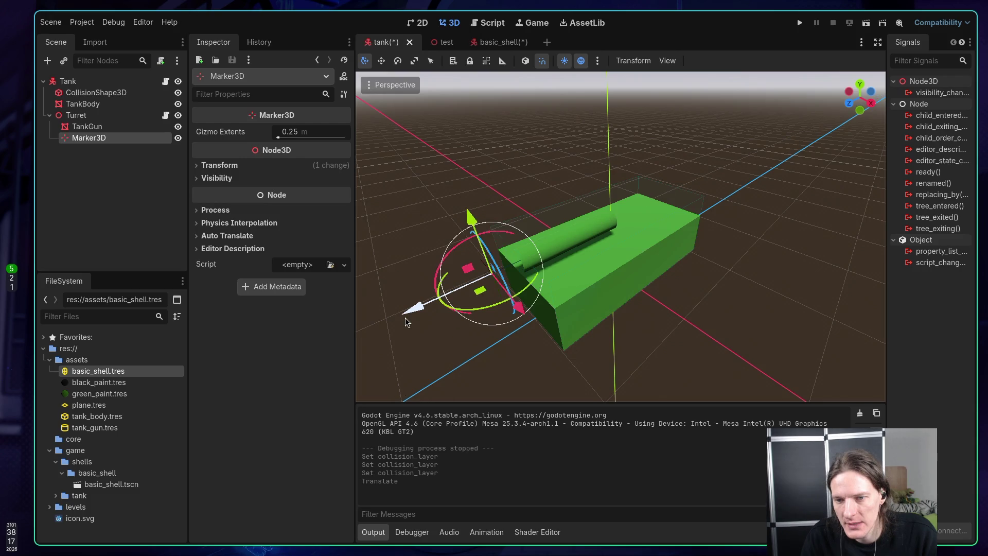
key("ctrl+s")
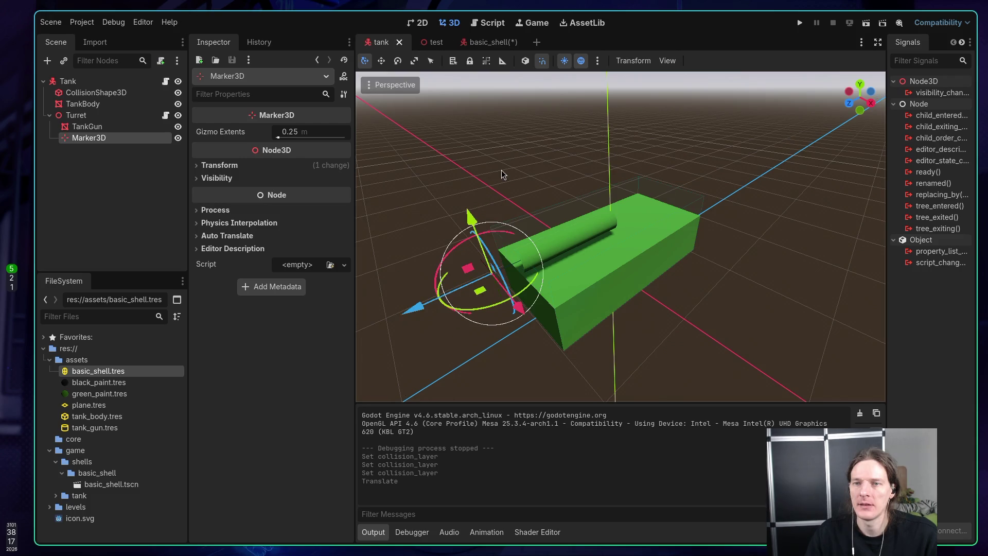
In the basic_shell scene, drag the capsule shell along Z to centre it
key("ctrl+Tab")
key("ctrl+s")
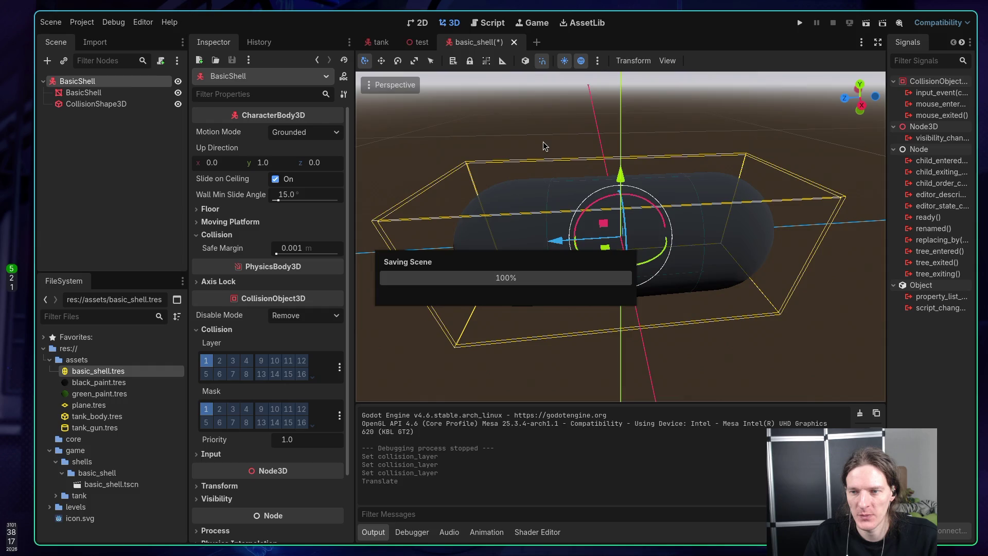
left_click_drag(562, 245, 462, 245)
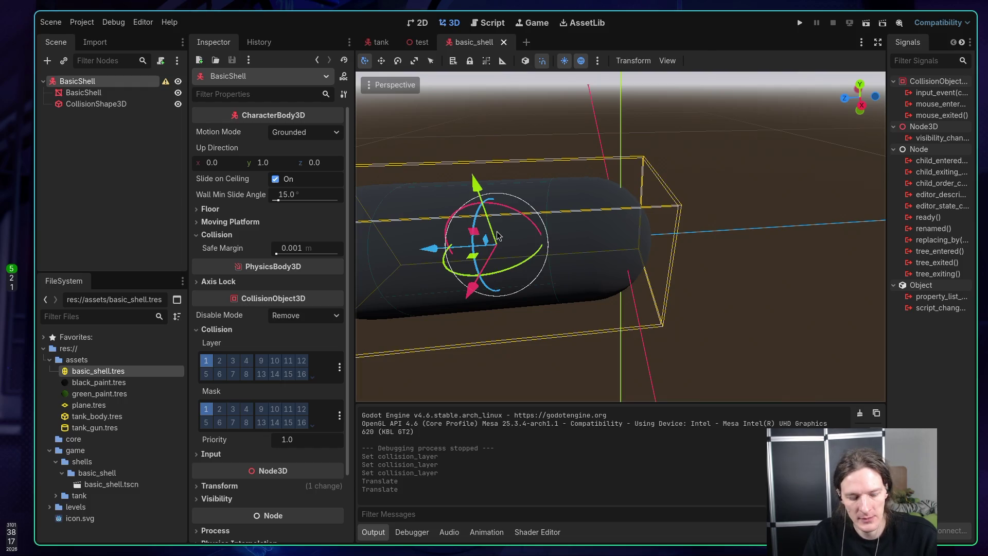
key("super+2")
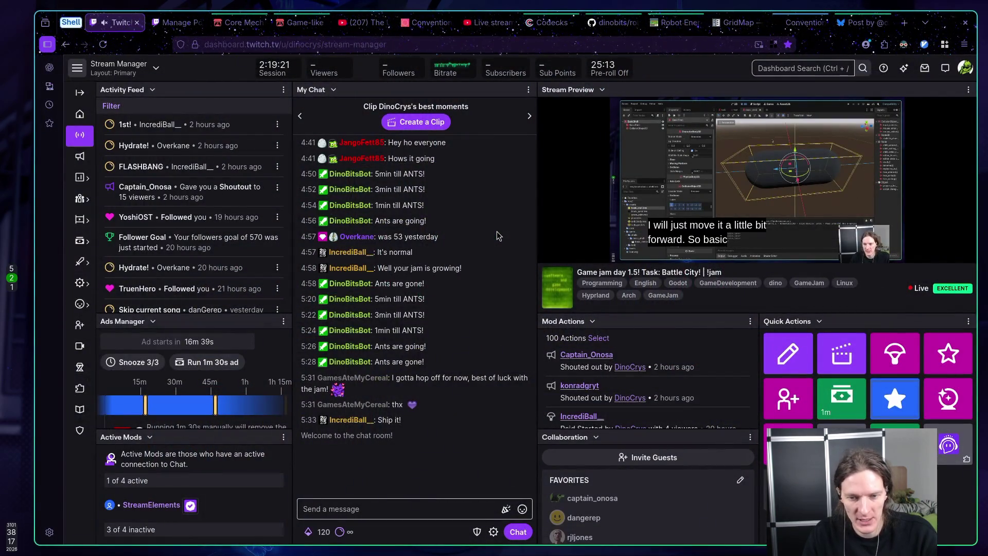
Glance at the Twitch dashboard, then run the tank project in Godot and restart it
key("super+5")
key("F5")
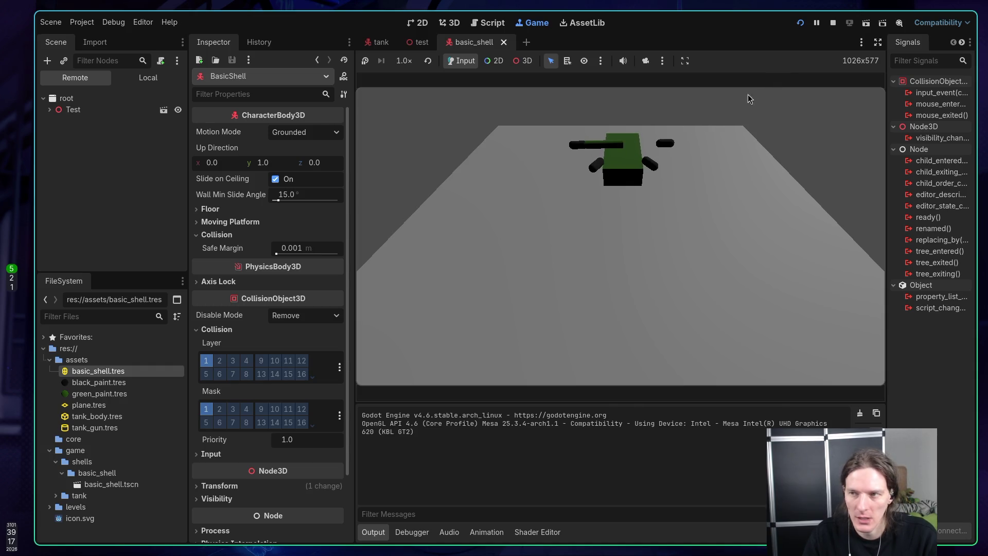
left_click(801, 22)
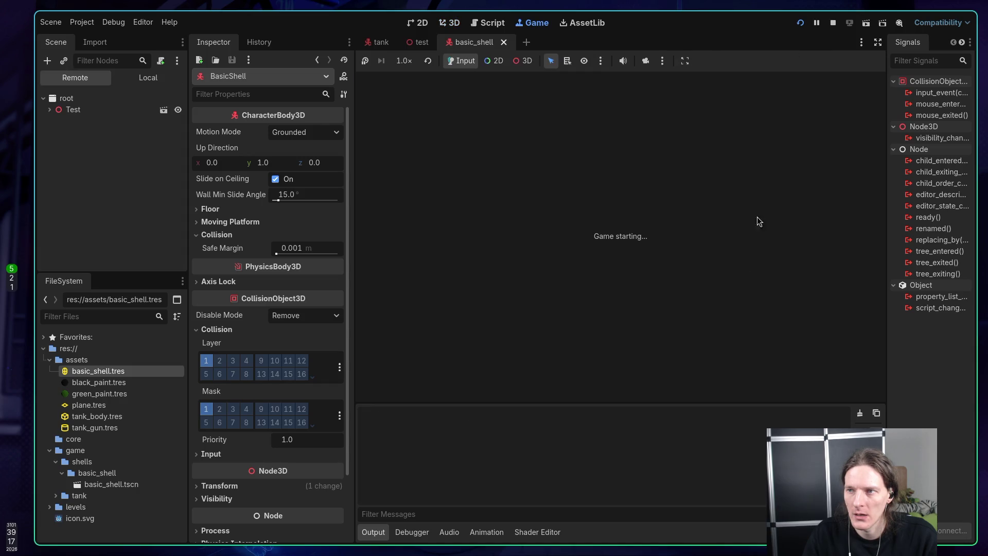
Drive and turn the tank with W, D and S, fire a shell, then stop the game
key("w")
key("d")
key("d")
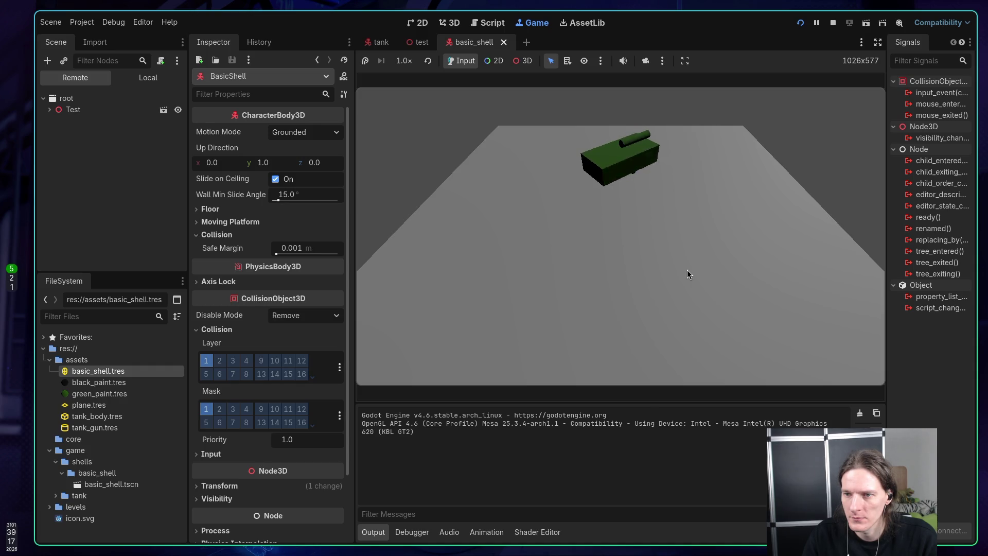
key("d")
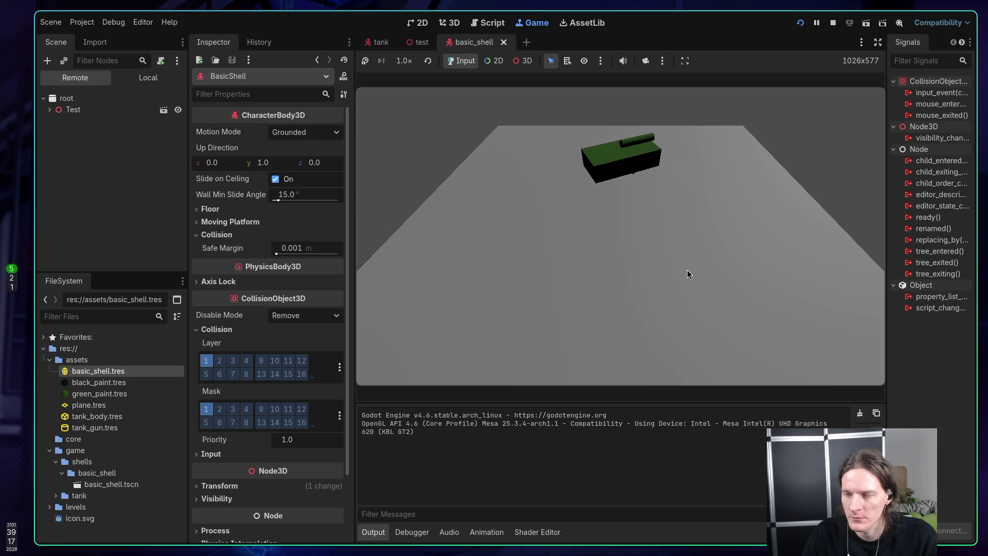
key("s")
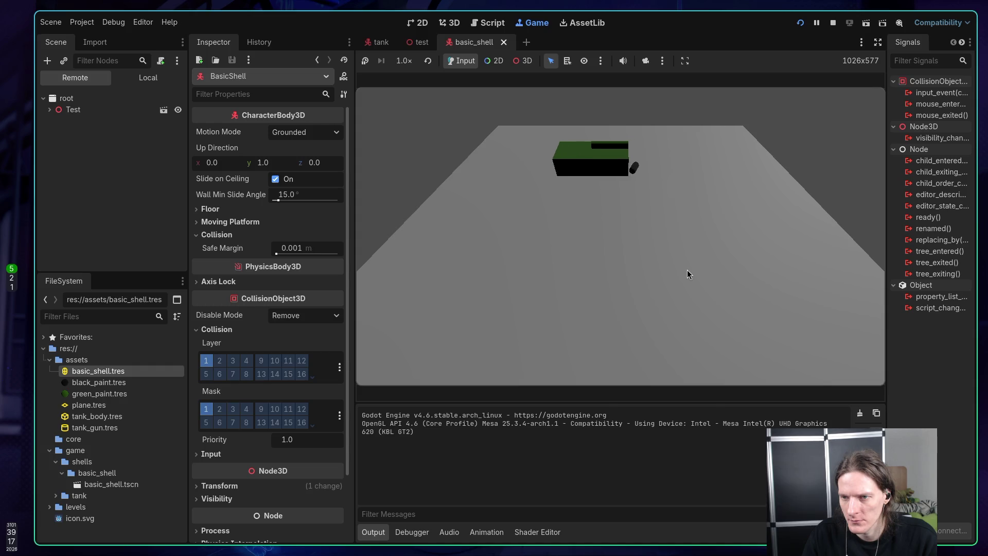
key("w")
left_click(832, 23)
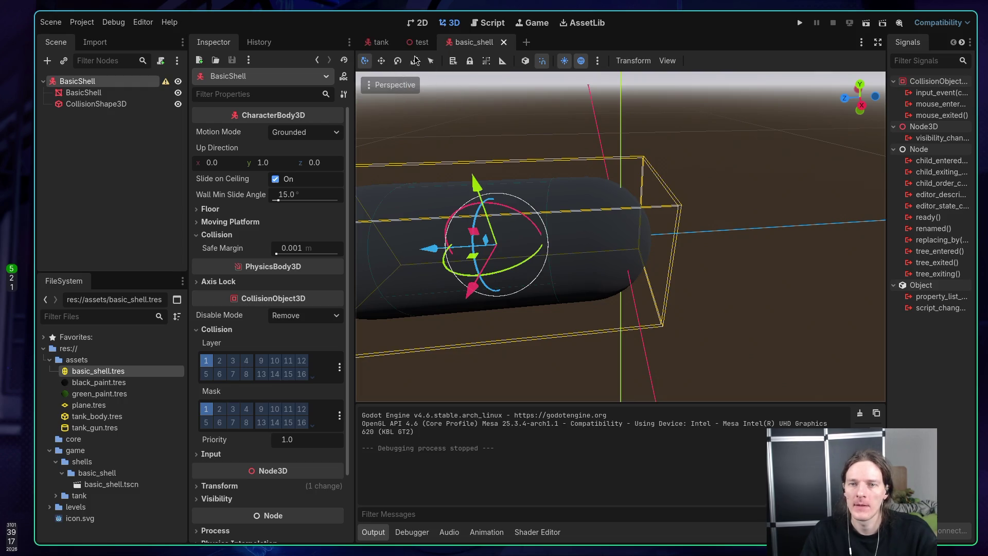
In tank.gd in Neovim, move to the shell_holder declaration below the exported shell variables
key("alt+Tab")
key("j")
key("j")
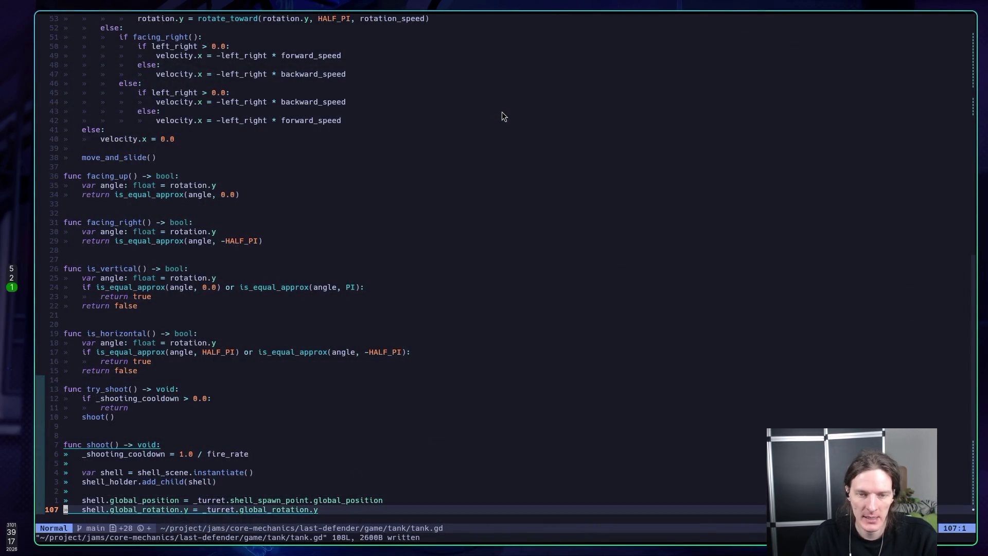
key("g")
key("g")
key("j")
key("j")
key("j")
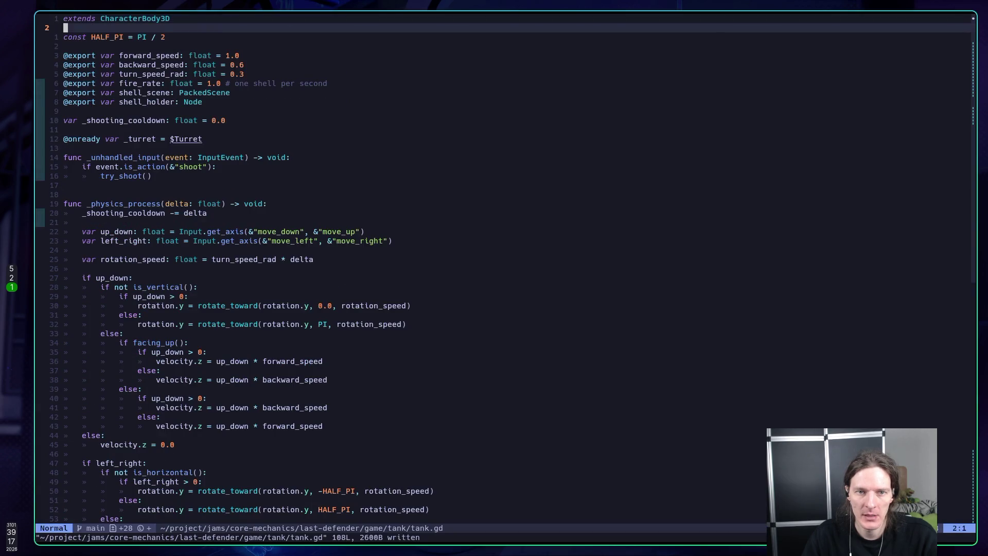
key("j")
key("j")
key("k")
key("k")
key("j")
key("j")
key("j")
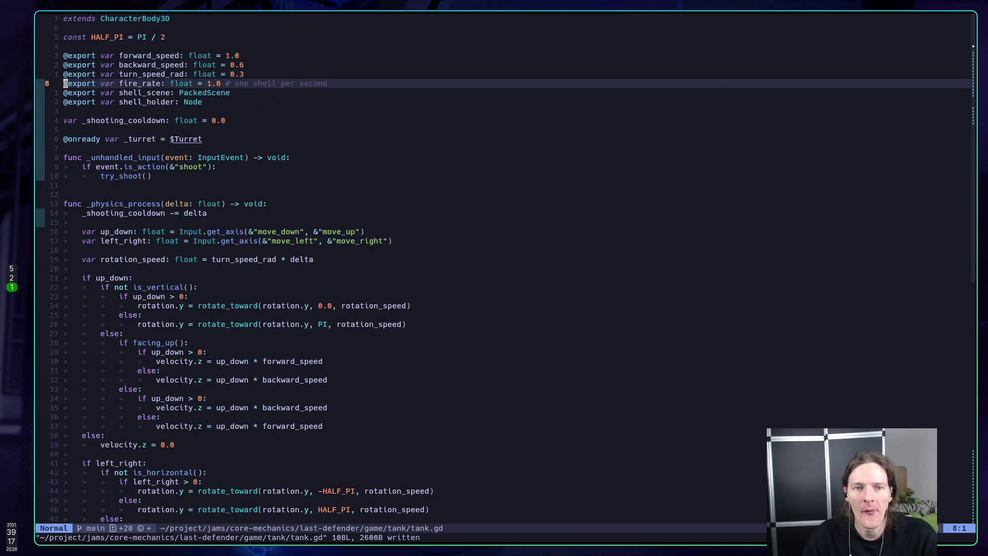
type("o@exp")
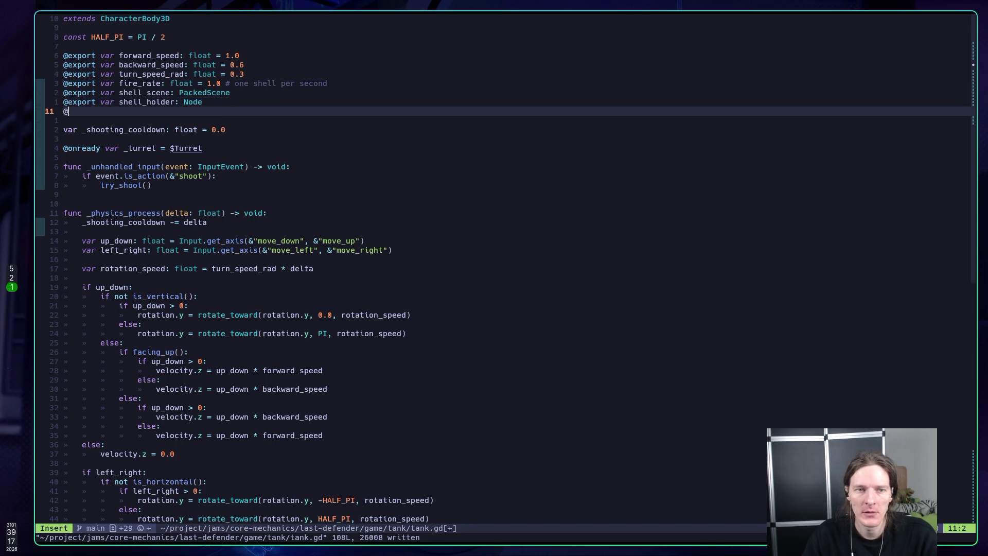
type("ort var ")
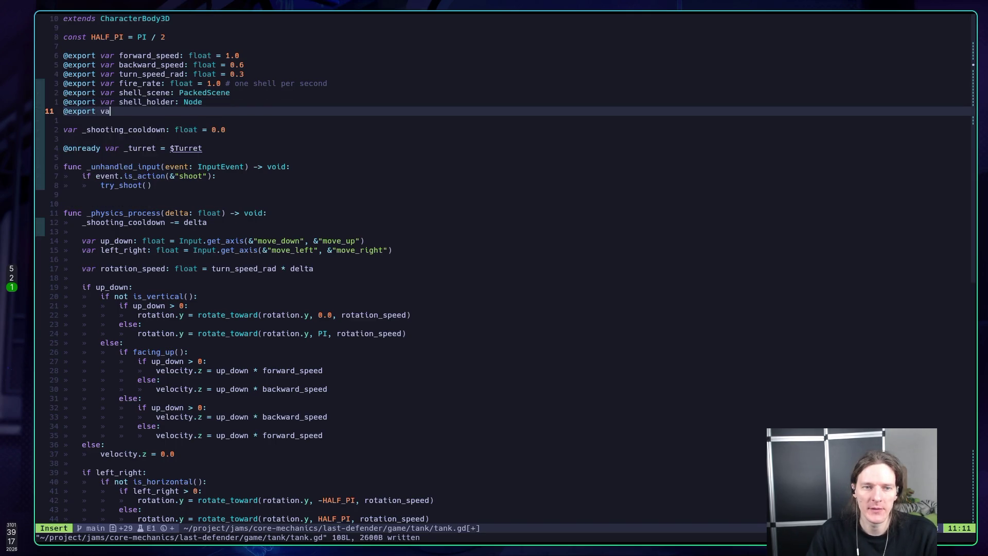
type("shell_")
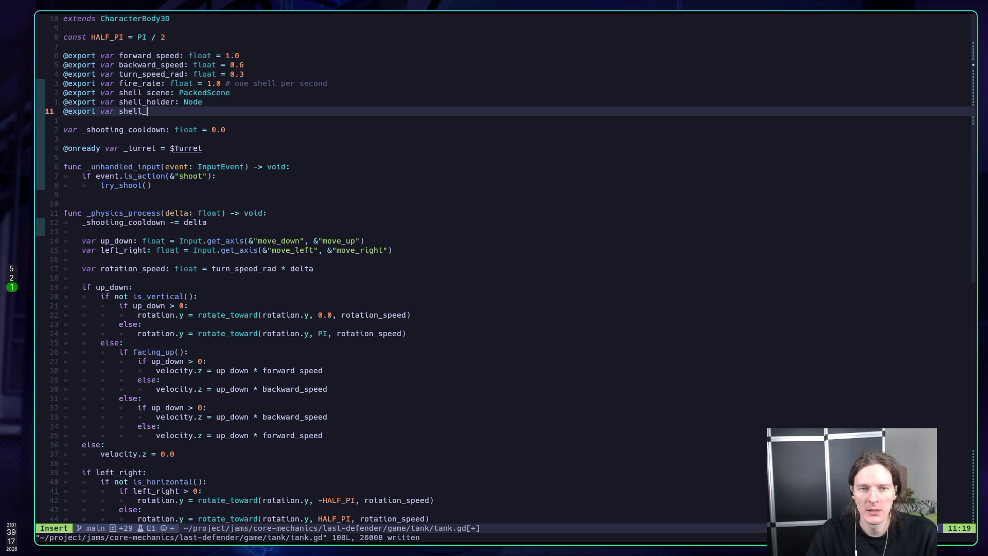
type("s")
type("peed")
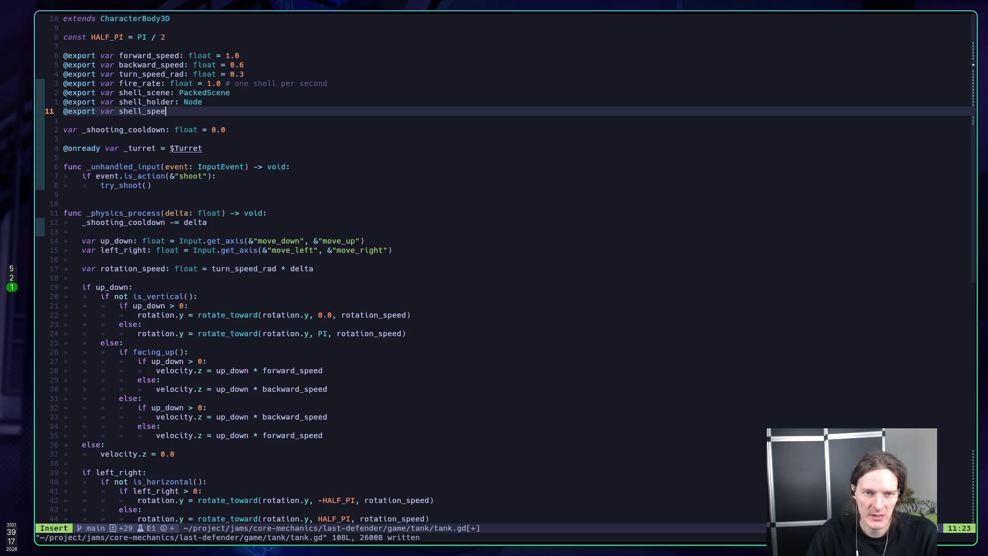
type(":")
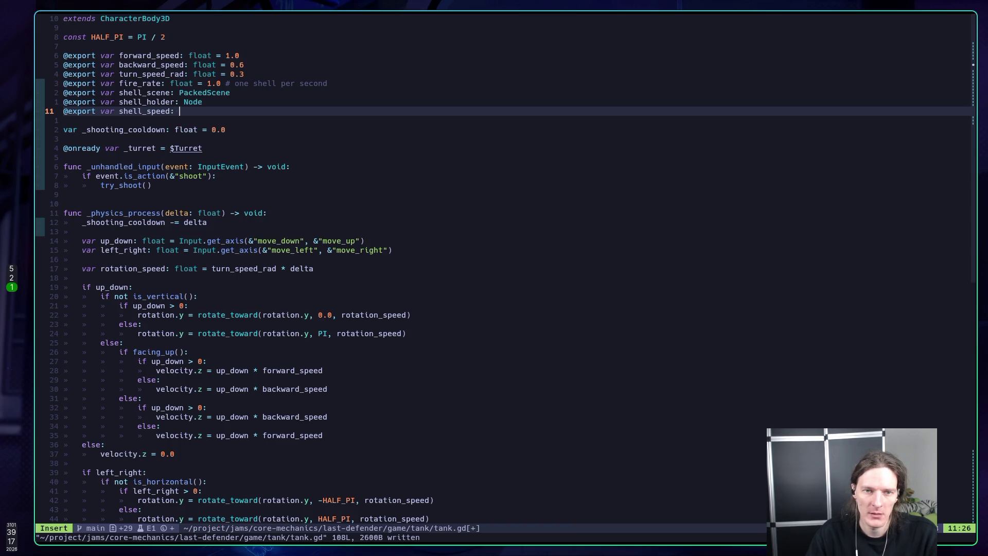
type("1")
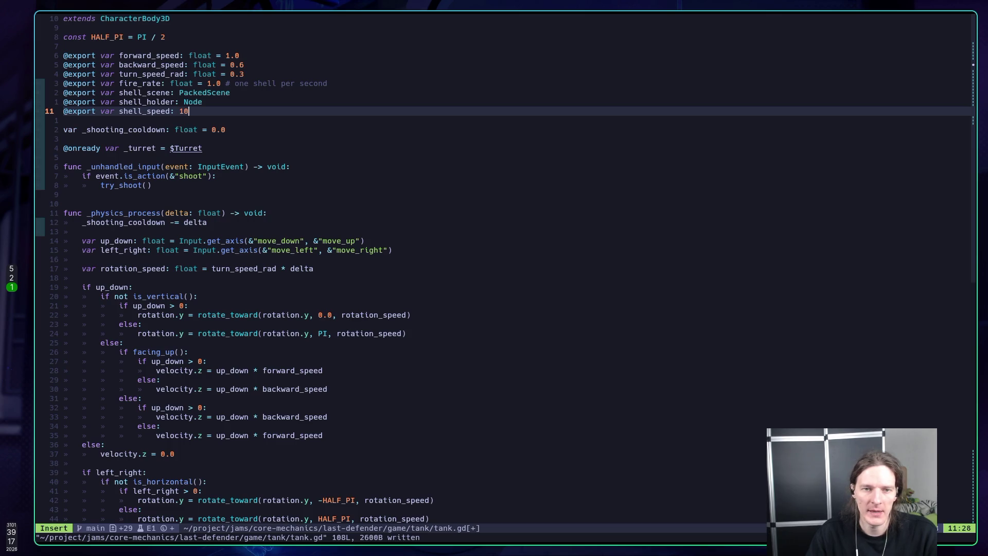
key("BackSpace")
type("float ")
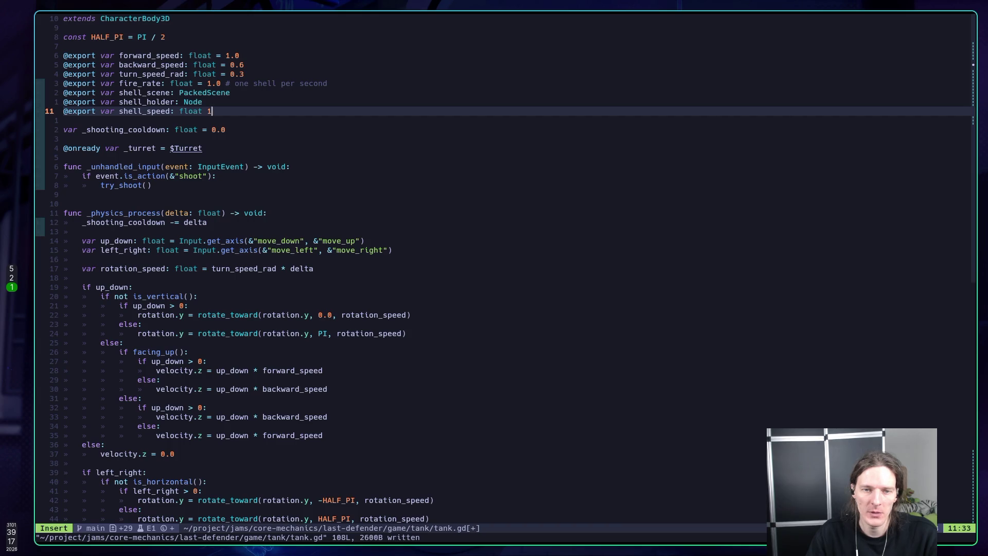
type("= 10.0")
key("Escape")
type(":w")
key("Return")
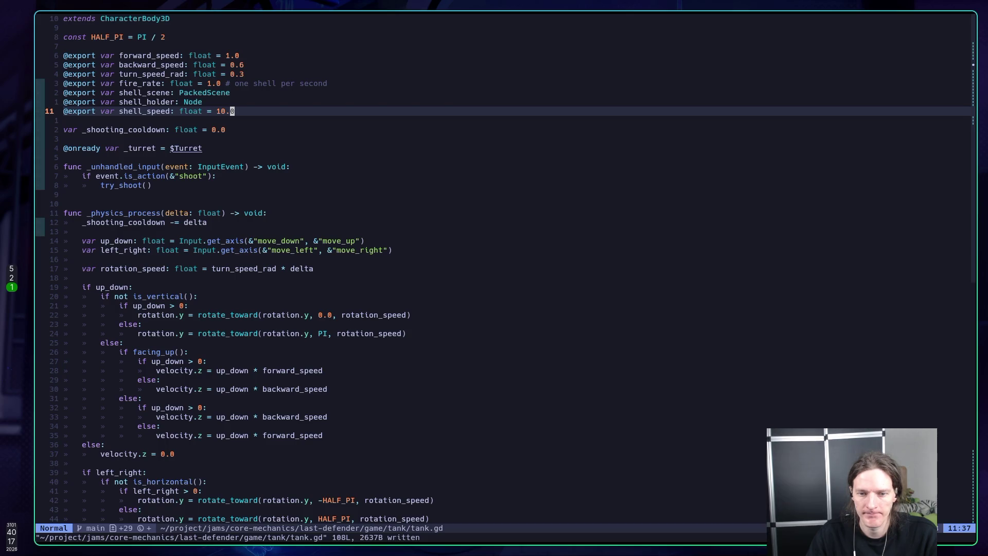
Give the shell variable in shoot() a CharacterBody3D type annotation
key("G")
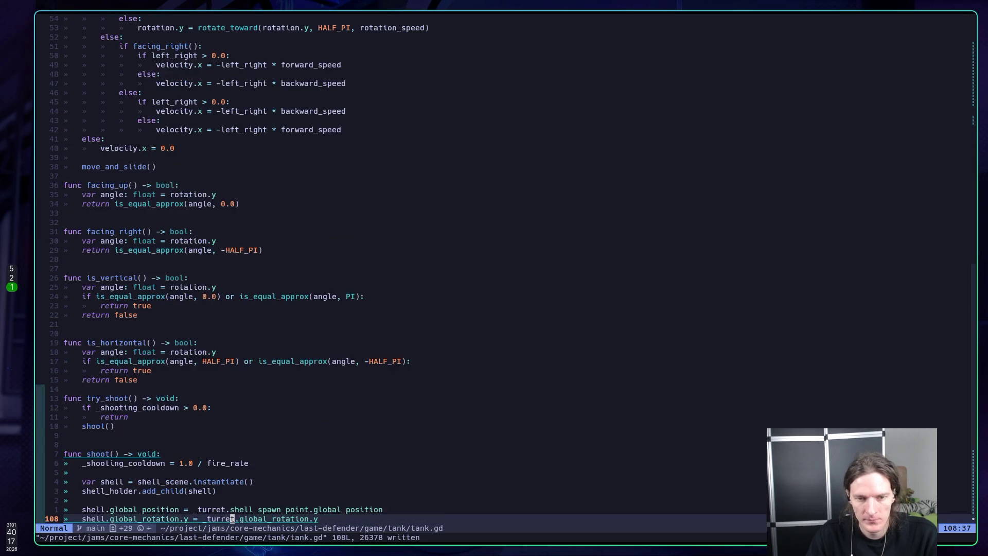
key("k")
key("k")
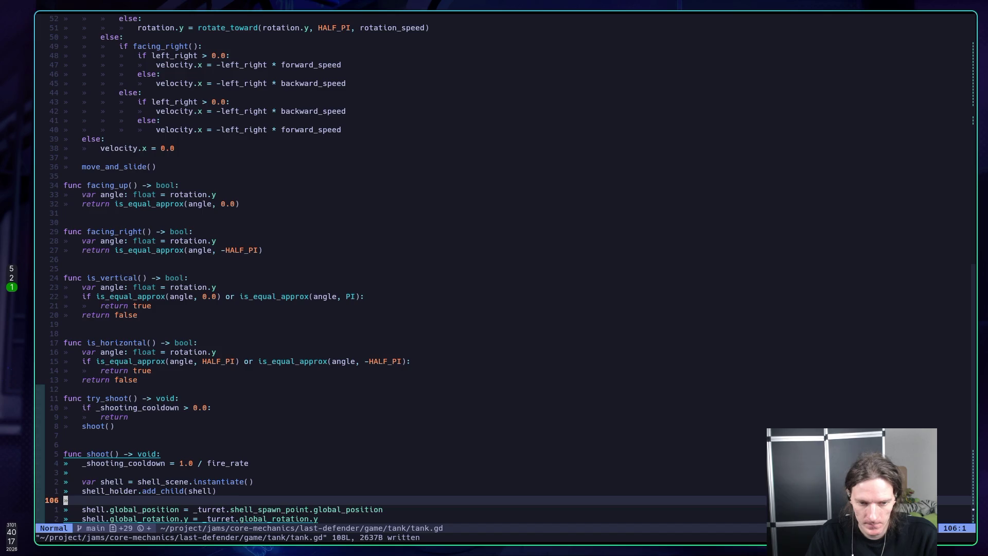
key("k")
key("k")
key("f")
key("period")
key("b")
key("b")
key("b")
key("l")
key("l")
key("l")
key("l")
key("l")
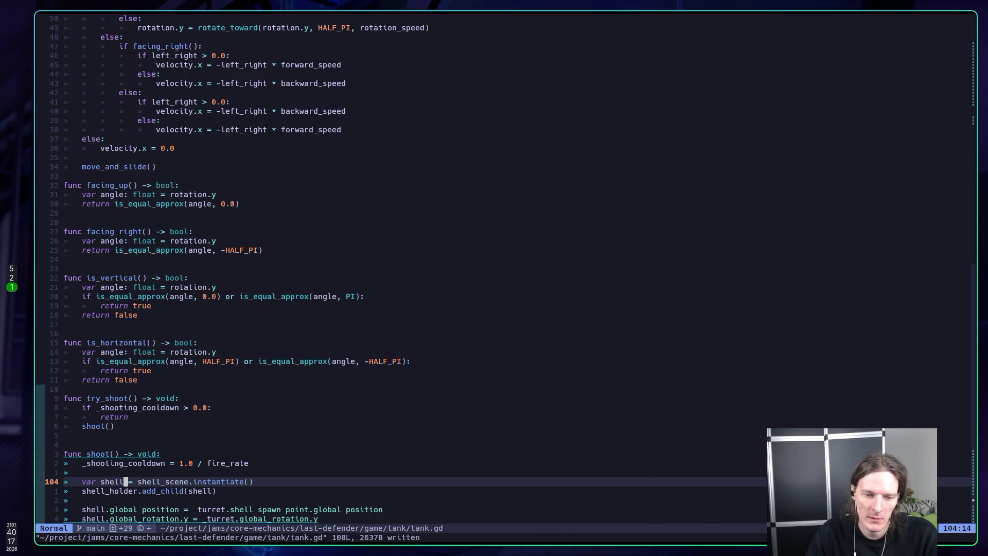
key("colon")
key("Escape")
type("i: ")
type("cha")
type("ract")
key("Down")
key("Return")
key("Escape")
Add 'shell.velocity.z = shell_speed' above the position assignment and save tank.gd
key("j")
key("j")
key("j")
key("shift+o")
type("sh")
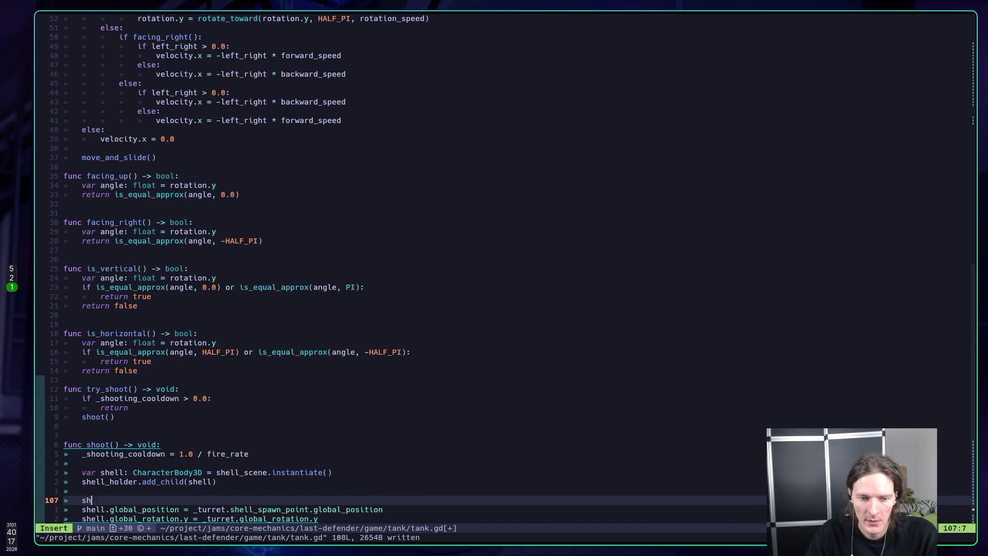
type("ell.")
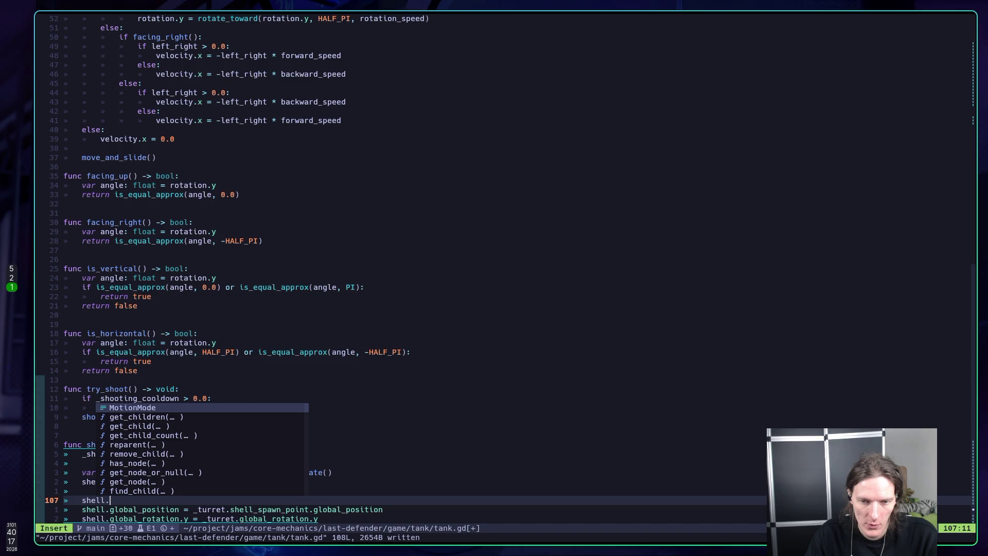
key("ctrl+n")
key("ctrl+n")
key("ctrl+n")
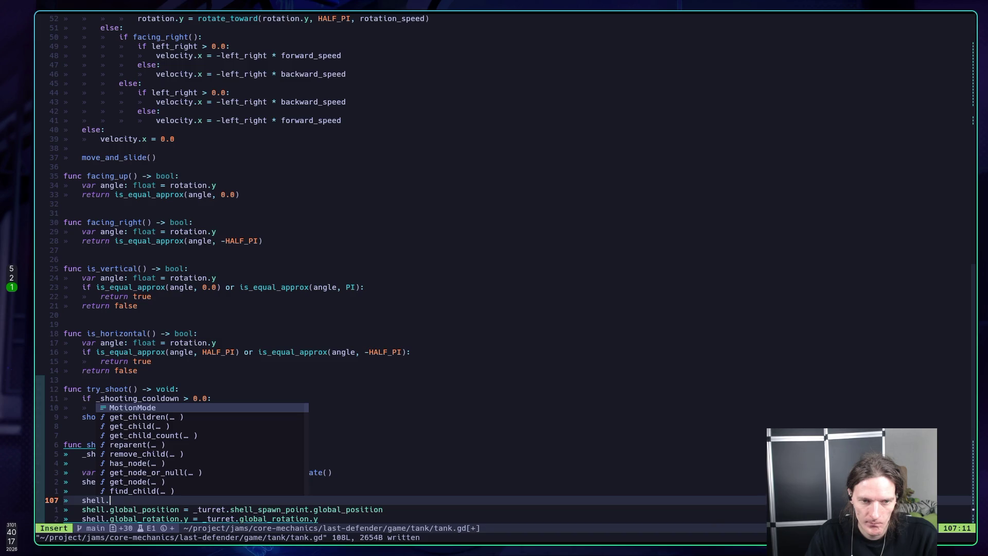
type("velocity")
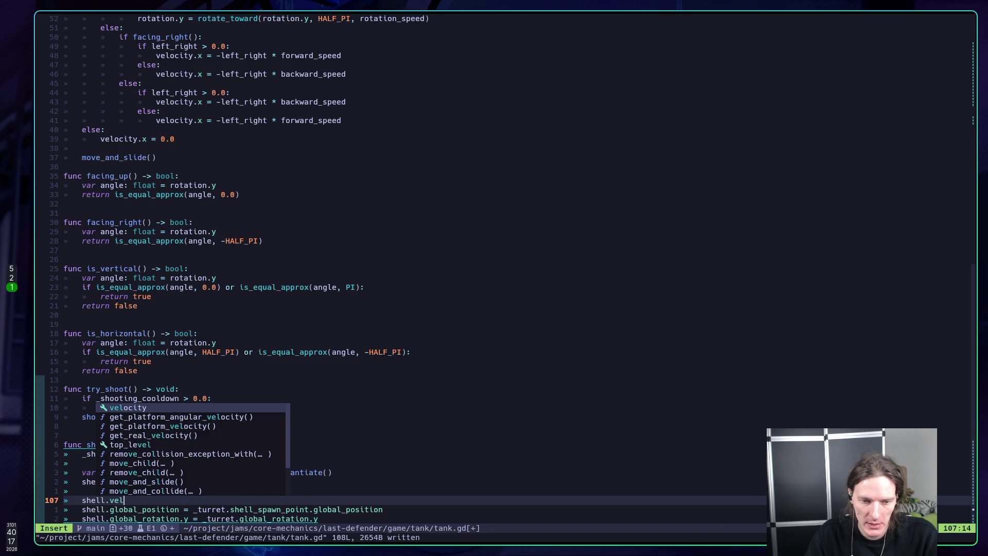
type(".")
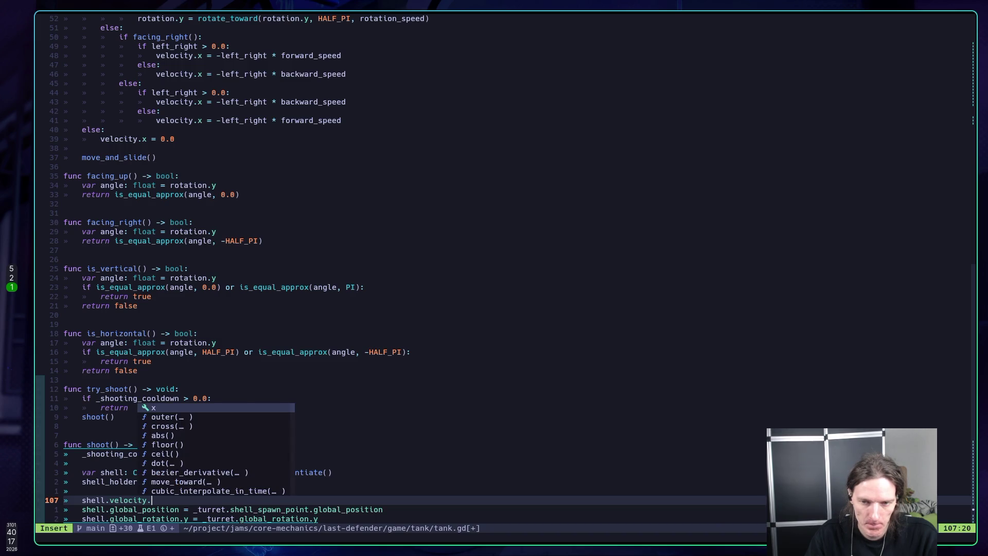
type("z")
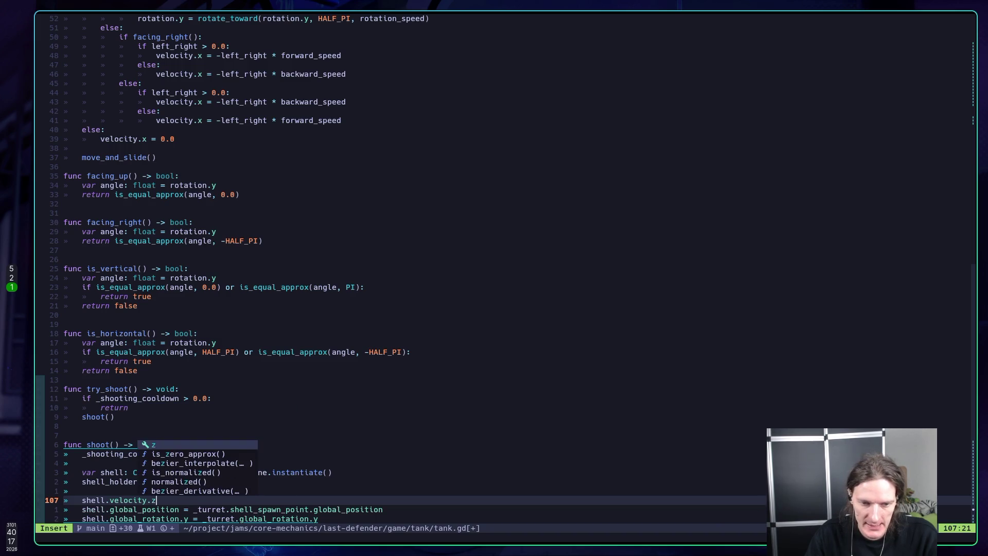
type(" = ")
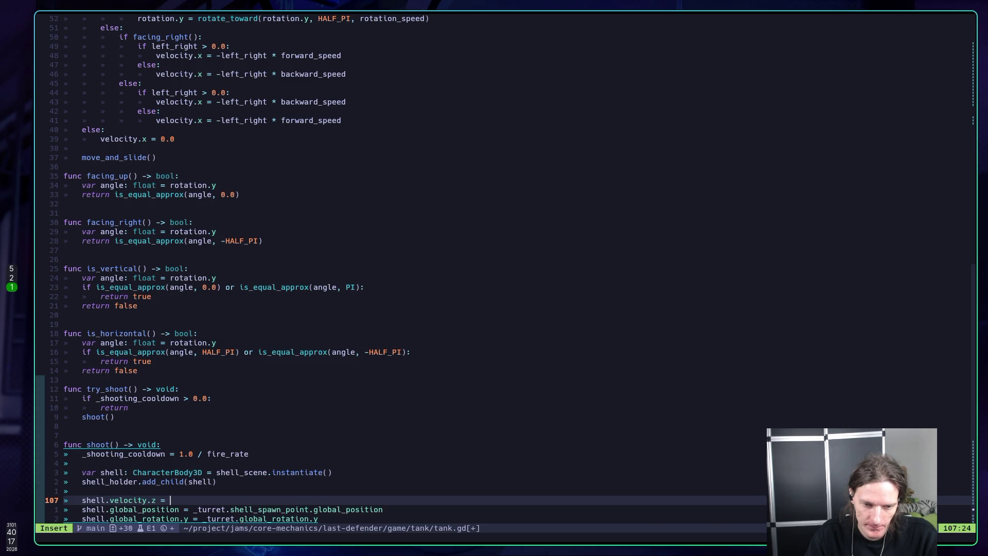
type("spl")
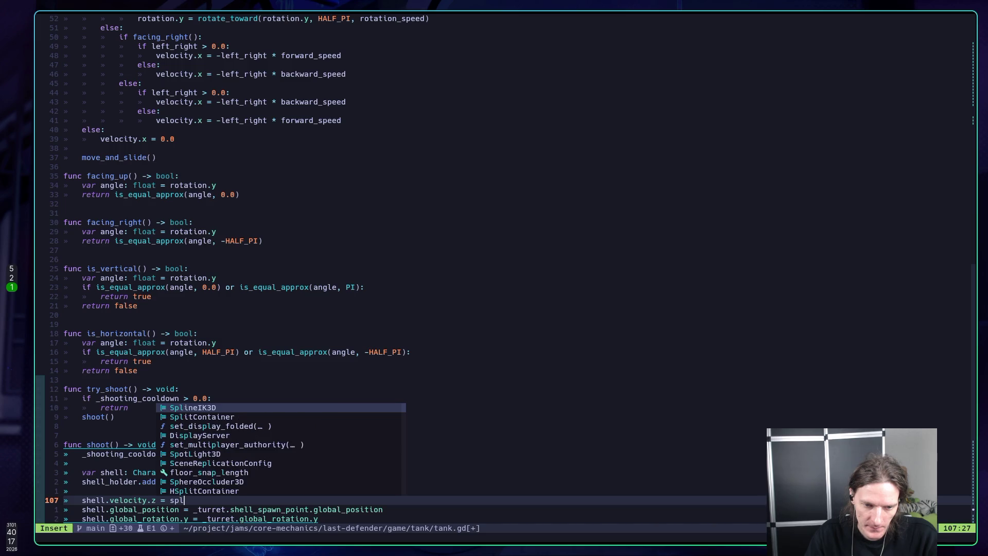
key("BackSpace")
type("ee")
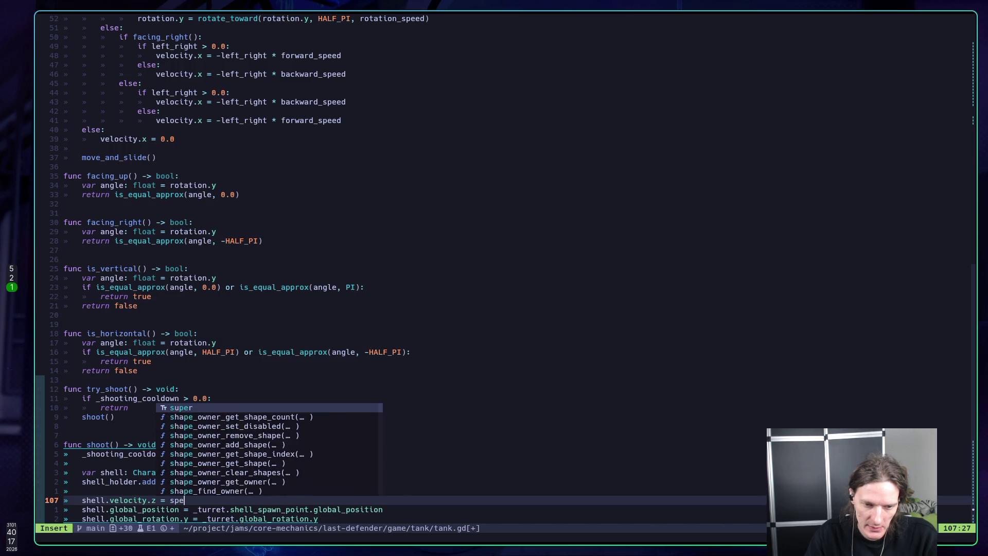
type("d")
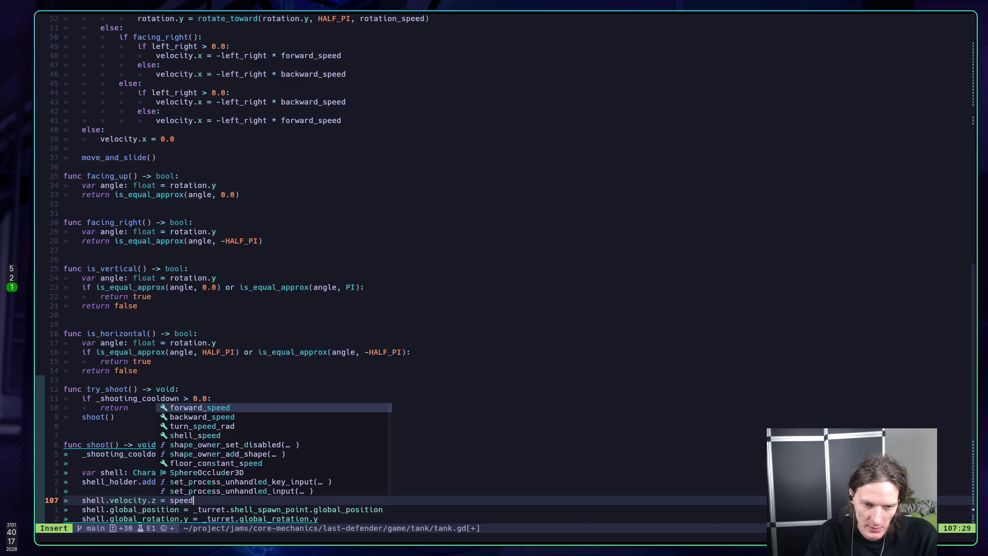
key("Down")
key("Down")
key("Down")
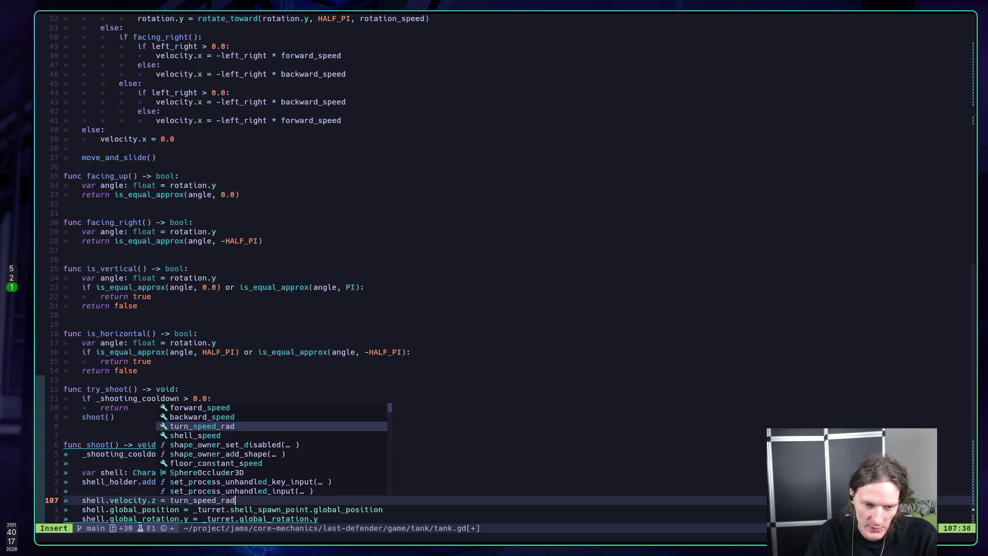
key("Return")
key("Escape")
type(":w")
key("Return")
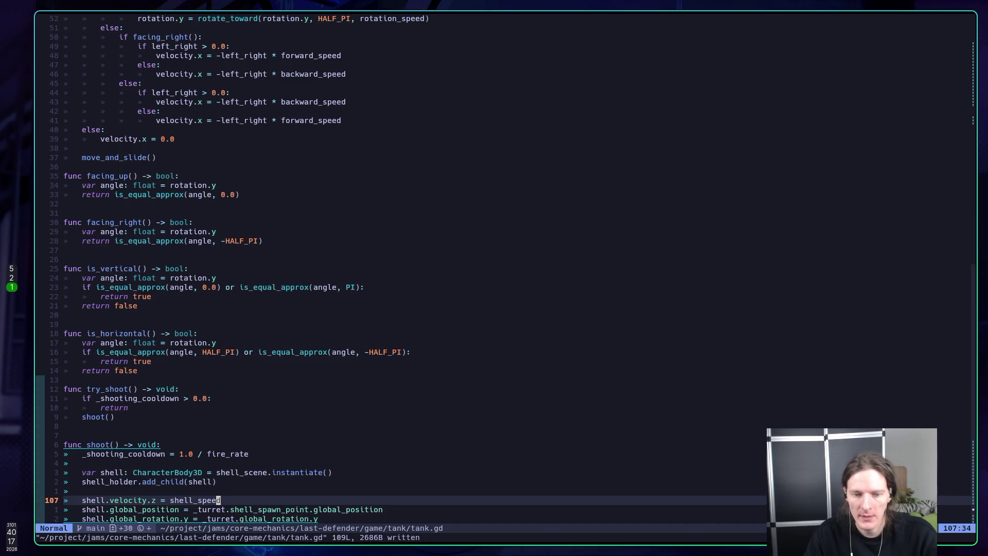
Launch the tank game in Godot to test firing
key("super+2")
key("super+5")
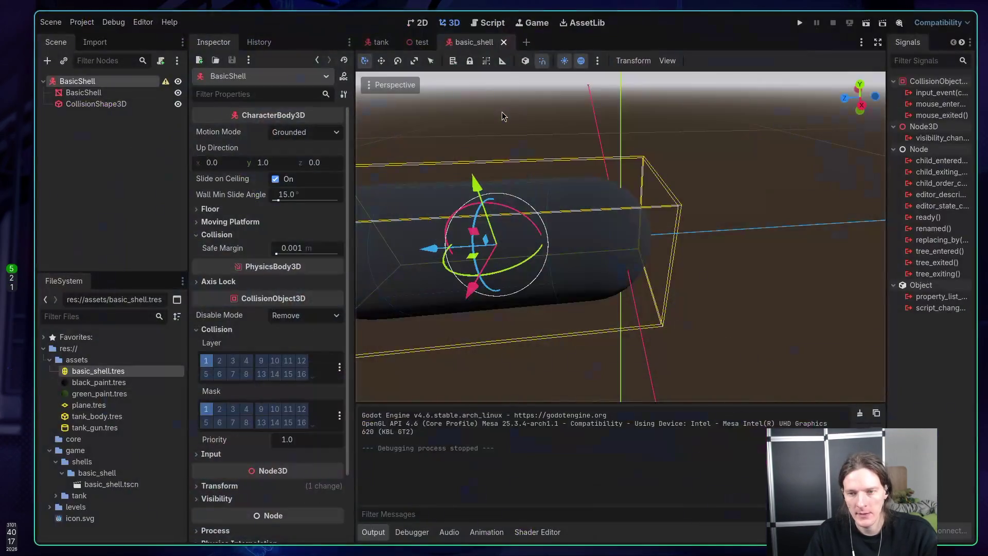
key("F5")
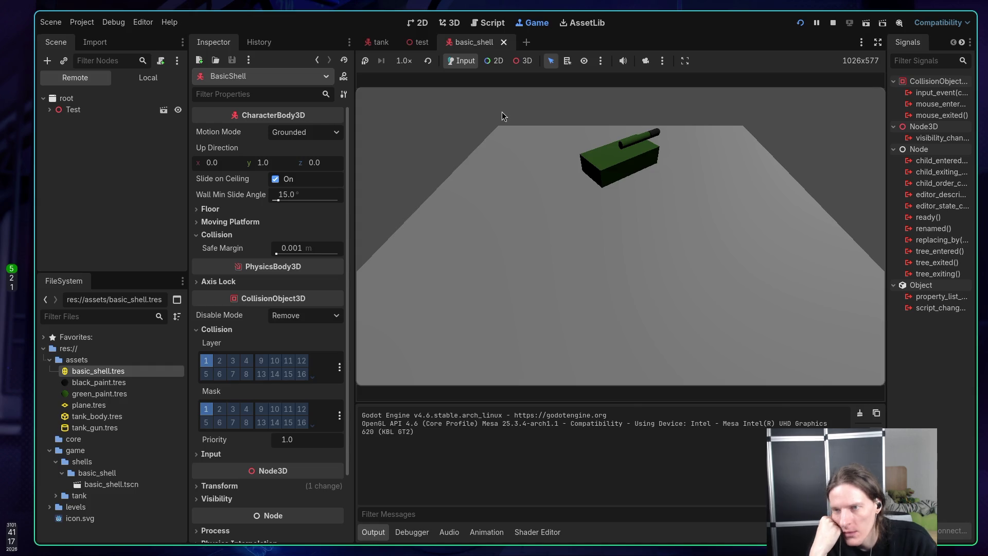
Stop the game, then try moving the BasicShell root and undo it back to its original place
left_click(834, 23)
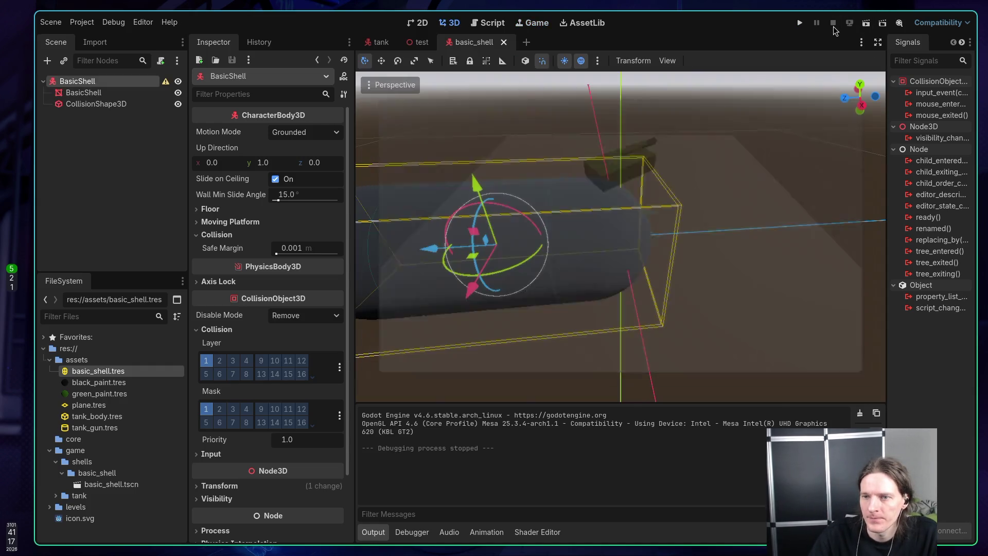
key("g")
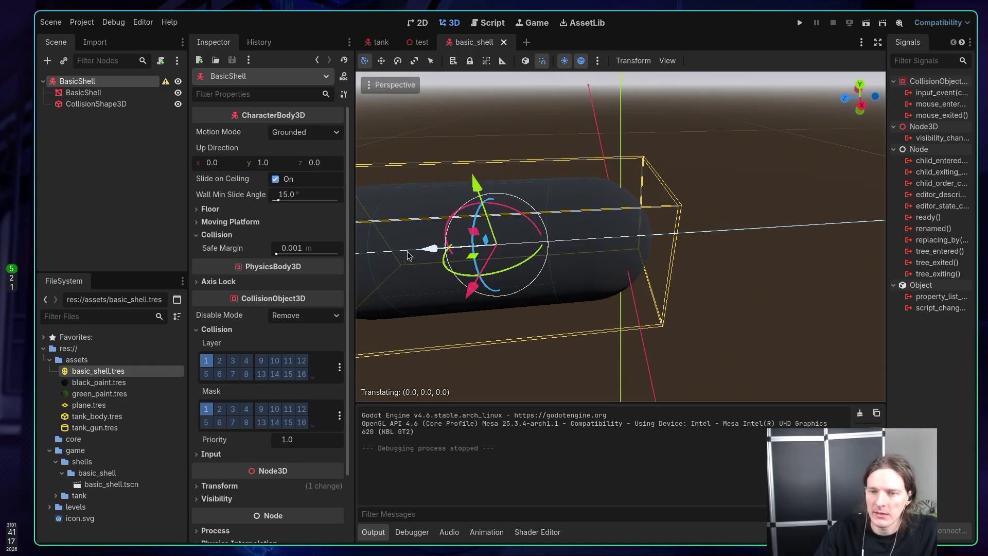
left_click(470, 268)
scroll(484, 263, "down", 5)
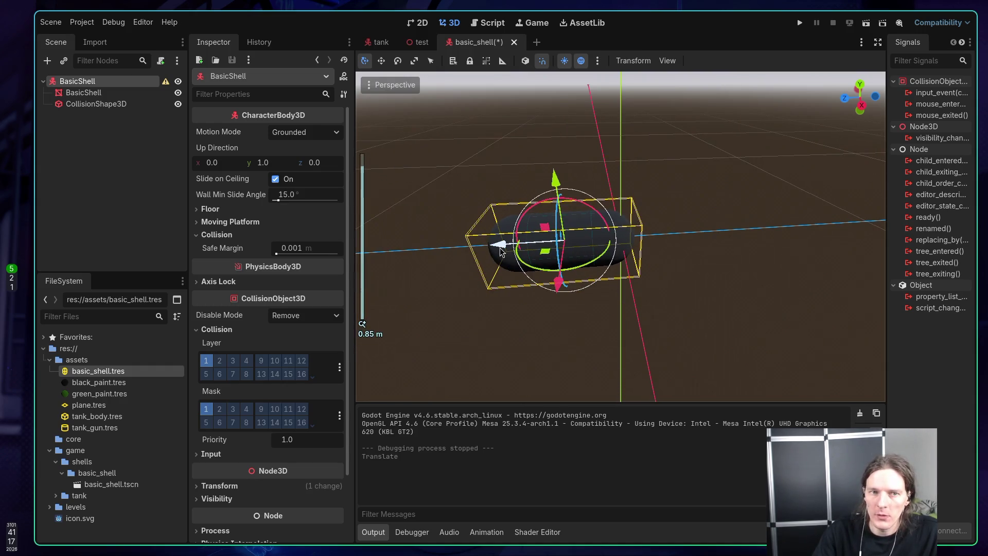
key("ctrl+z")
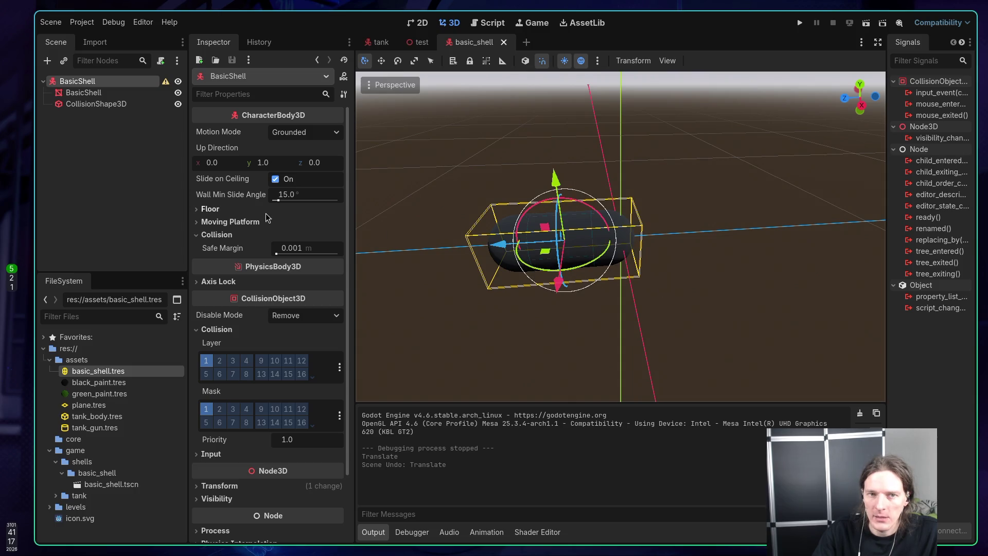
left_click(125, 129)
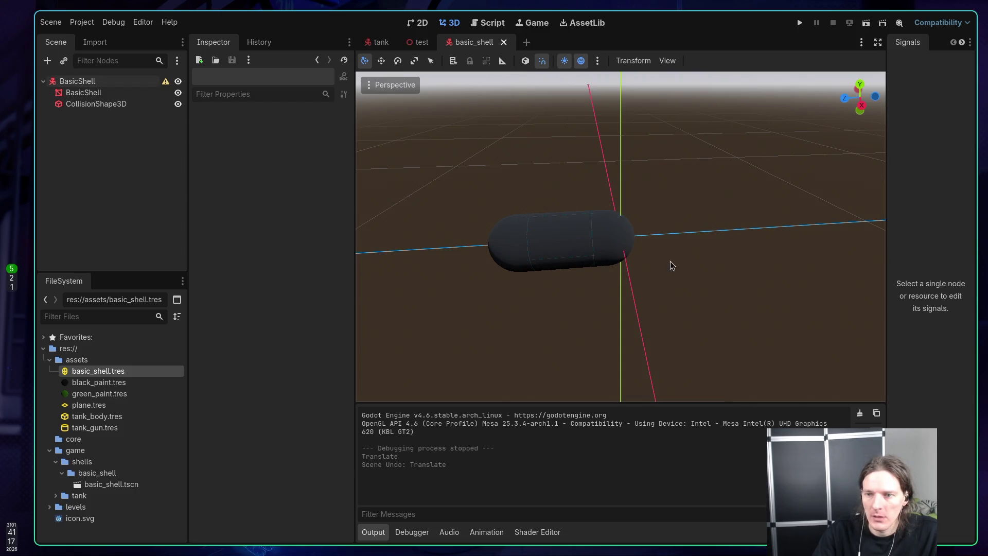
left_click(105, 81)
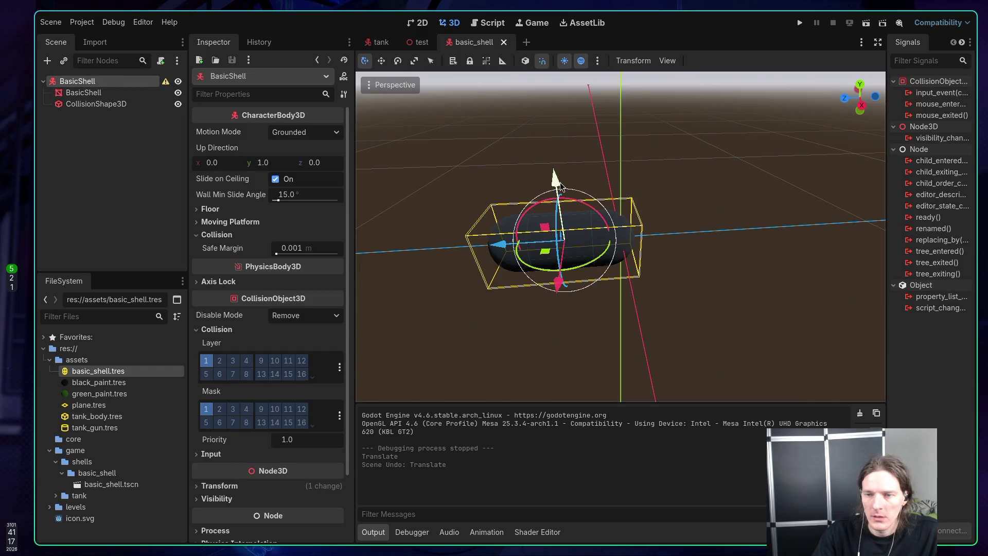
key("ctrl+z")
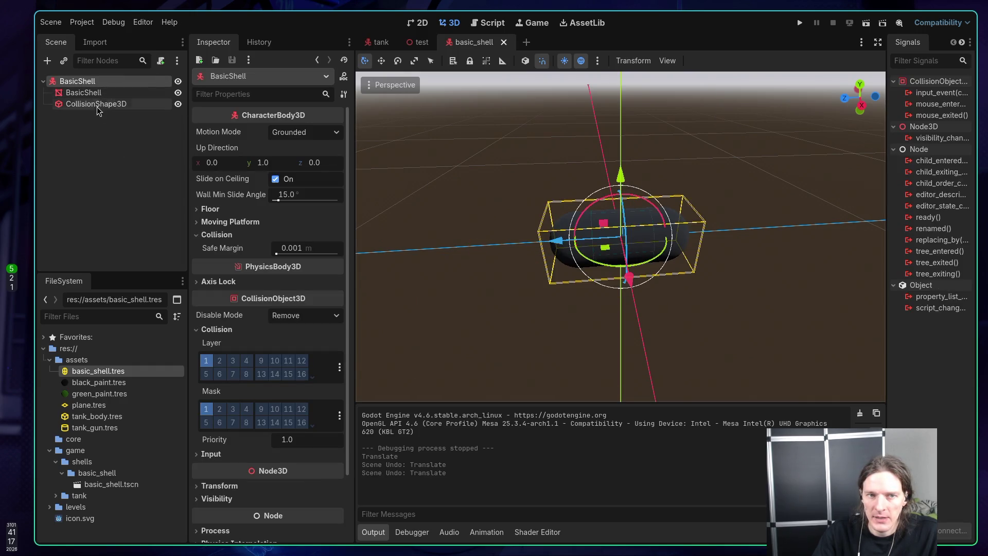
Select the shell mesh and CollisionShape3D together and shift them along the X gizmo
left_click(95, 93)
left_click(93, 106, "shift")
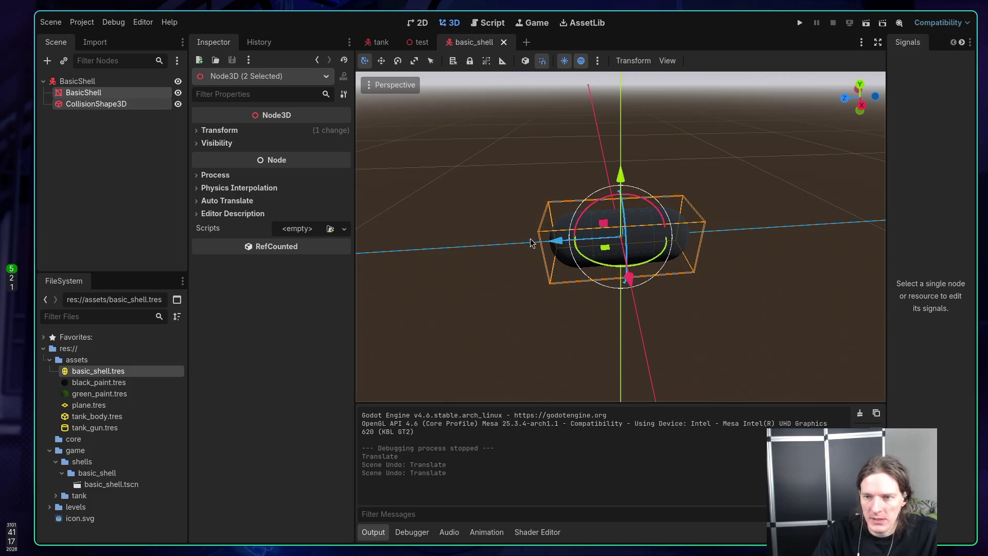
mouse_move(534, 245)
left_mouse_down()
mouse_move(396, 255)
mouse_move(555, 256)
mouse_move(476, 256)
mouse_move(535, 259)
left_mouse_up()
key("super+1")
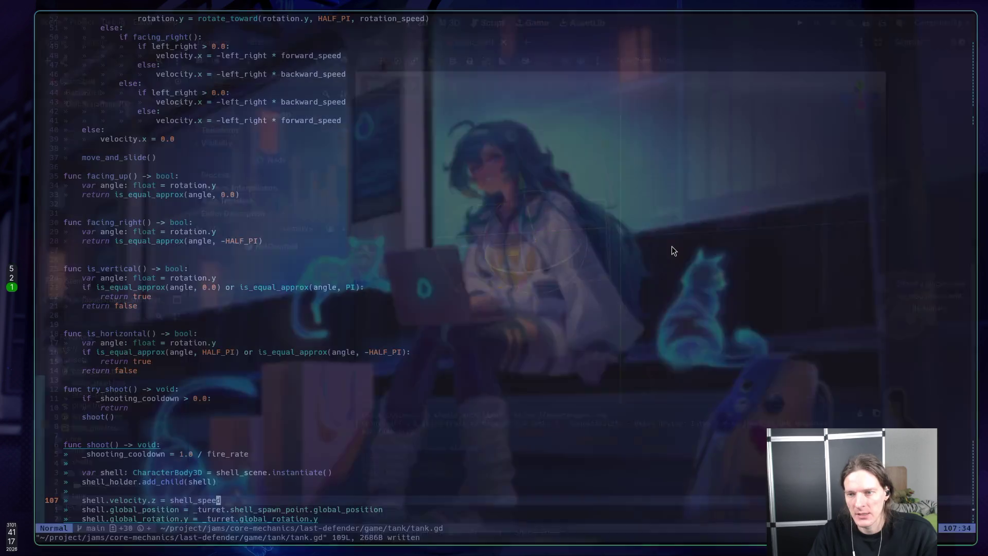
Run the tank game again and drive and rotate the tank with W and D
key("super+5")
key("F5")
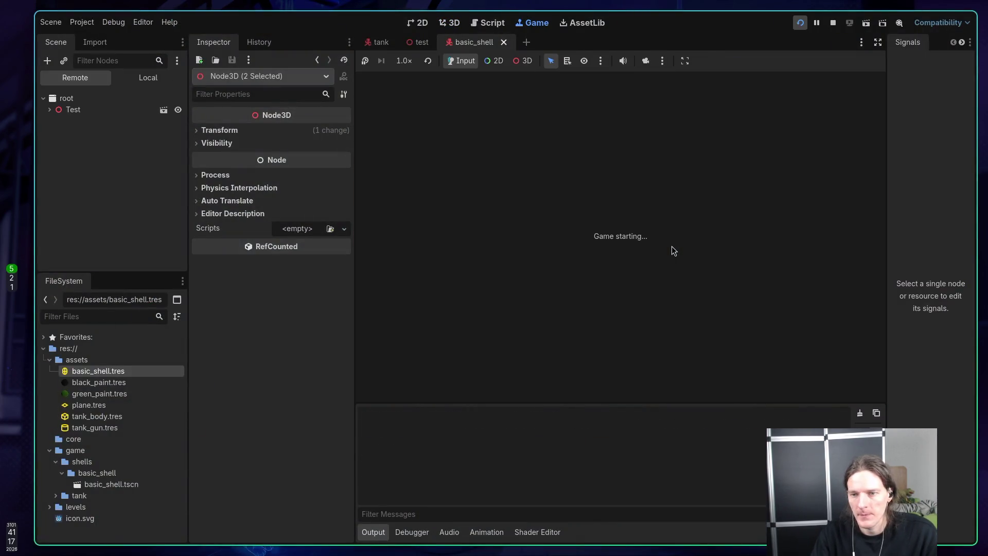
key("d")
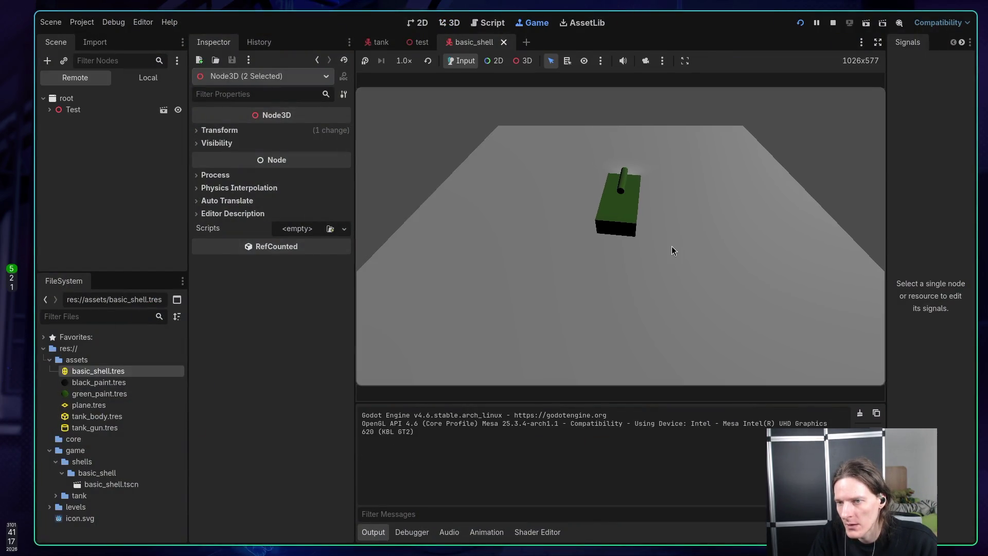
key("w")
key("d")
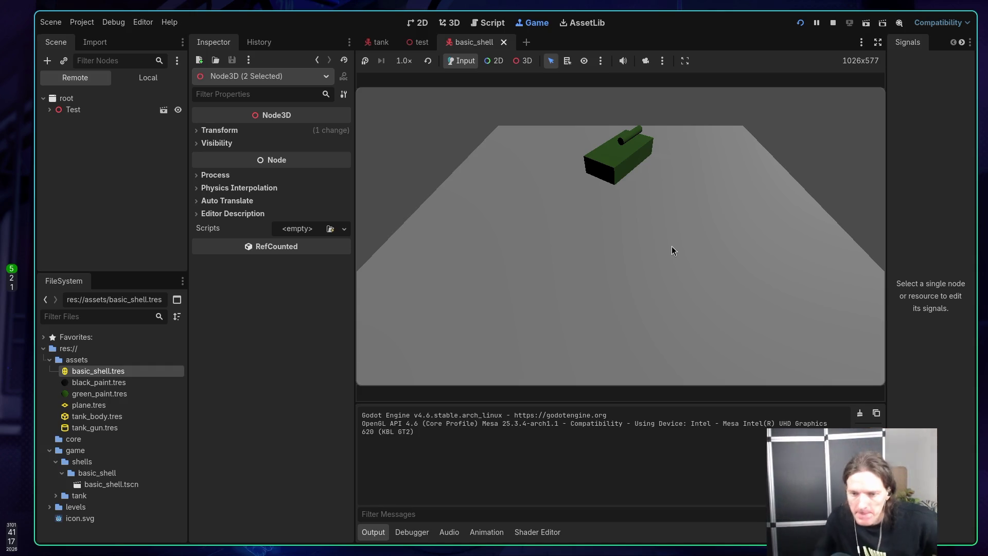
Stop the game and review the global_position, global_rotation and add_child lines in shoot()
left_click(832, 26)
key("super+1")
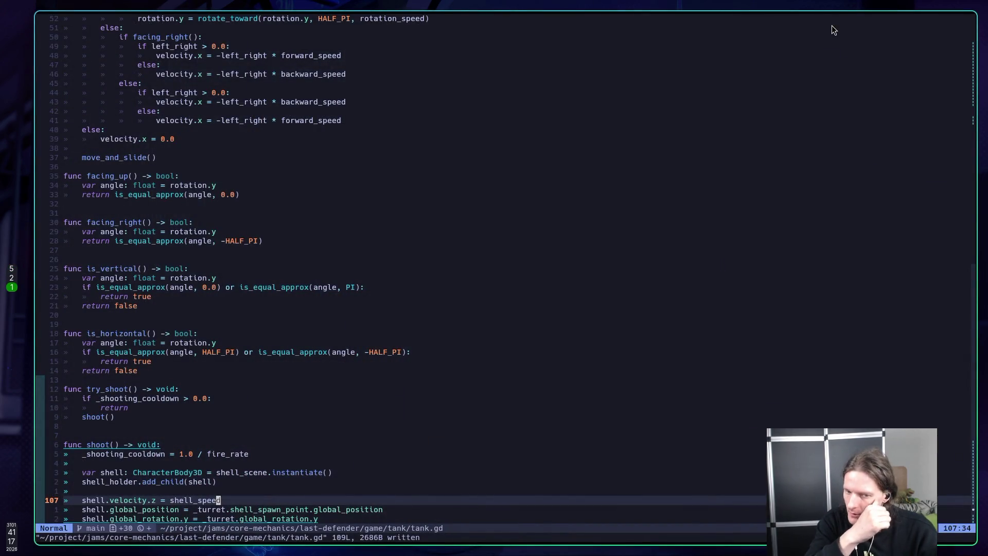
key("j")
key("j")
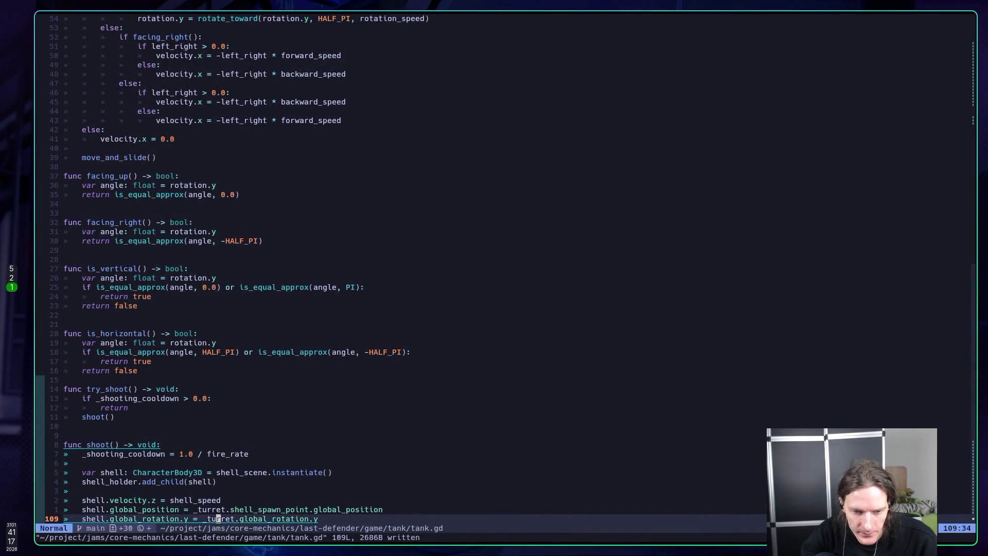
key("k")
key("k")
key("k")
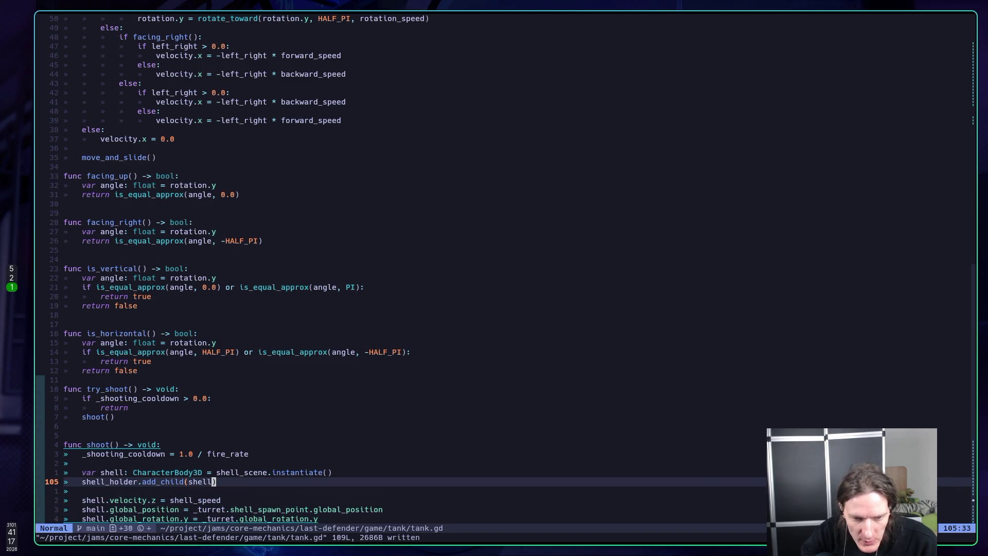
key("j")
key("j")
key("j")
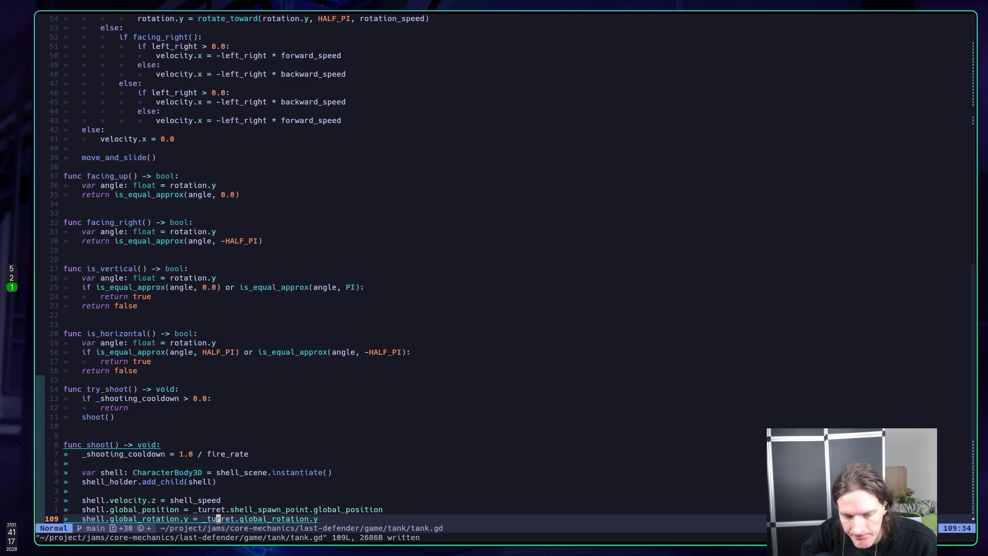
key("k")
key("k")
key("k")
key("k")
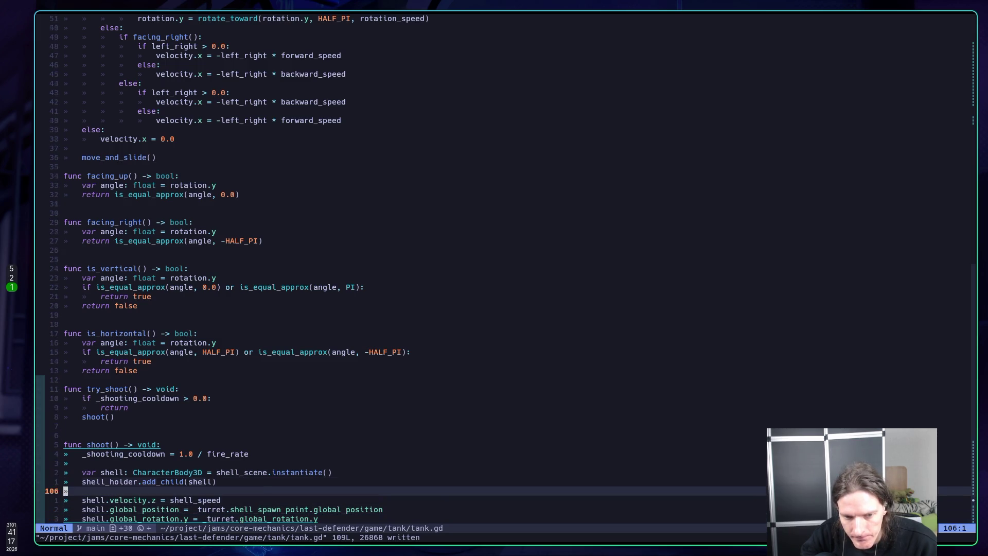
Move add_child below the global_position and global_rotation.y lines and save tank.gd
key("d")
key("d")
key("j")
key("j")
key("j")
key("p")
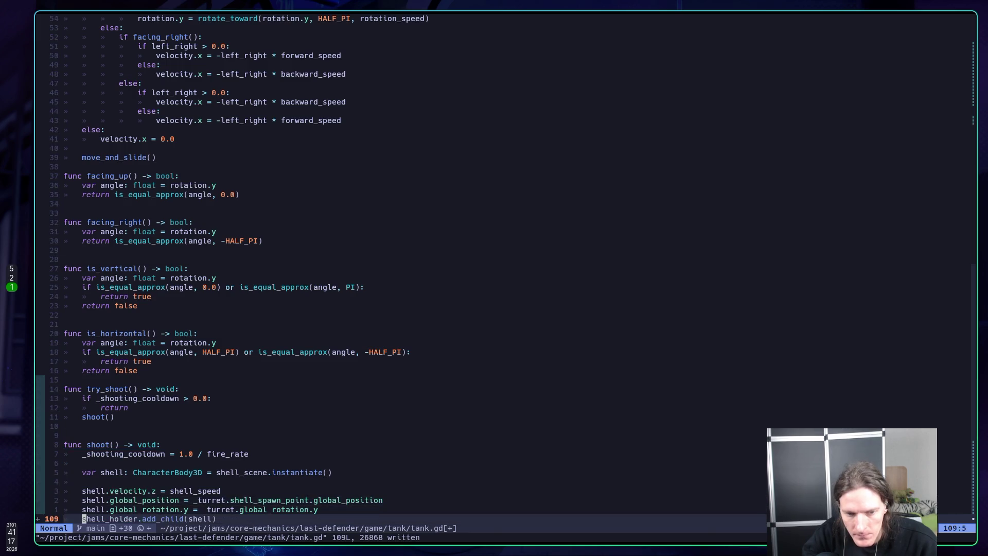
key("O")
key("Escape")
type(":w")
key("Return")
key("minus")
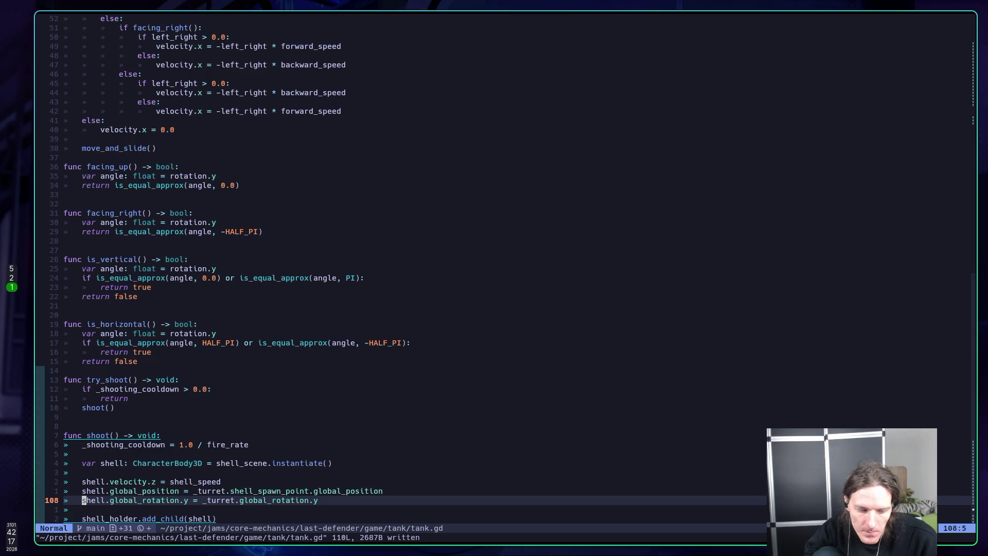
key("super+5")
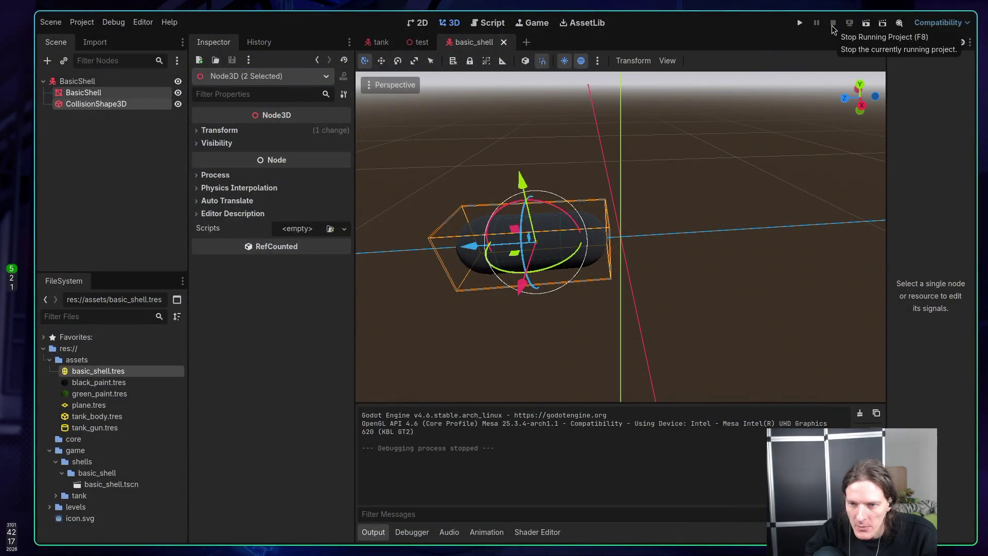
Shift the shell's mesh and collision shape 1.0 along Z, save basic_shell, and run the game
scroll(666, 239, "down", 5)
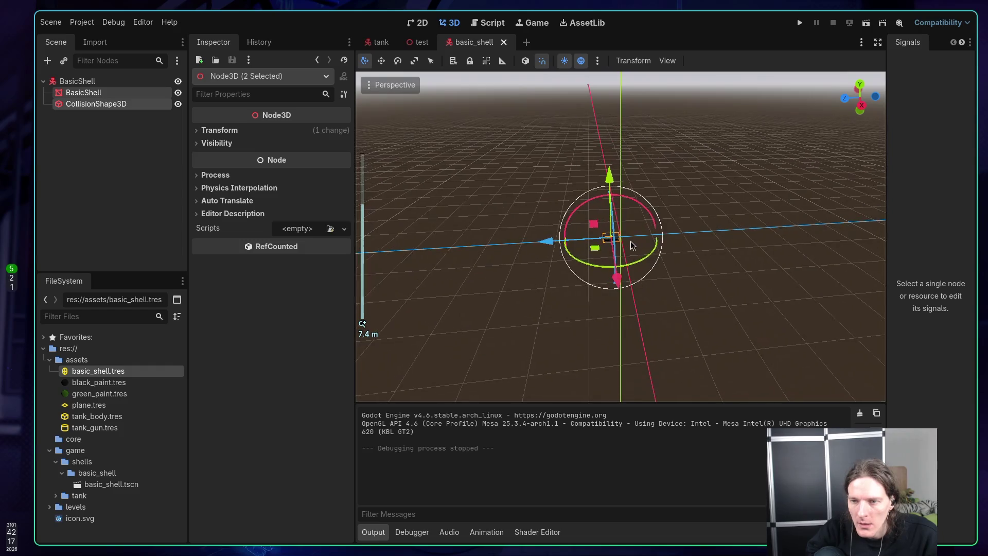
left_click_drag(540, 242, 483, 240)
key("ctrl+s")
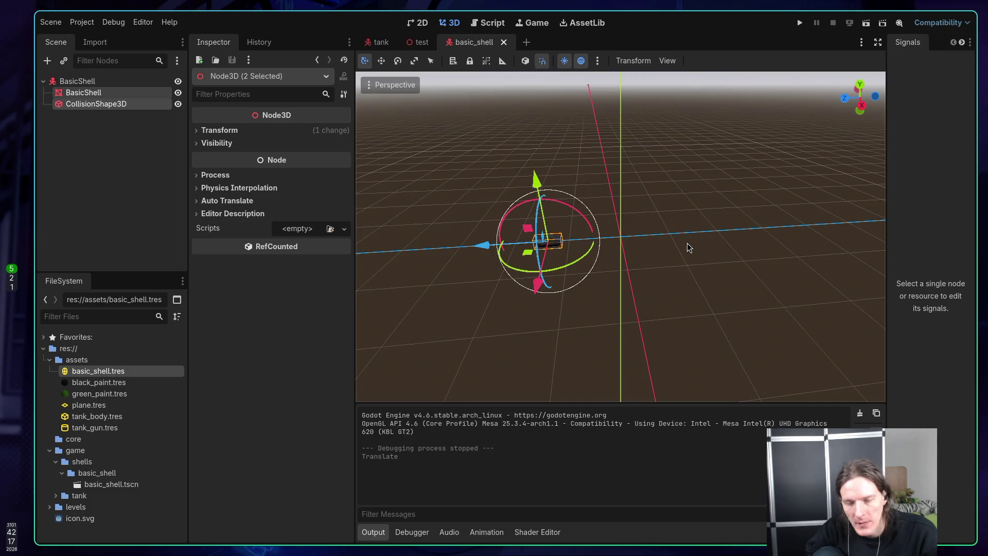
key("F5")
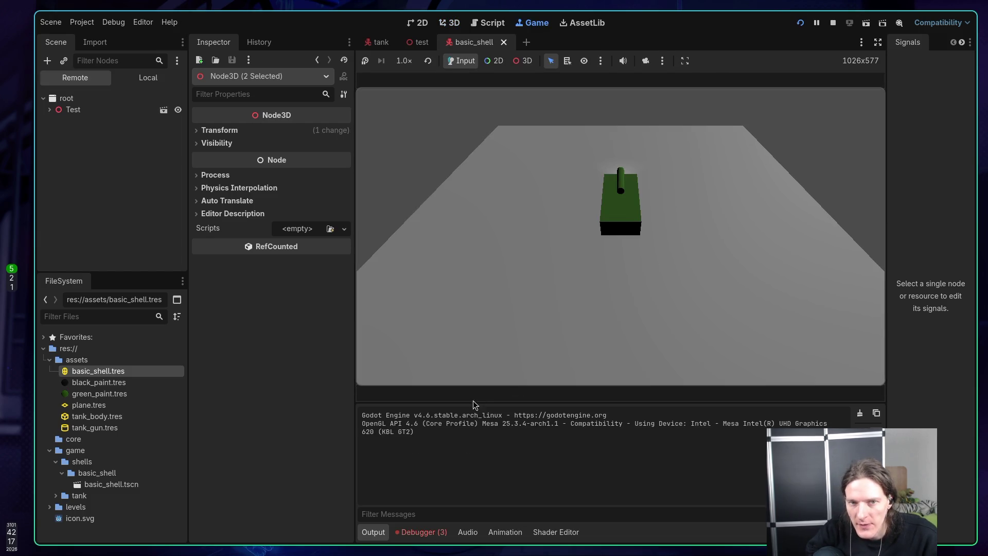
Inspect the !is_inside_tree() error stack trace at tank.gd:107 in the Debugger Errors list
left_click(422, 532)
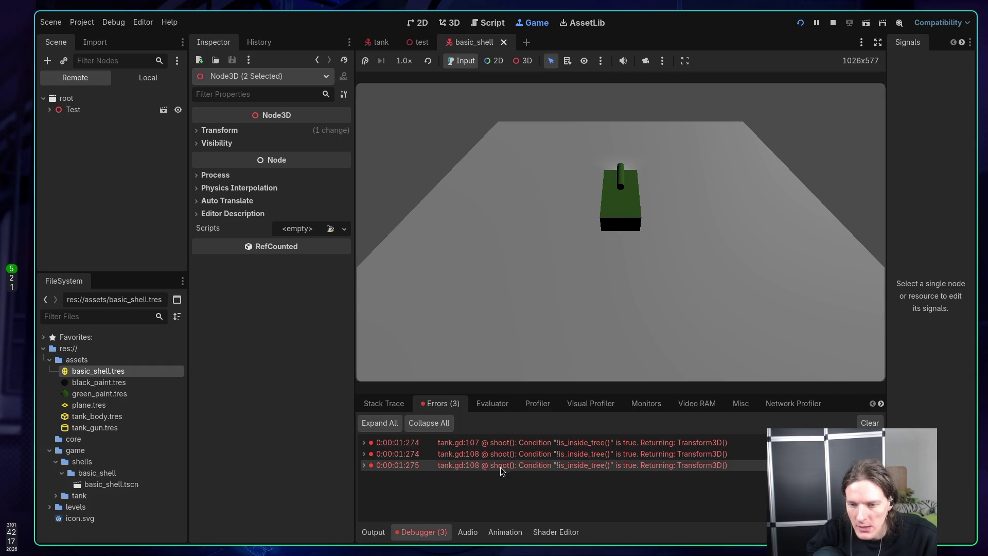
left_click(545, 444)
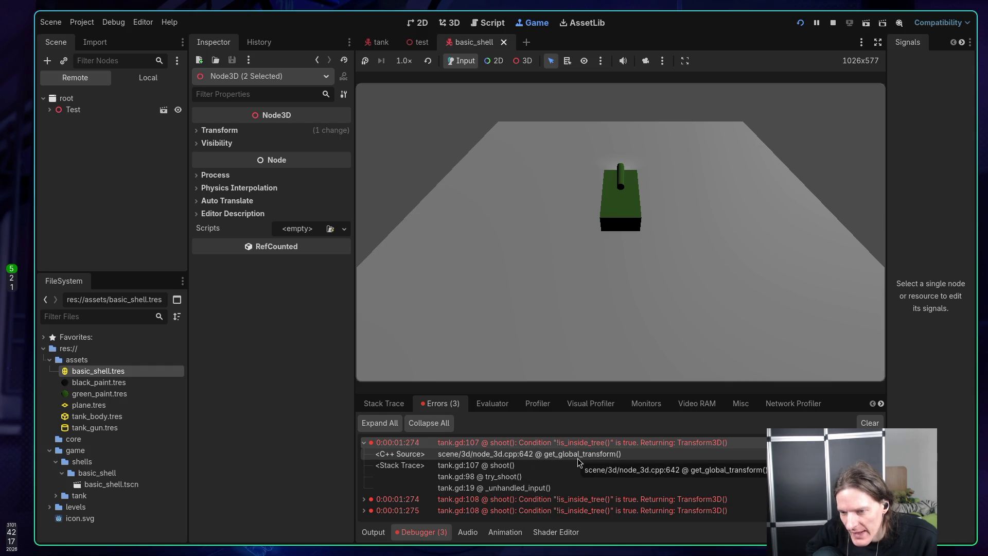
left_click(582, 443)
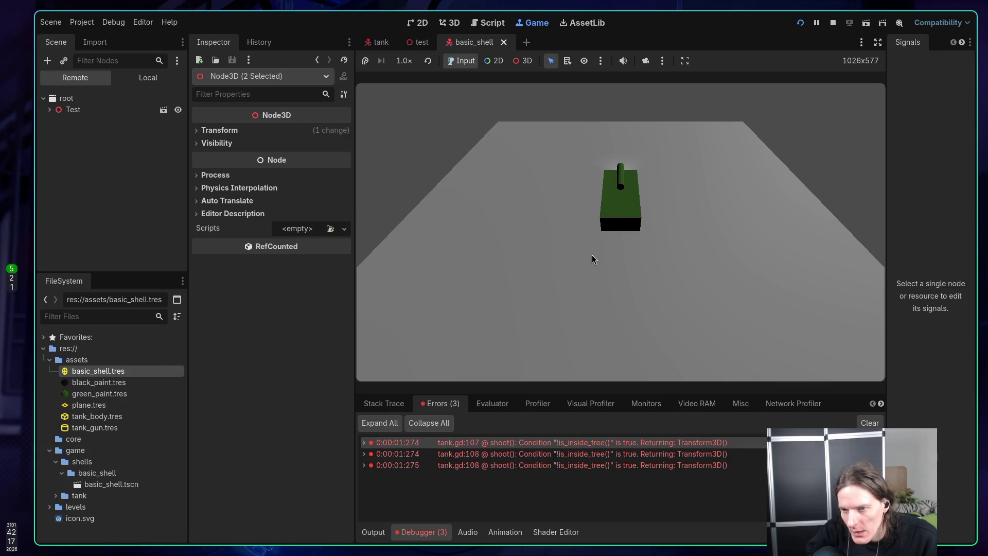
Fire several shells to reproduce the errors, then stop the game and open the erroring line in Neovim
left_click(657, 223)
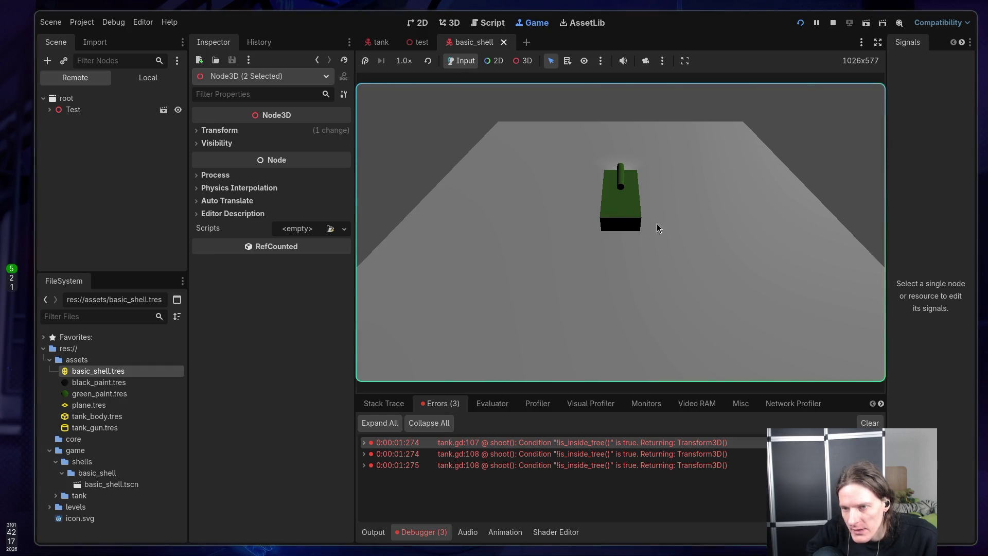
left_click(708, 221)
left_click(708, 220)
left_click(709, 220)
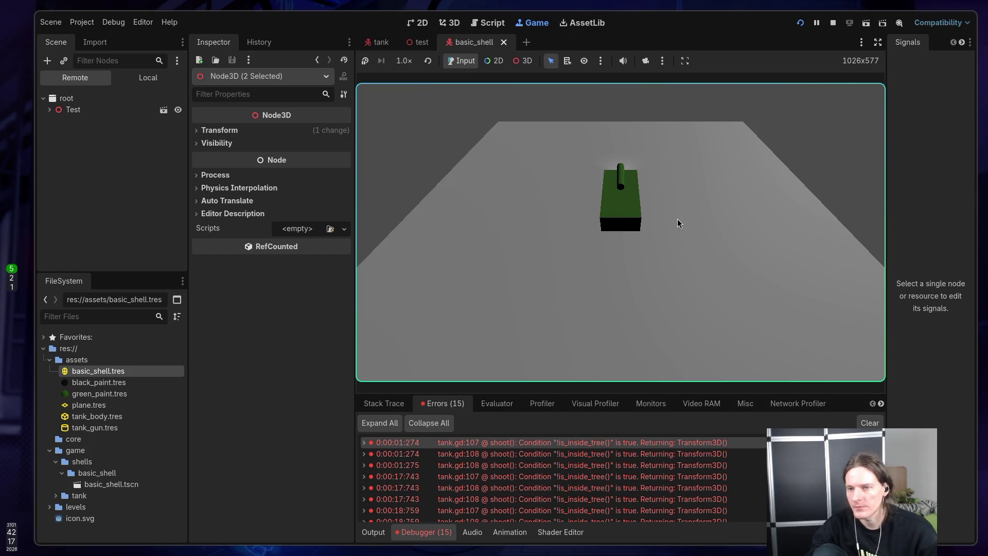
left_click(833, 23)
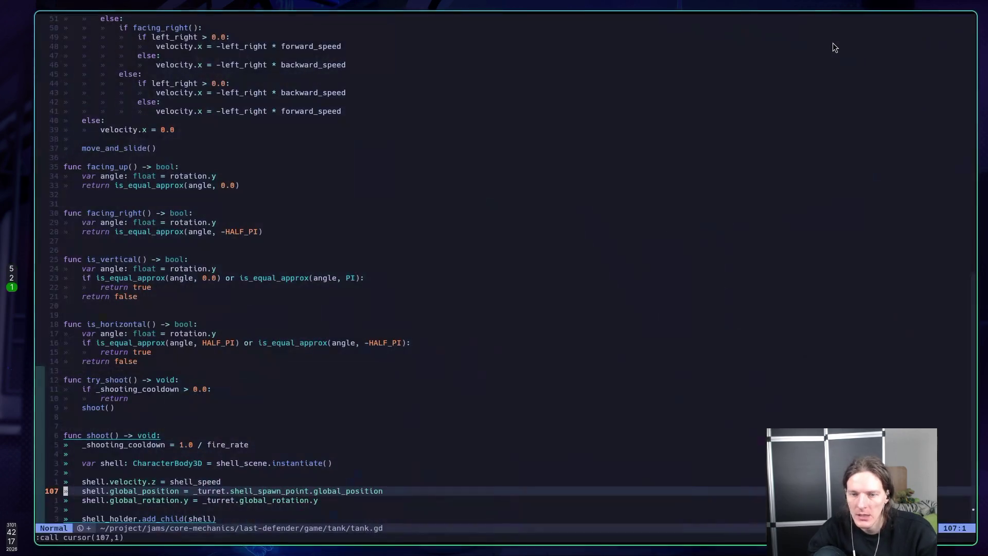
Move the shell_holder.add_child(shell) line up under var shell in shoot() and save tank.gd
key("j")
key("j")
key("j")
key("alt+k")
key("alt+k")
key("alt+k")
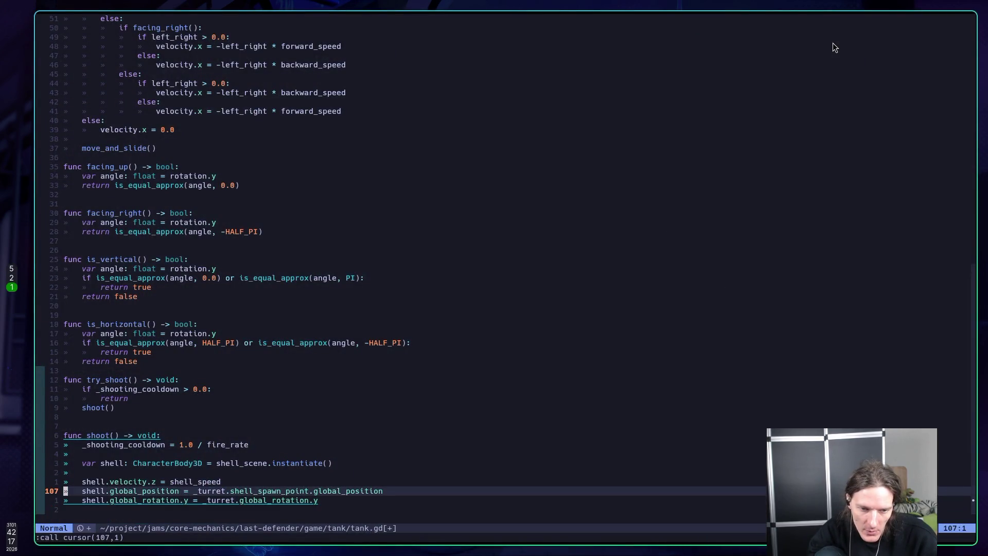
type(":w")
key("Return")
Run the game with F5 to confirm shells fire from the turret, then stop it
key("j")
key("j")
key("j")
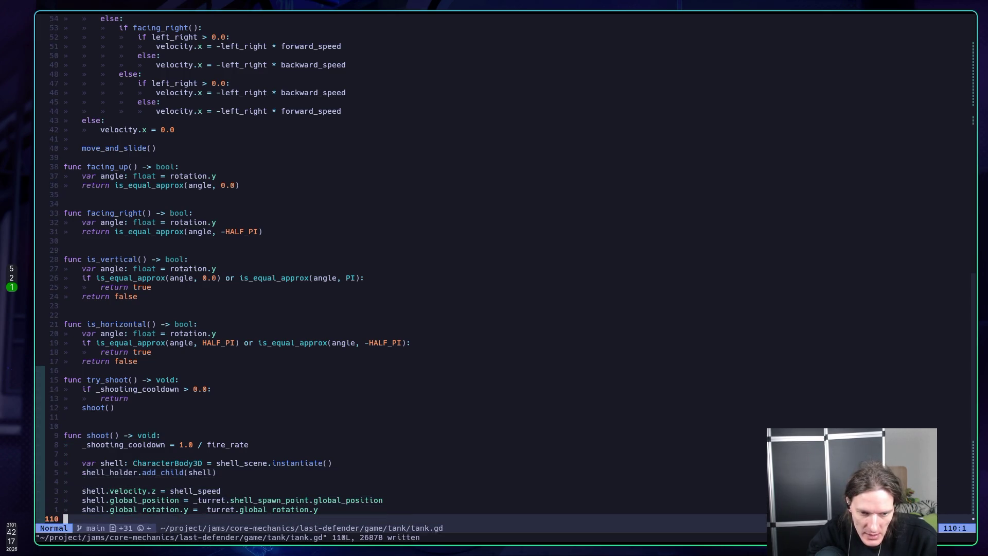
key("alt+Tab")
key("F5")
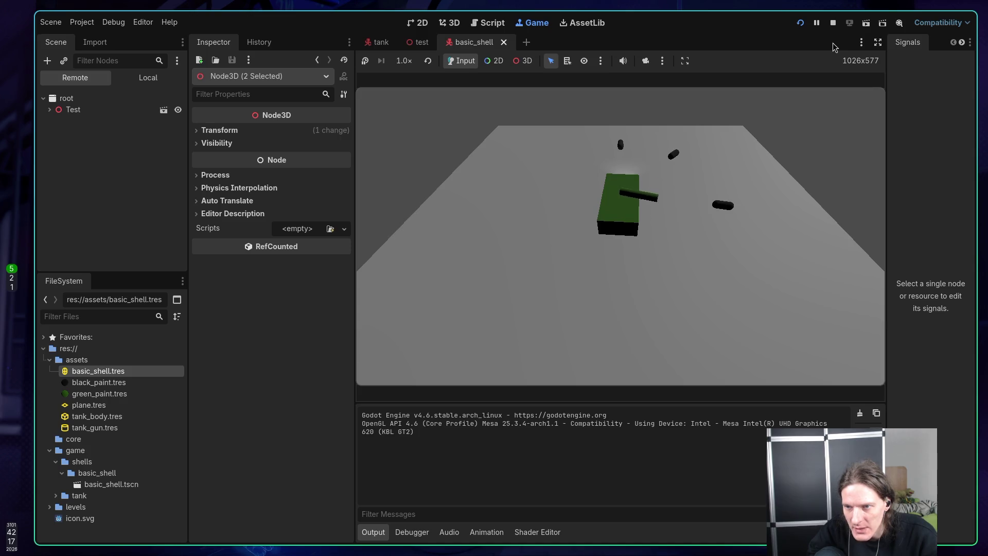
left_click(834, 23)
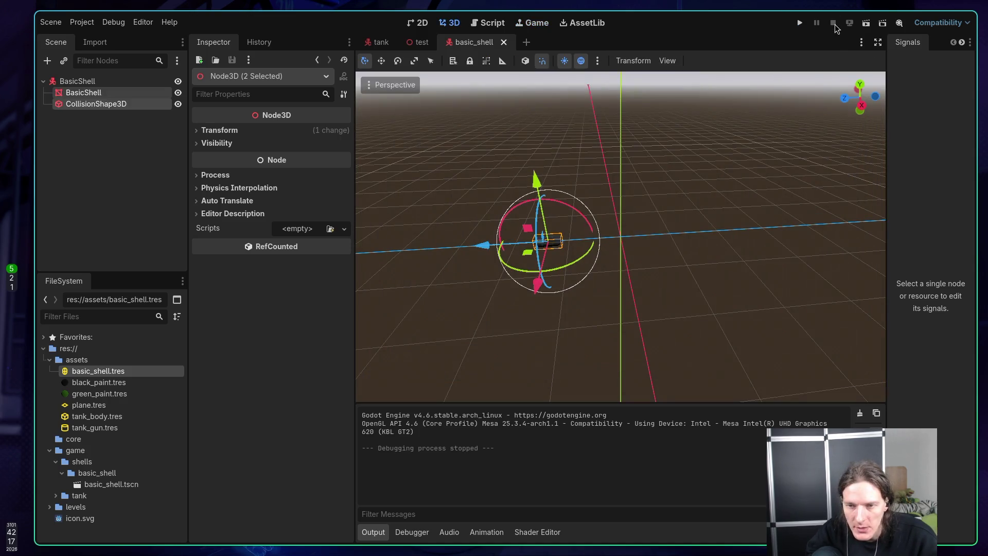
Check the add_child and shell position lines in tank.gd, then return to Godot
key("alt+Tab")
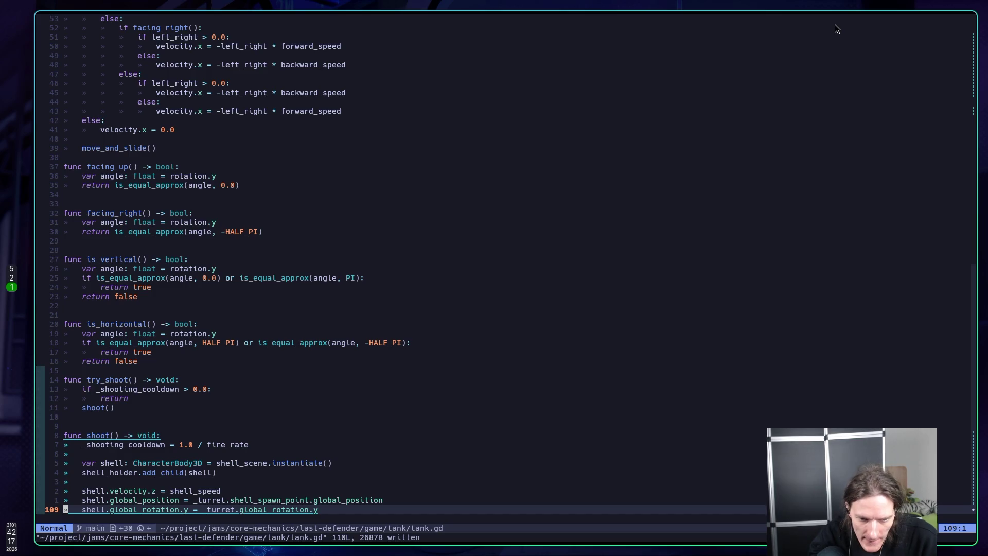
key("k")
key("k")
key("k")
key("j")
key("j")
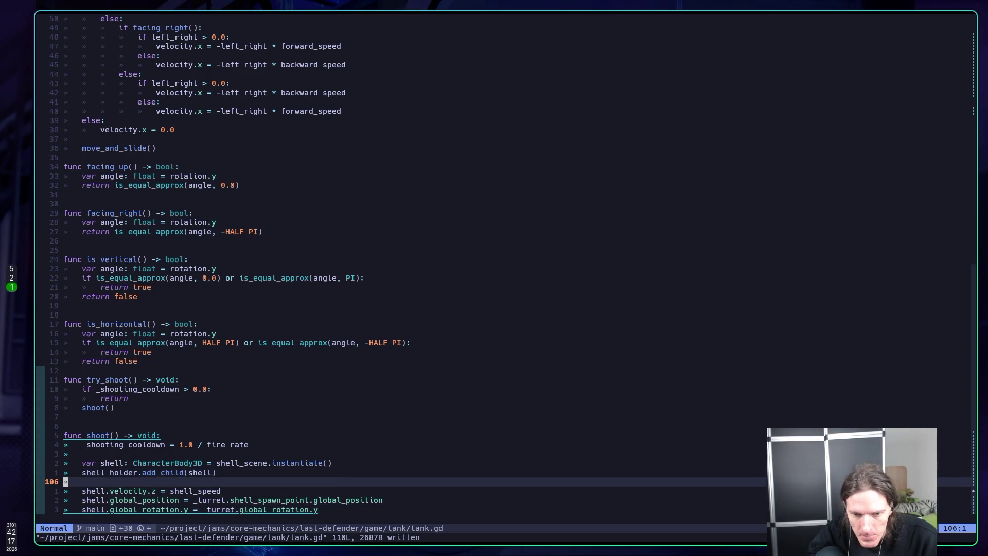
key("alt+Tab")
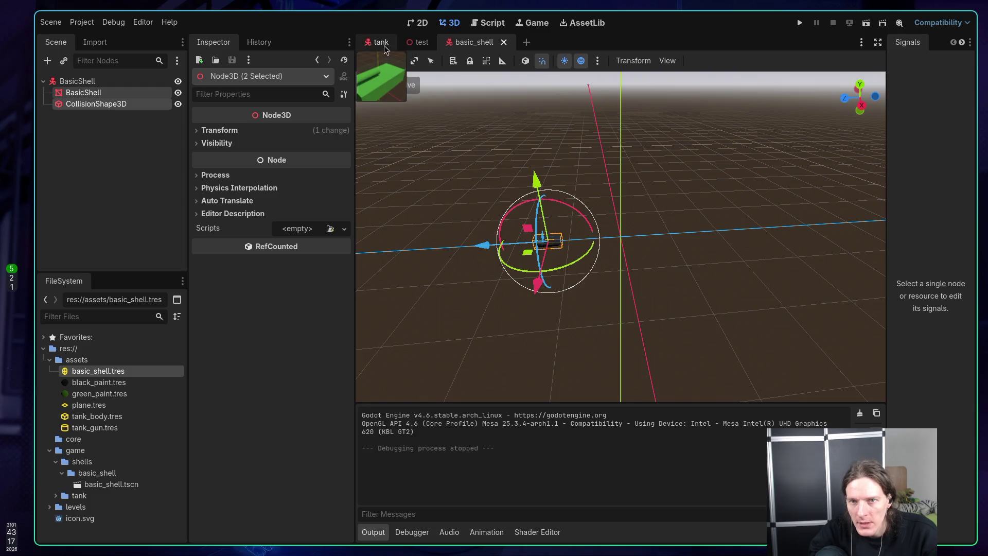
Centre the shell in basic_shell by moving it 1.1 units along Z to (0,0,-1.1)
left_click(381, 42)
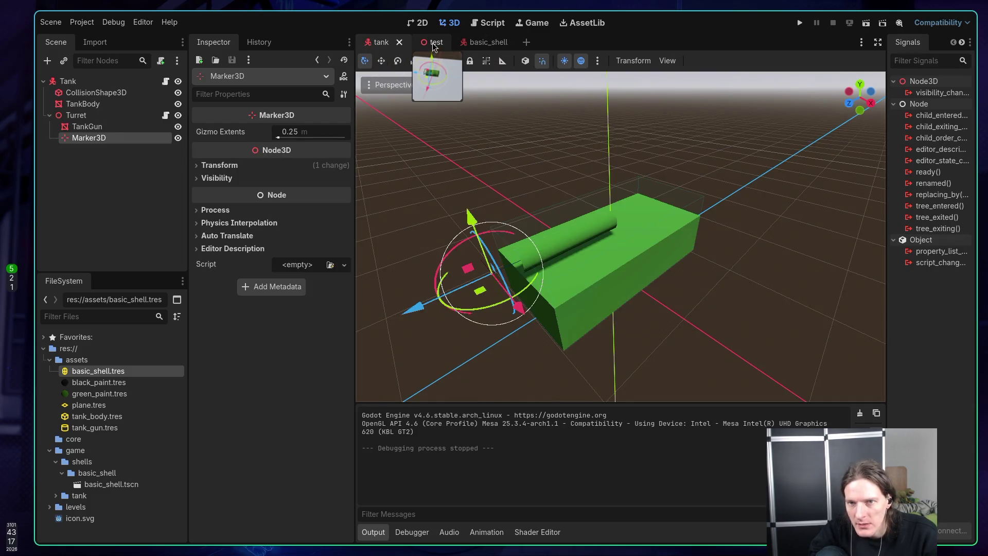
left_click(484, 41)
left_click_drag(483, 246, 547, 251)
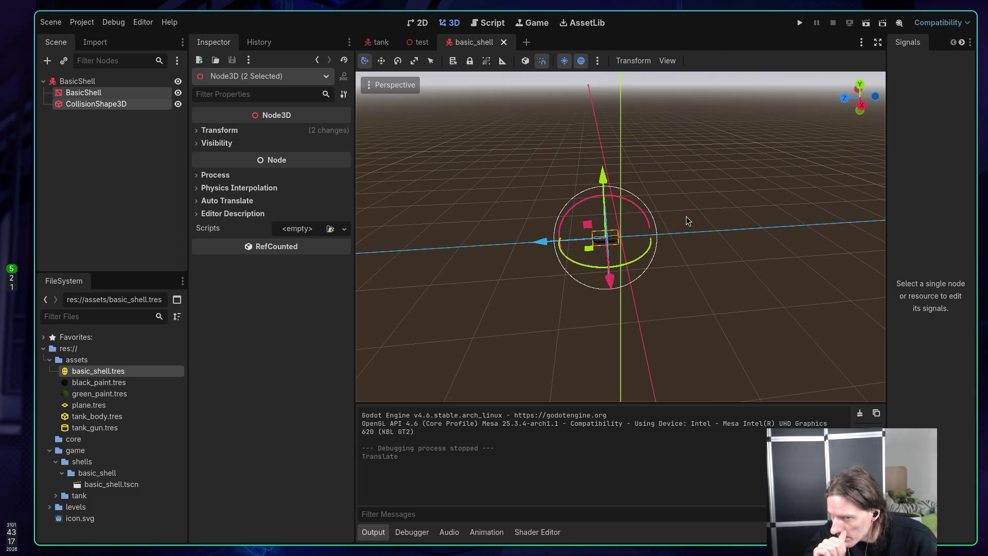
Nudge the turret's Marker3D slightly along its Z axis in the tank scene and run the game
left_click(382, 41)
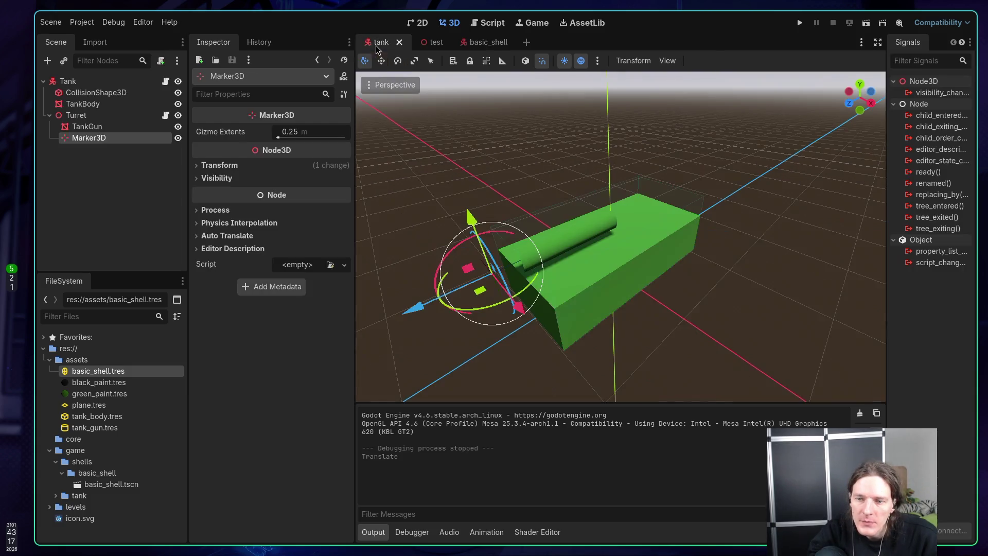
mouse_move(616, 232)
left_mouse_down()
mouse_move(557, 217)
mouse_move(577, 229)
left_mouse_up()
left_click_drag(404, 277, 391, 277)
mouse_move(592, 278)
left_mouse_down()
mouse_move(662, 228)
mouse_move(617, 247)
mouse_move(689, 227)
mouse_move(640, 242)
mouse_move(706, 207)
left_mouse_up()
left_click(799, 23)
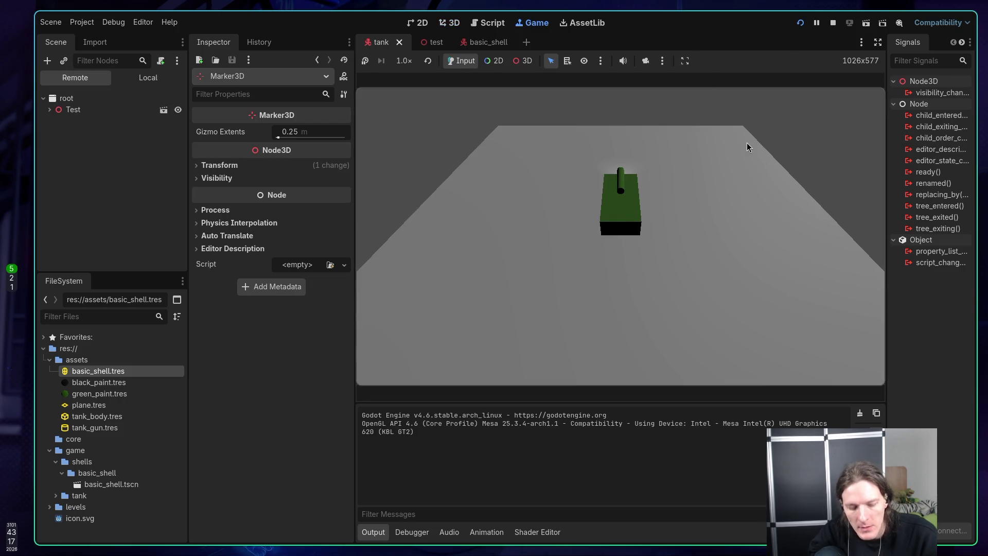
left_click(718, 166)
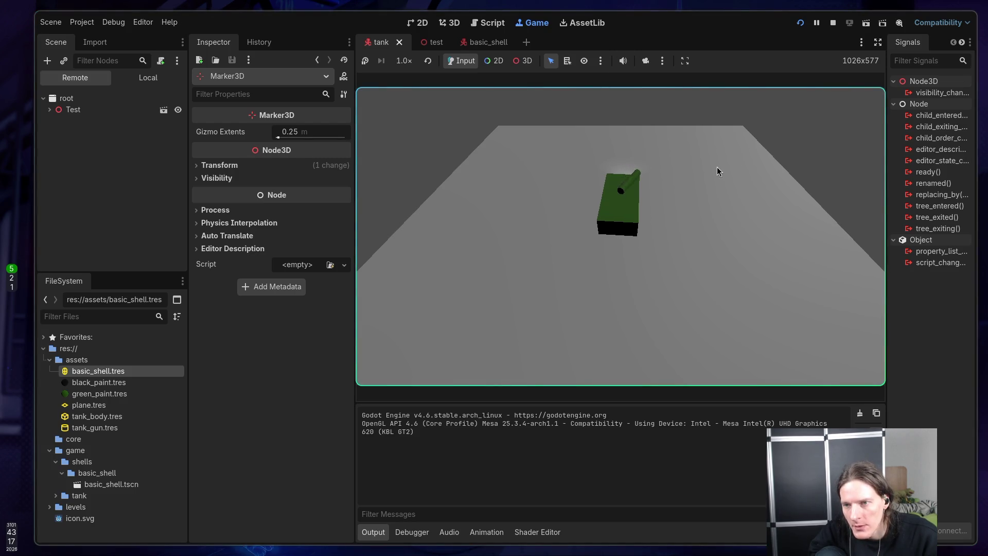
left_click(717, 167)
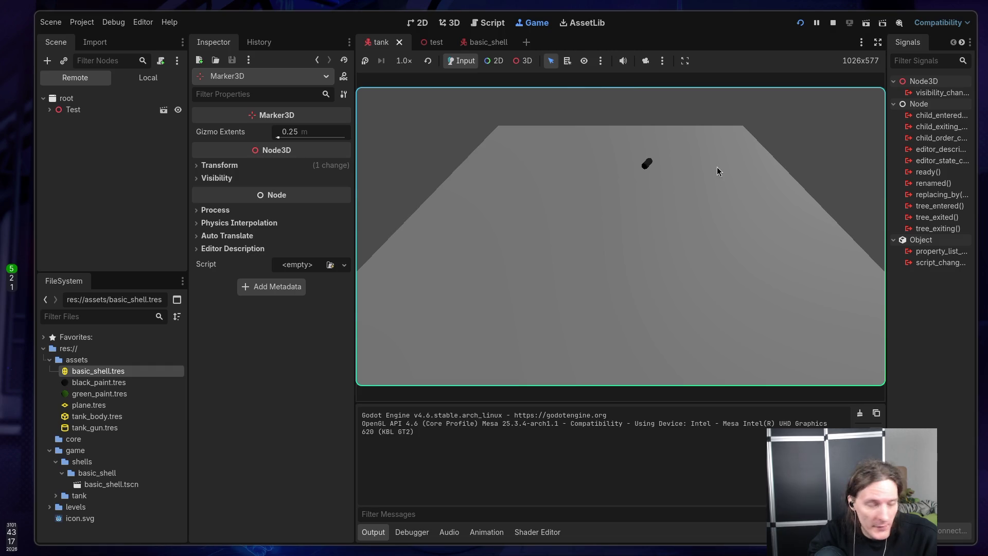
left_click(831, 27)
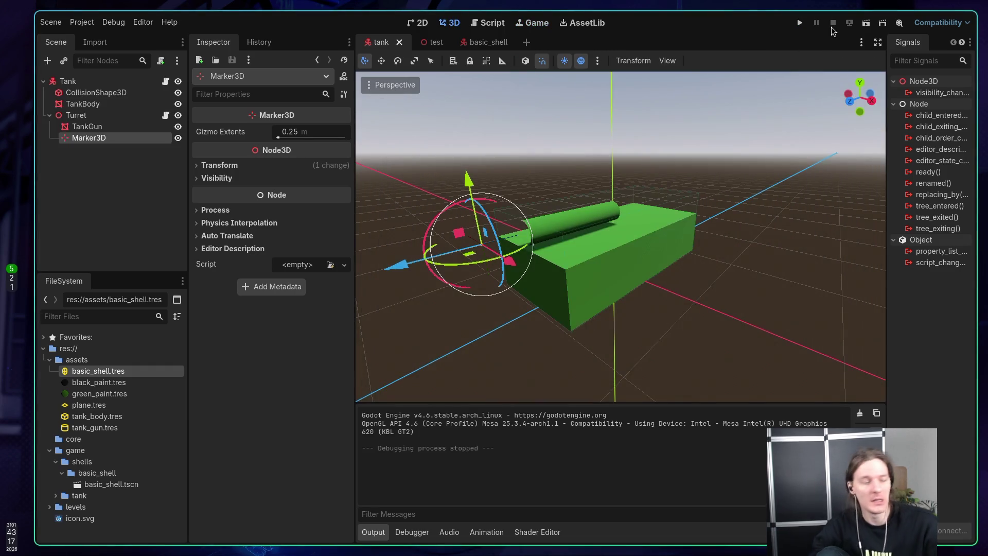
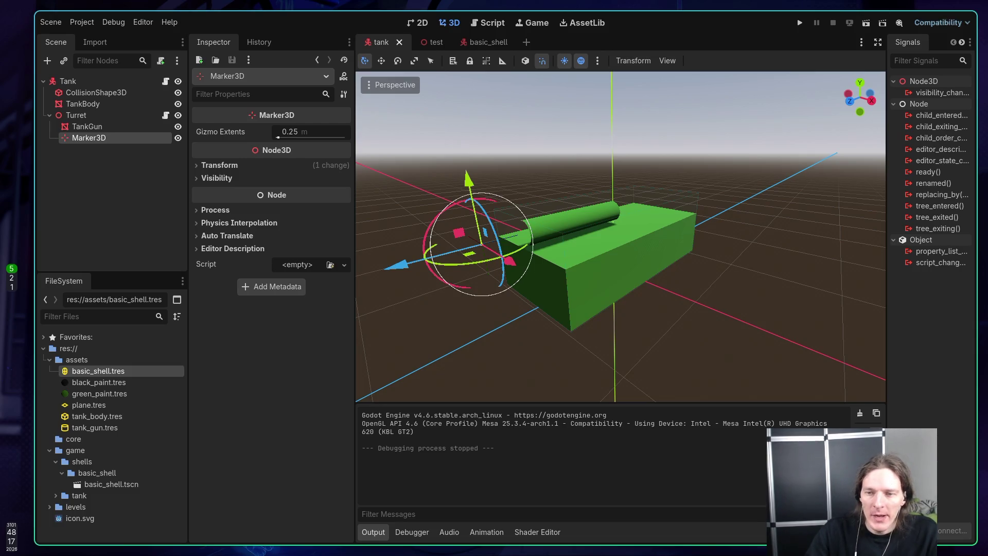
Orbit around the tank and drag the turret's Marker3D up 0.5 units on Y
mouse_move(654, 161)
left_mouse_down()
mouse_move(684, 162)
mouse_move(594, 172)
mouse_move(664, 167)
mouse_move(657, 177)
mouse_move(640, 177)
mouse_move(682, 158)
mouse_move(667, 157)
left_mouse_up()
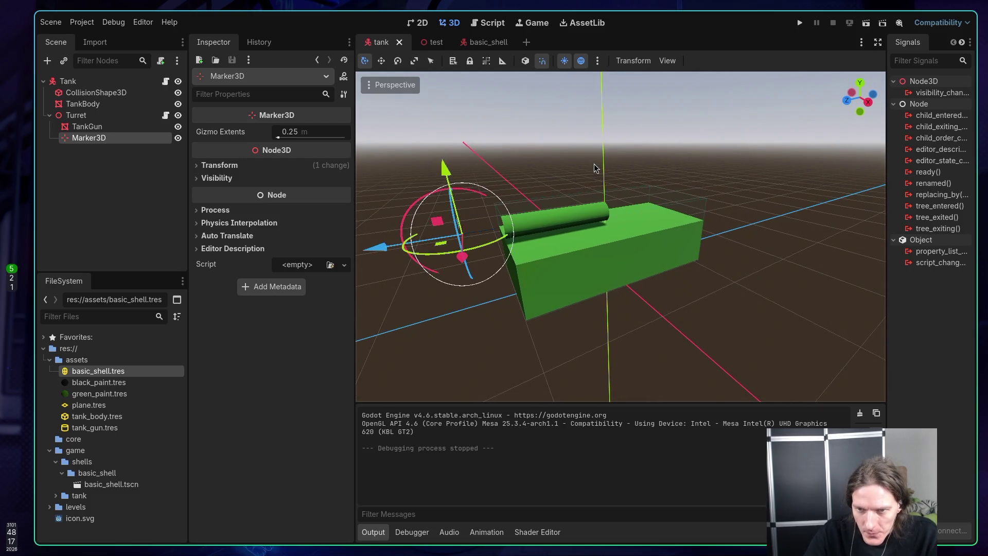
mouse_move(573, 176)
left_mouse_down()
mouse_move(644, 154)
mouse_move(653, 135)
mouse_move(633, 170)
mouse_move(598, 172)
left_mouse_up()
left_click_drag(481, 181, 467, 95)
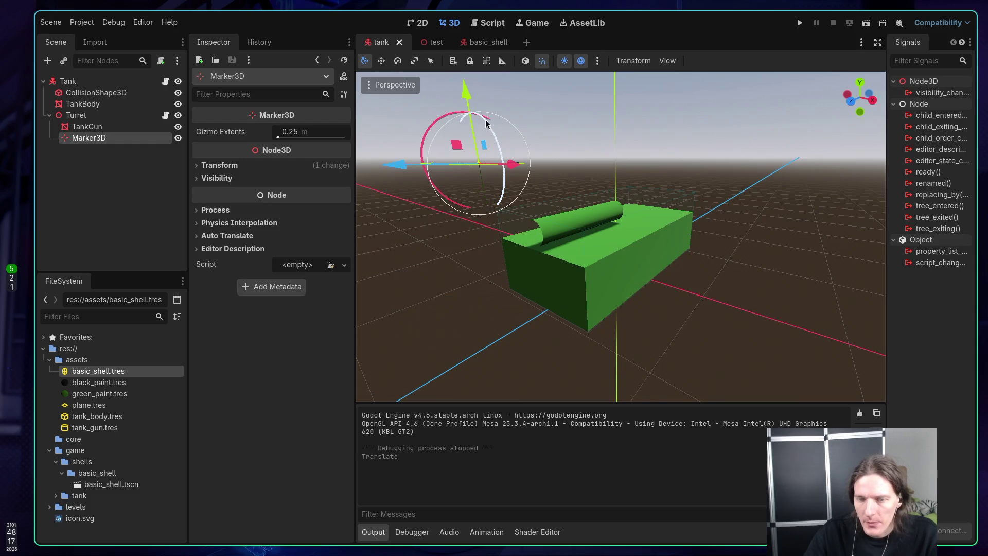
key("super+1")
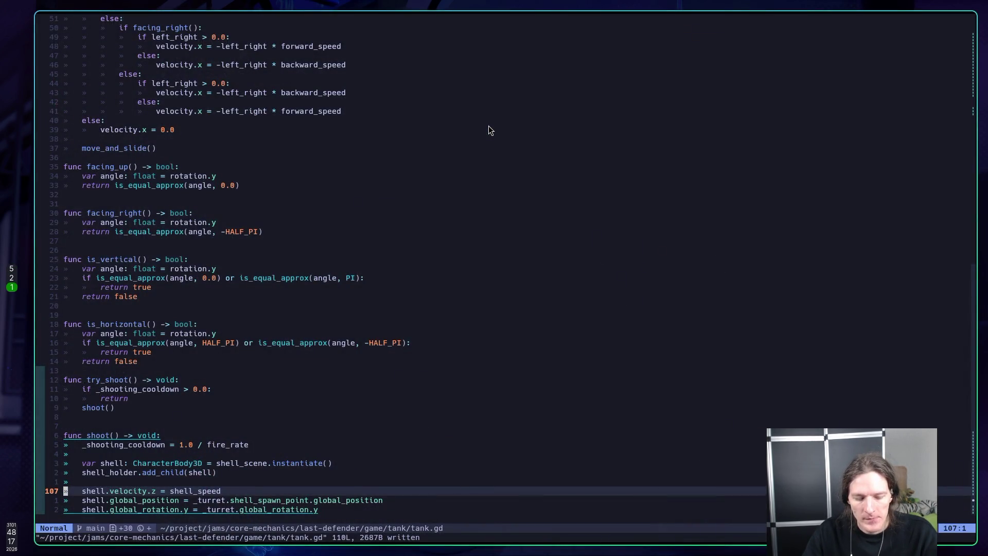
key("F5")
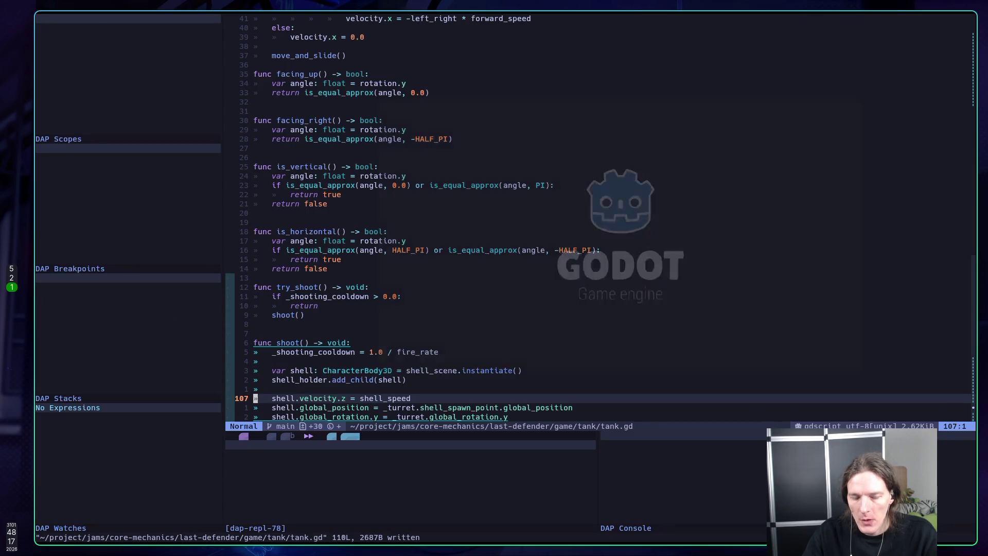
key("d")
key("f")
key("period")
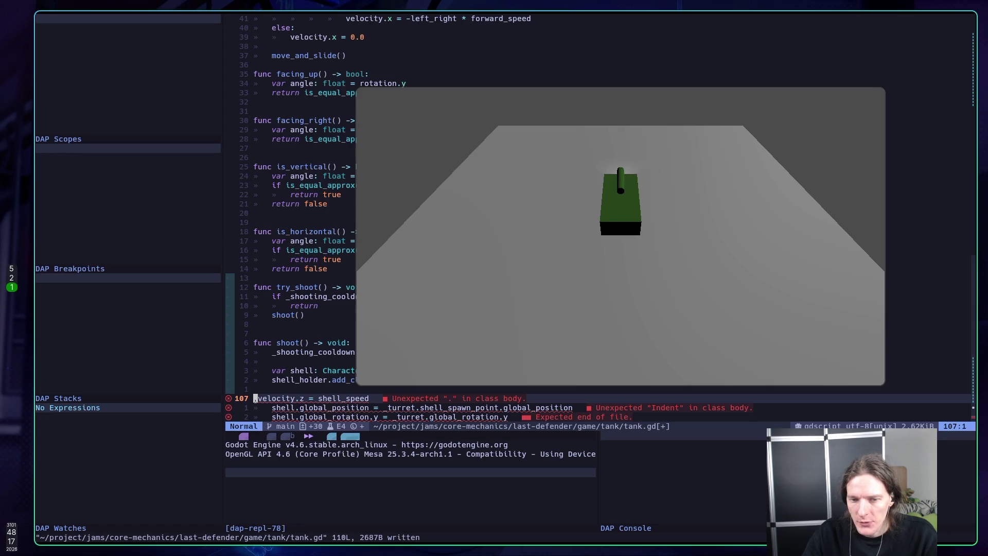
left_click(517, 217)
key("space")
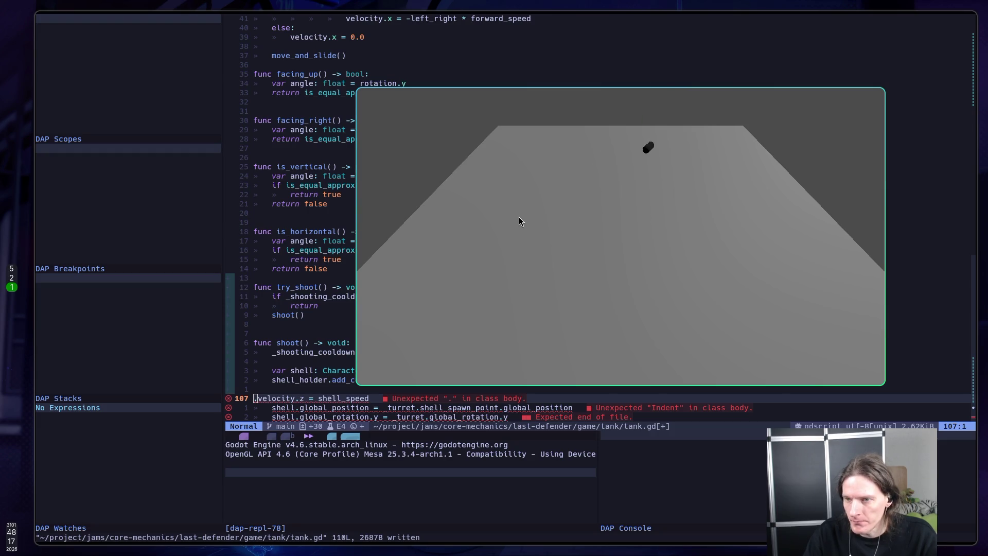
key("super+q")
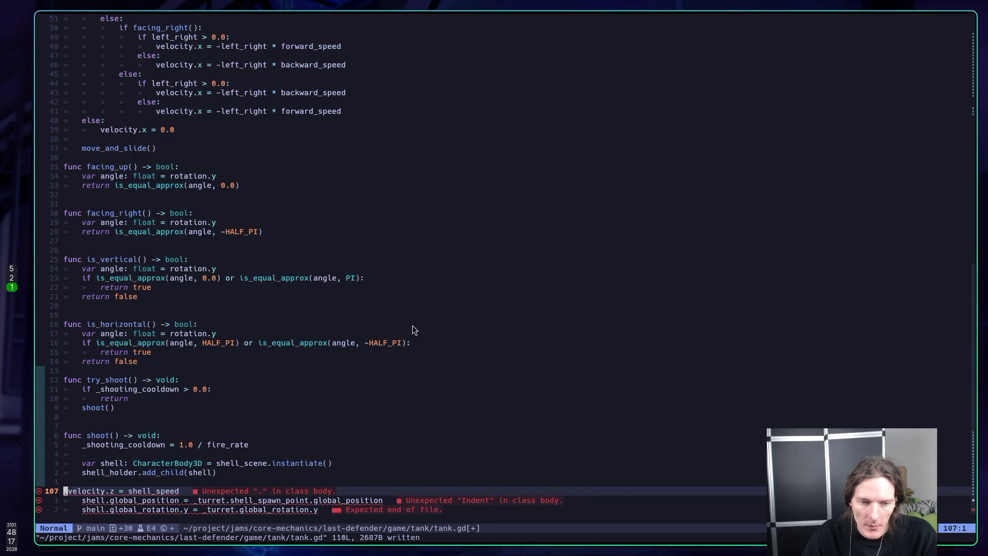
left_click(391, 378)
type("u")
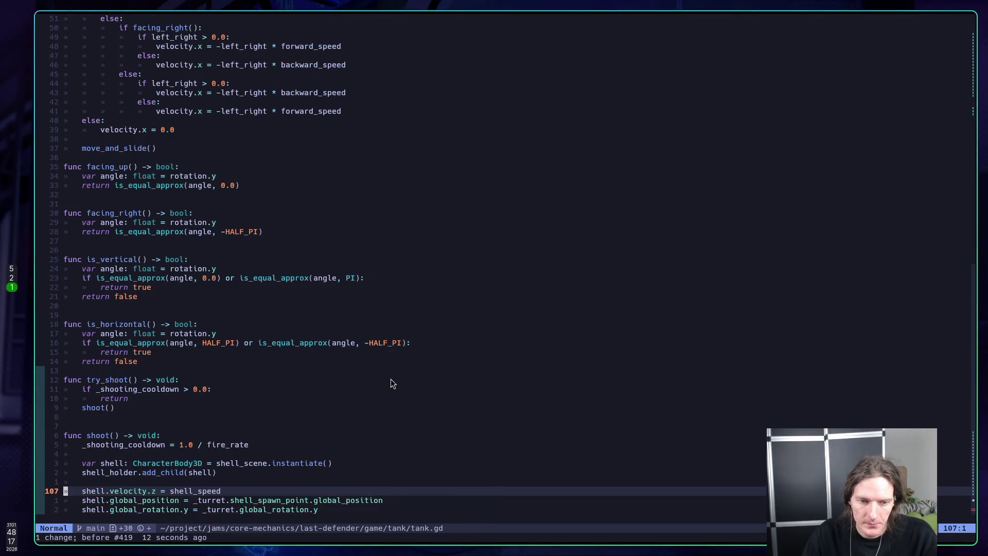
type(":w")
Save tank.gd with :w and move down to the shell rotation line at line 109
key("Return")
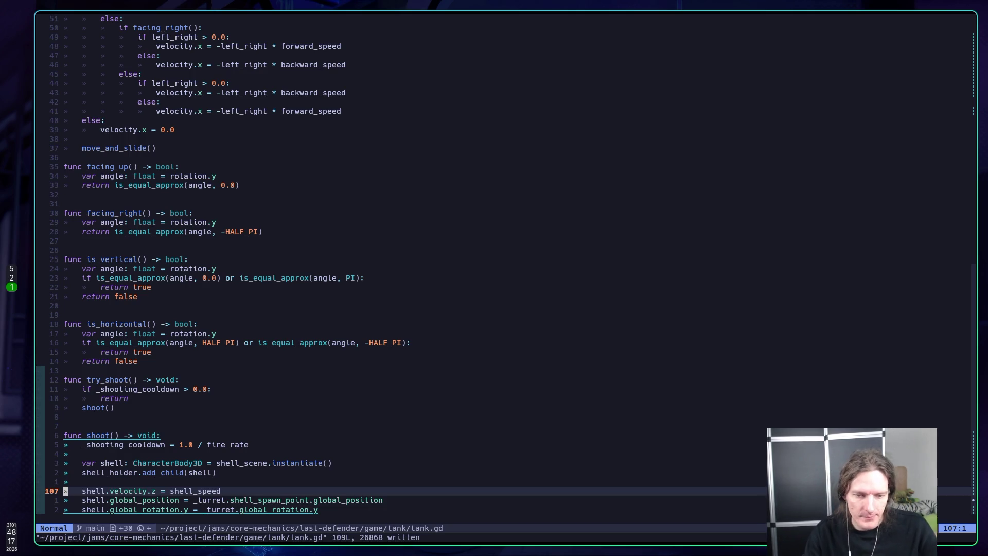
type("jk:")
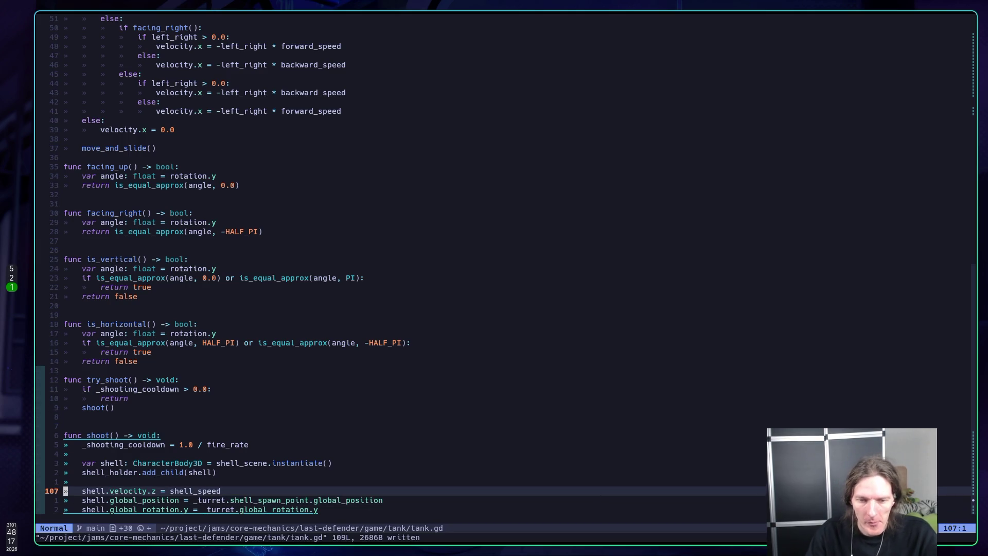
key("j")
key("j")
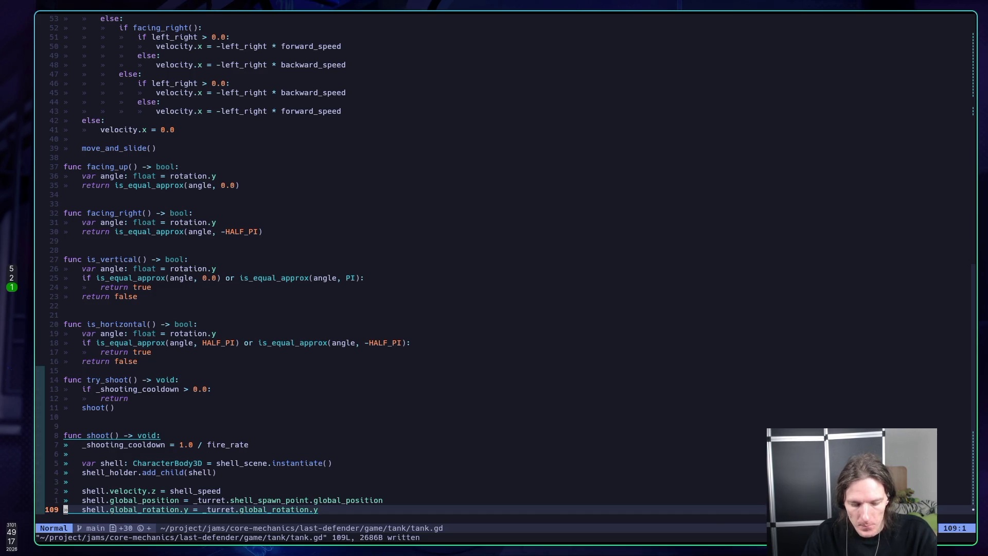
key("super+5")
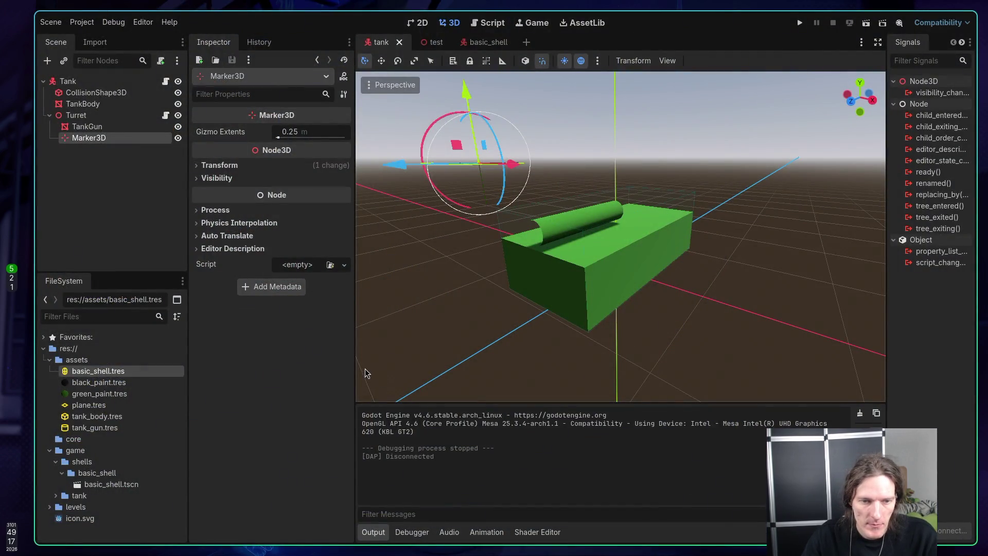
Attach a new CharacterBody3D script named basic_shell.gd to the BasicShell root node
left_click(484, 42)
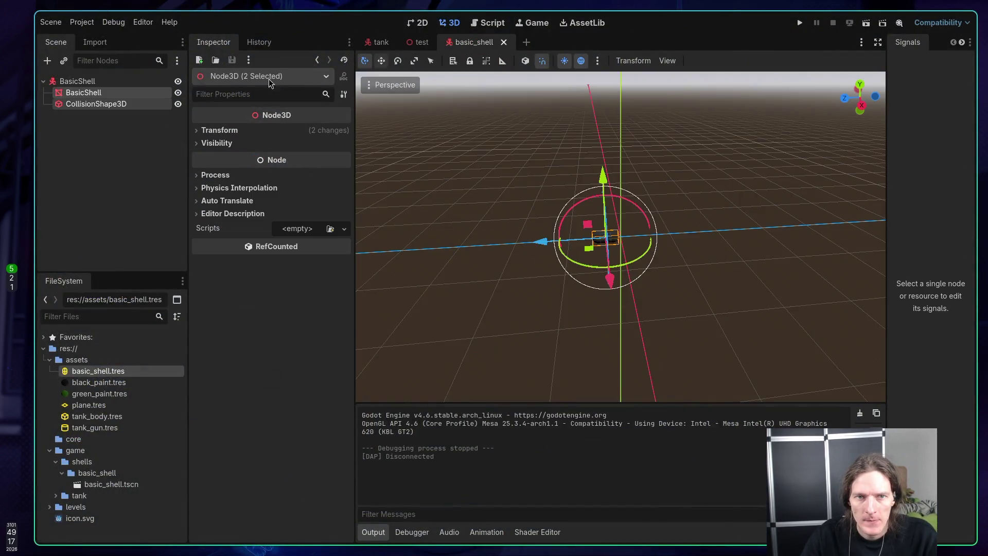
left_click(130, 82)
left_click(161, 61)
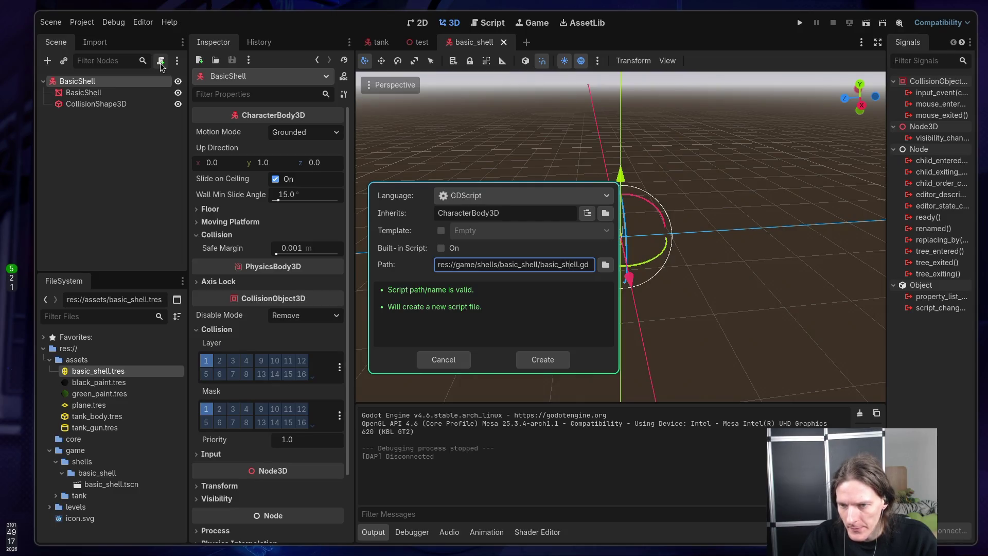
key("BackSpace")
key("BackSpace")
key("BackSpace")
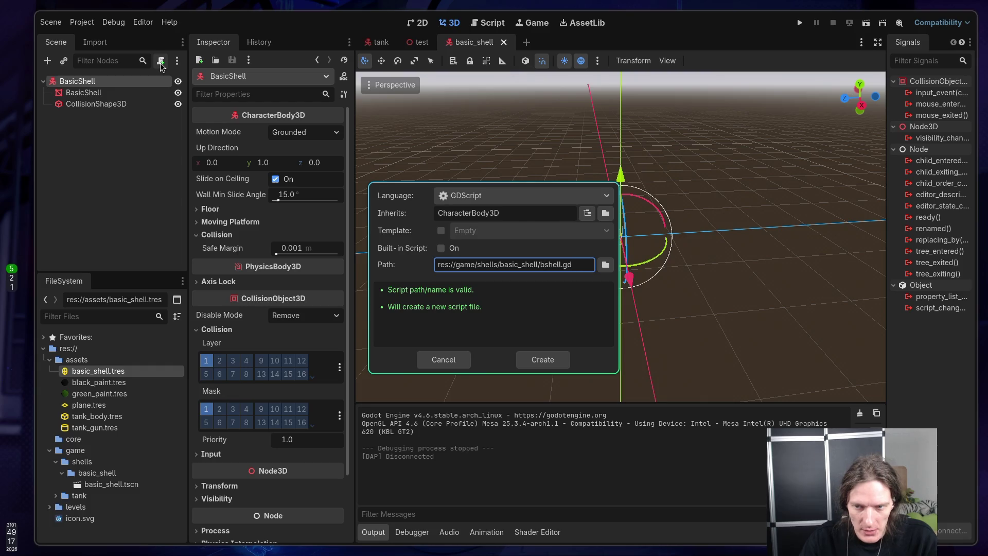
type("basic_")
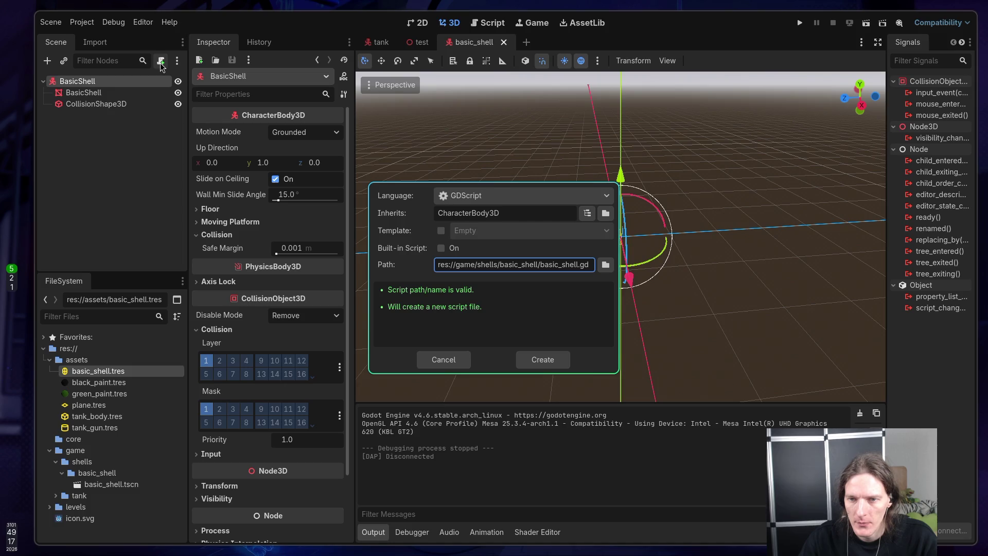
key("Return")
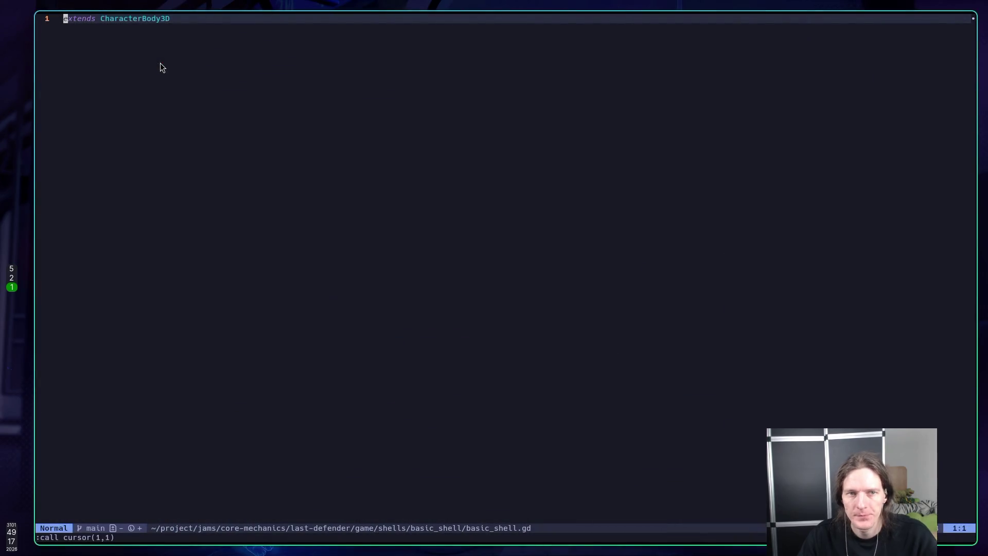
Add a _physics_process(delta: float) function whose body begins a move_and_collide( call
key("o")
key("Return")
key("Return")
type("func _ph")
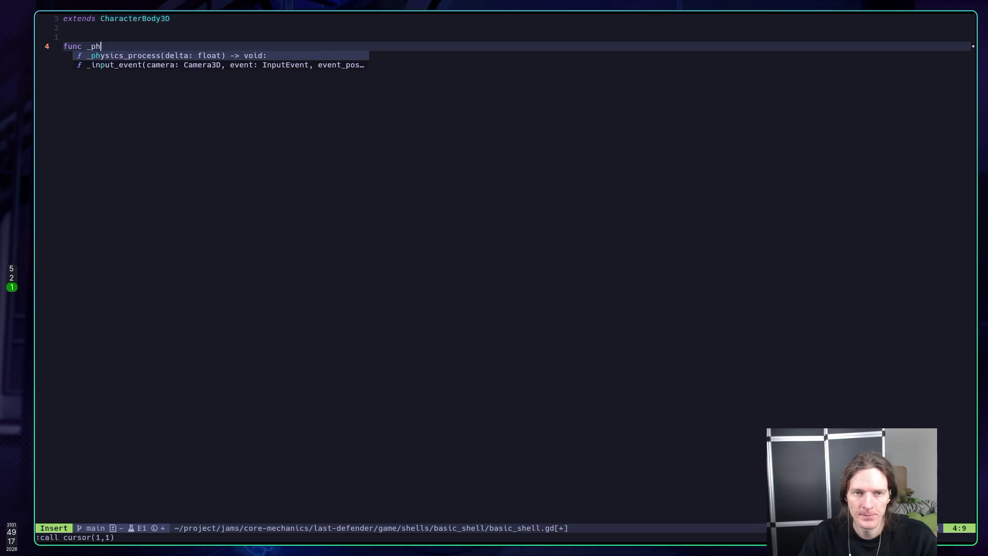
key("Tab")
key("Return")
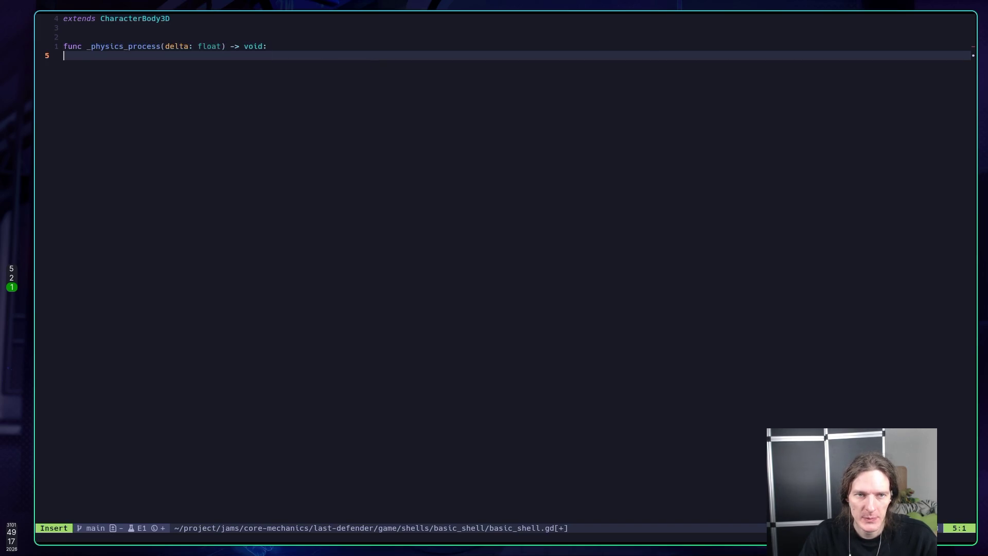
type("move")
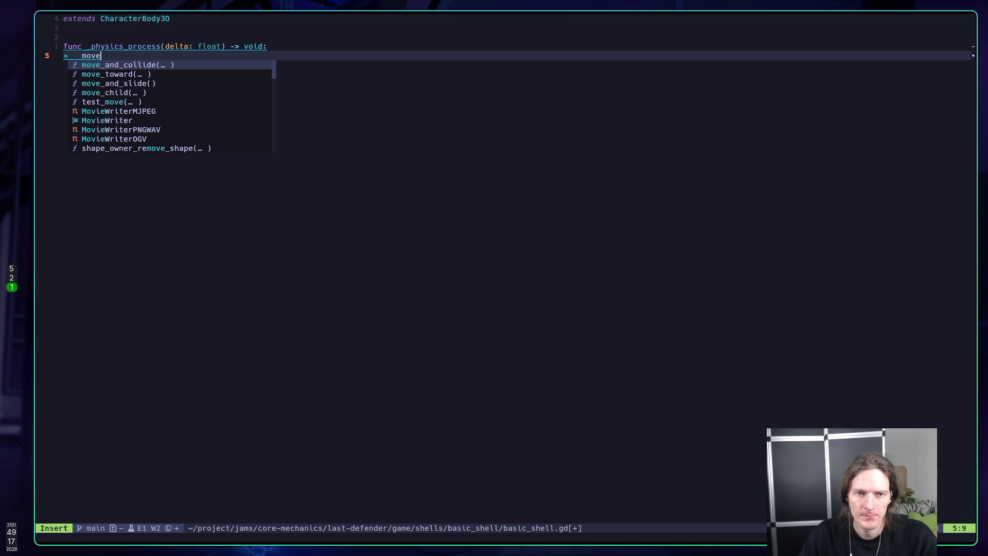
key("Tab")
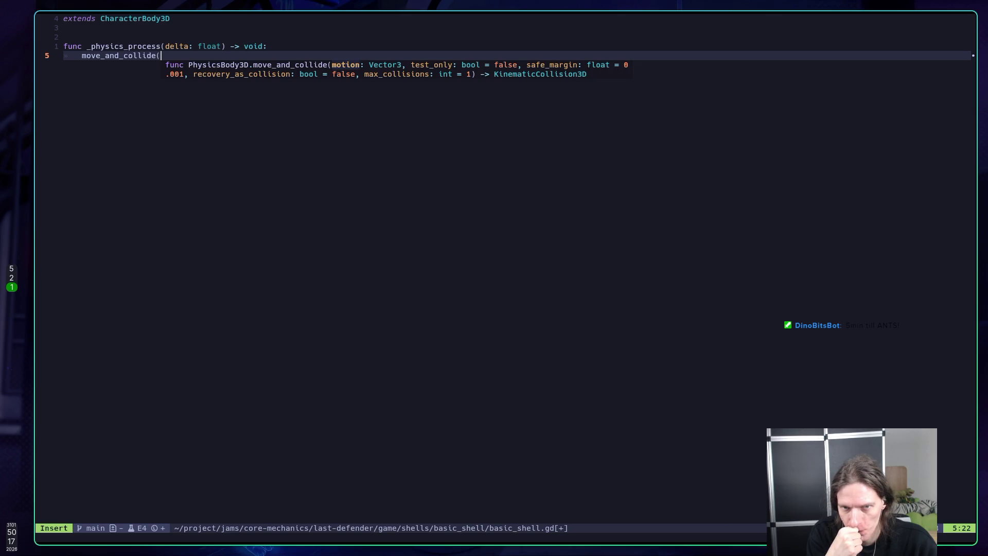
key("super+2")
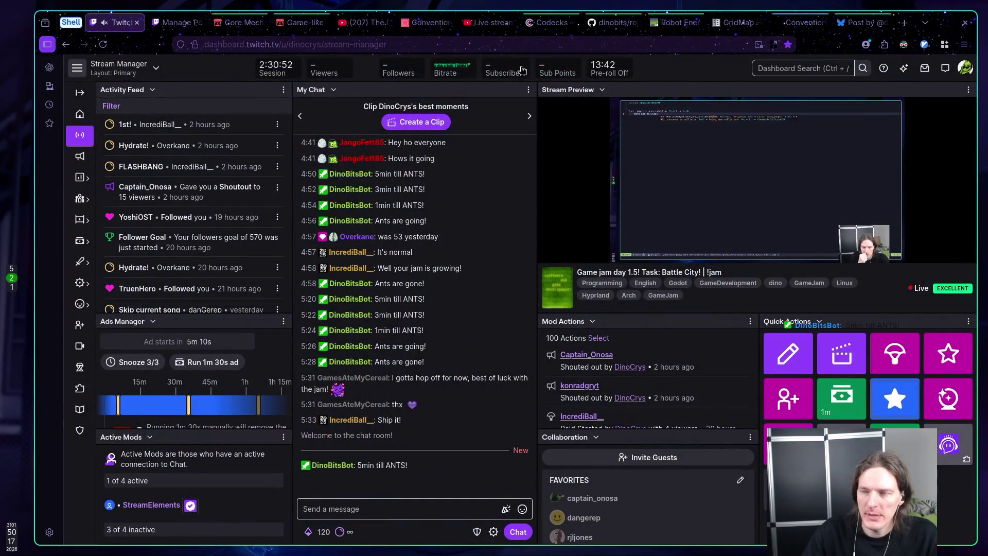
Glance at the Bluesky feed, then search 'godot move and collide' in a new tab
left_click(860, 23)
left_click(286, 109)
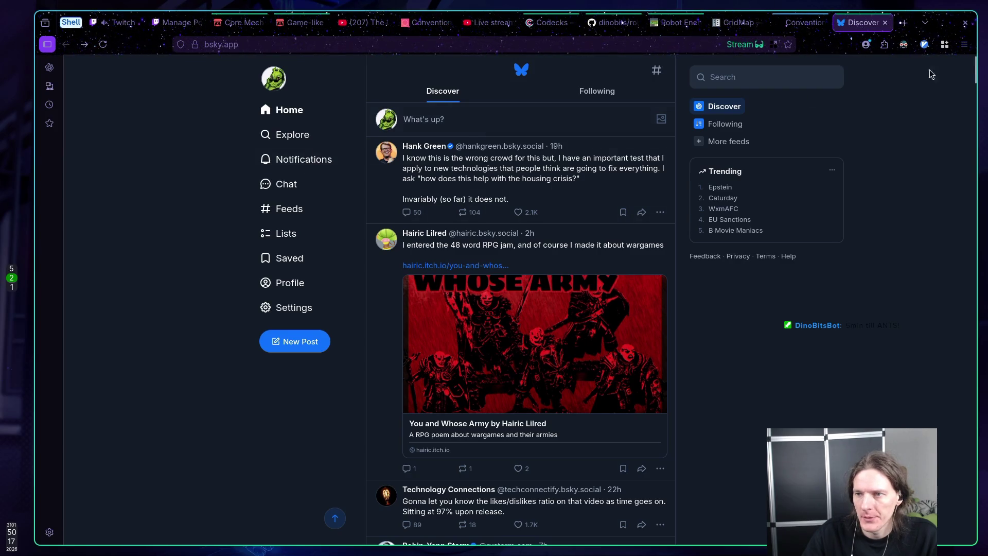
left_click(906, 24)
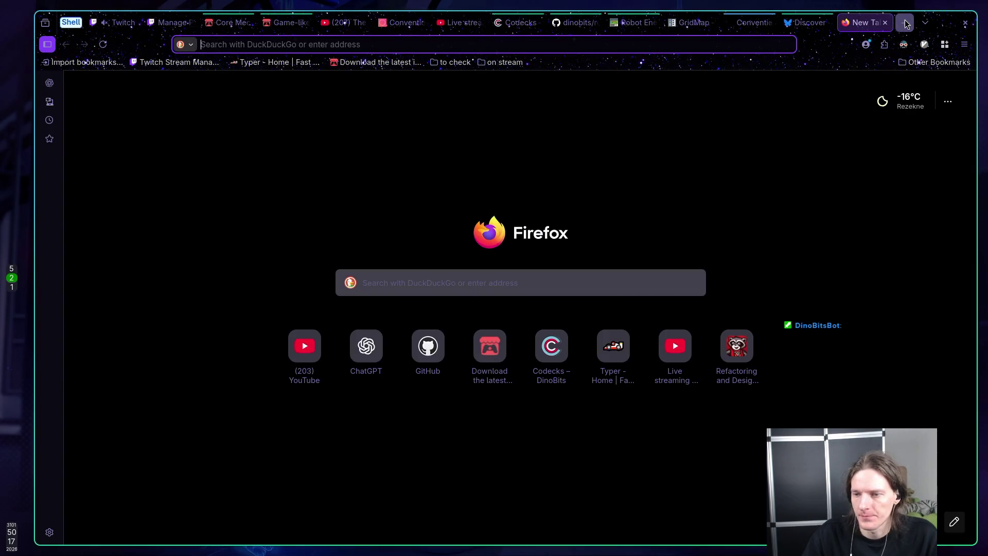
type("mo")
key("BackSpace")
key("BackSpace")
key("BackSpace")
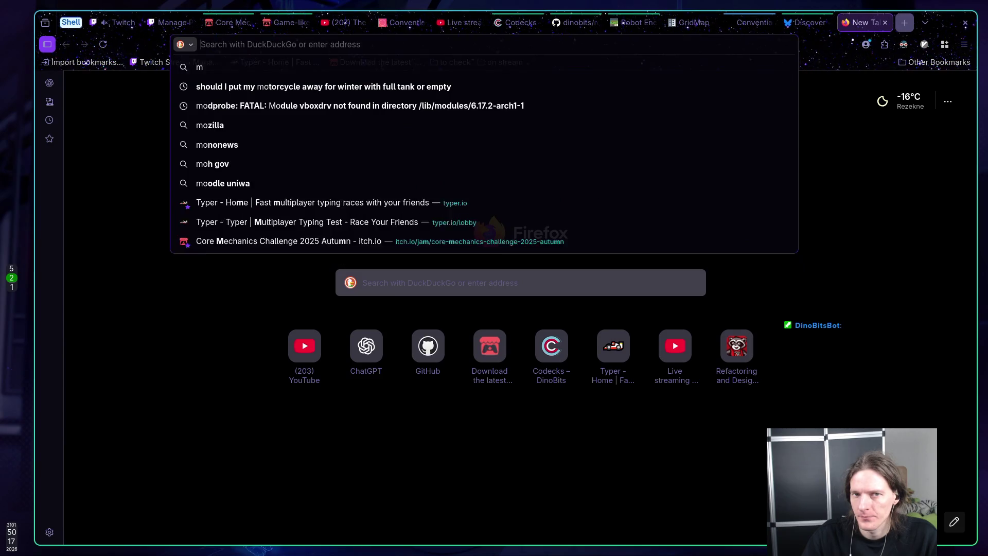
type("godot move and colli")
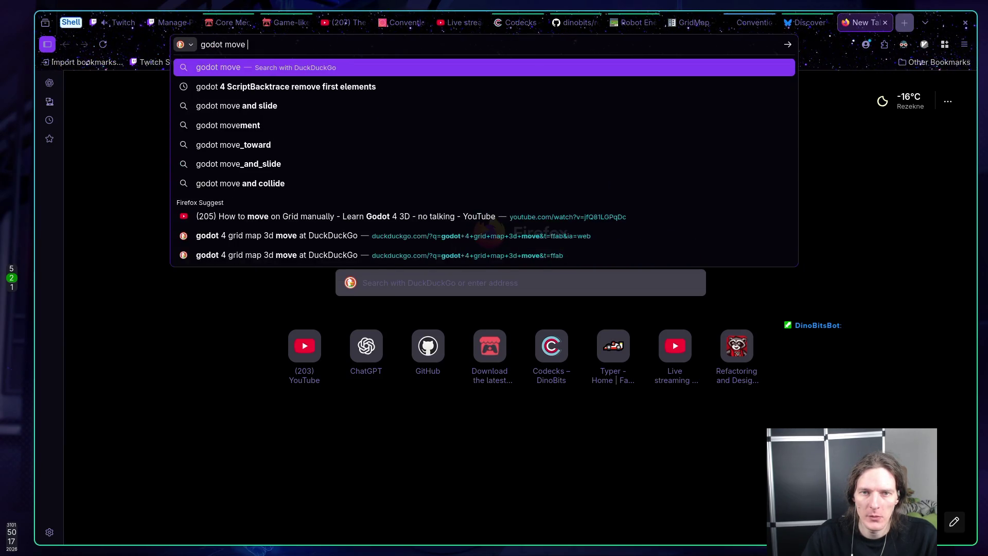
type("de")
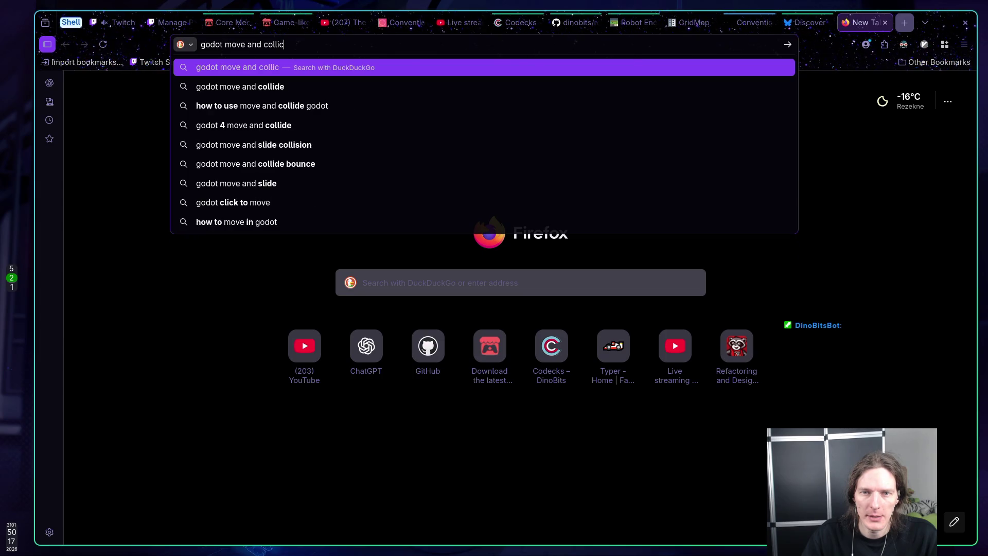
key("Return")
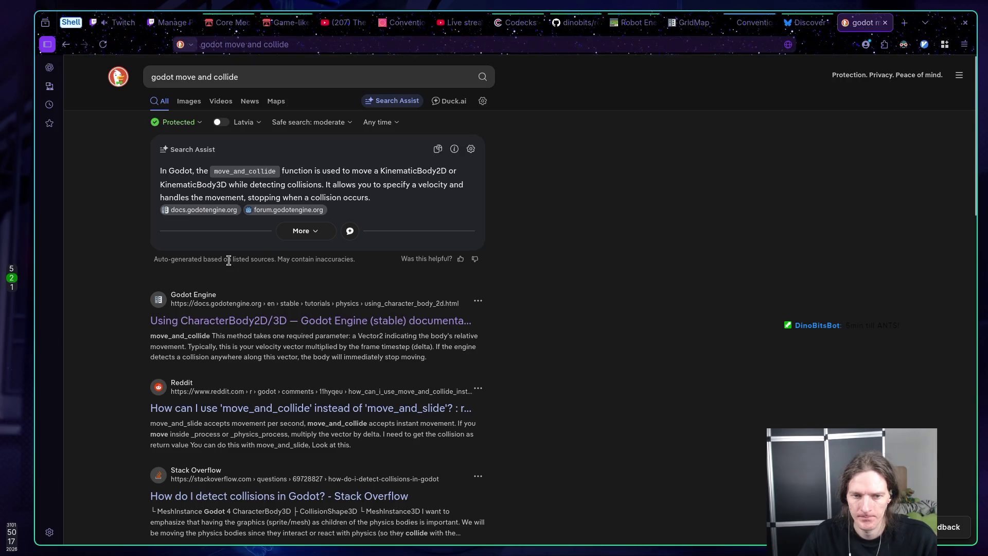
Open the CharacterBody2D/3D docs and select the Bullet example's move_and_collide and bounce lines
left_click(252, 324)
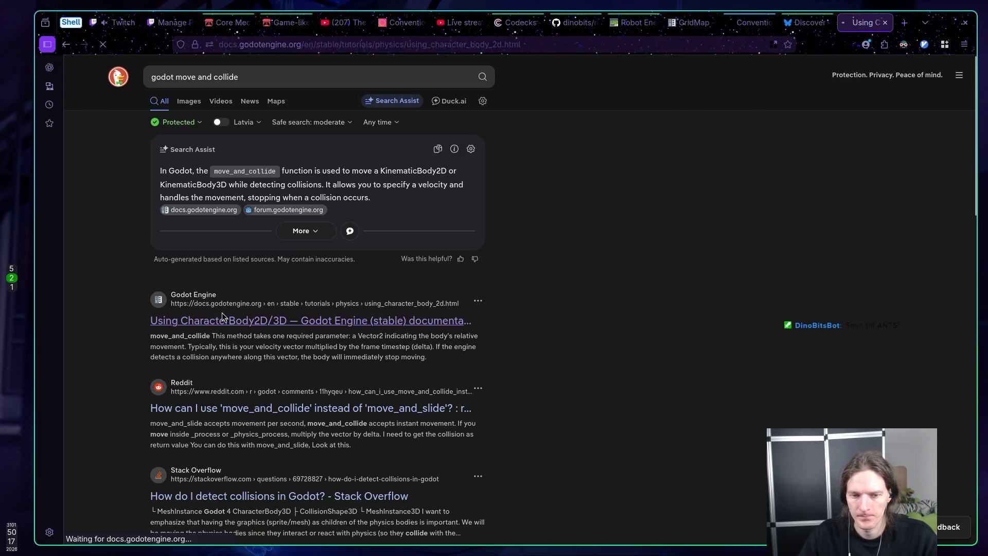
scroll(625, 338, "down", 10)
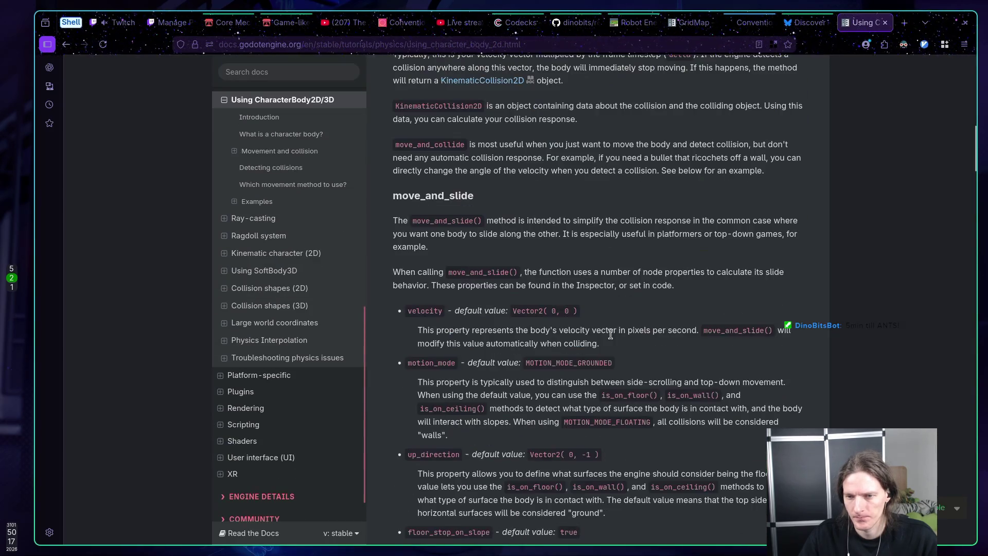
scroll(607, 332, "down", 5)
scroll(607, 332, "down", 15)
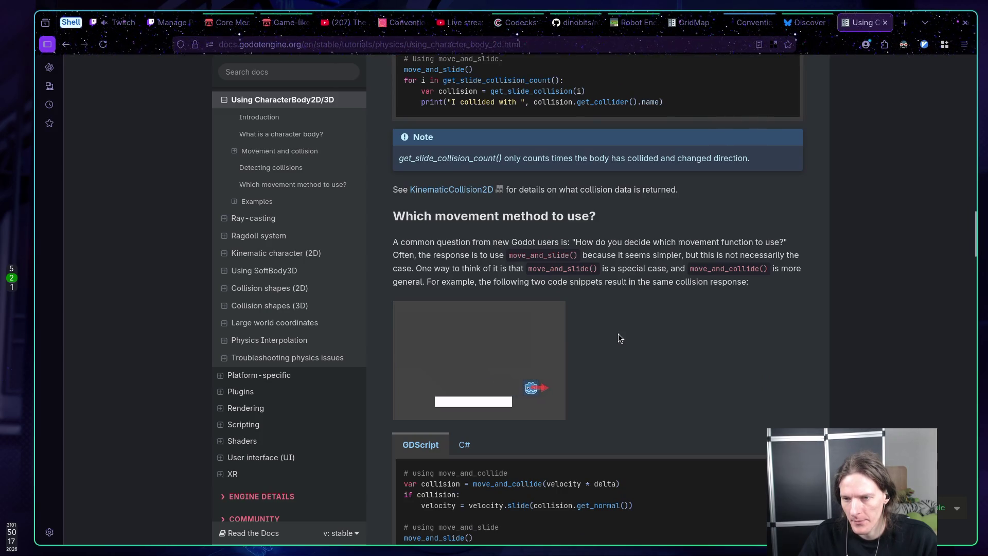
scroll(618, 335, "down", 7)
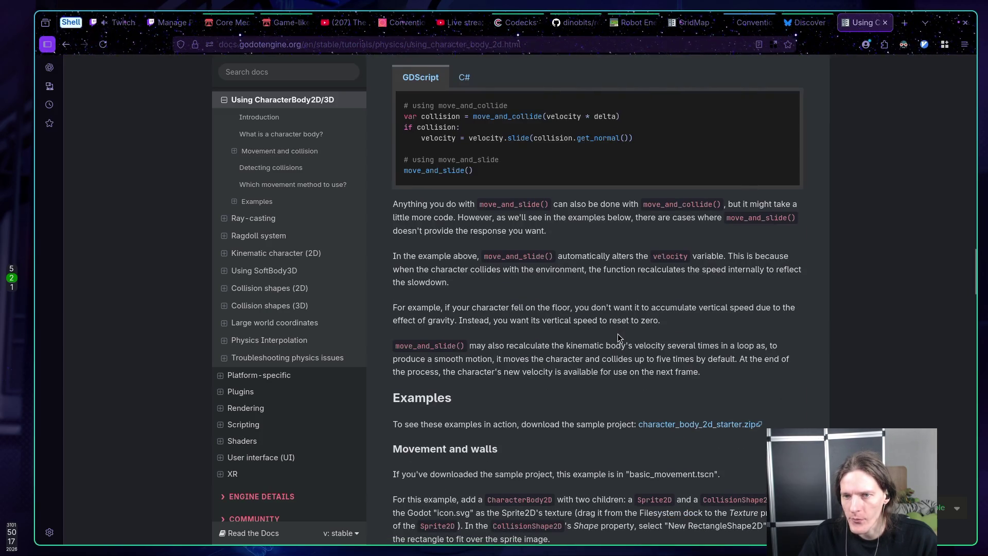
scroll(618, 336, "up", 3)
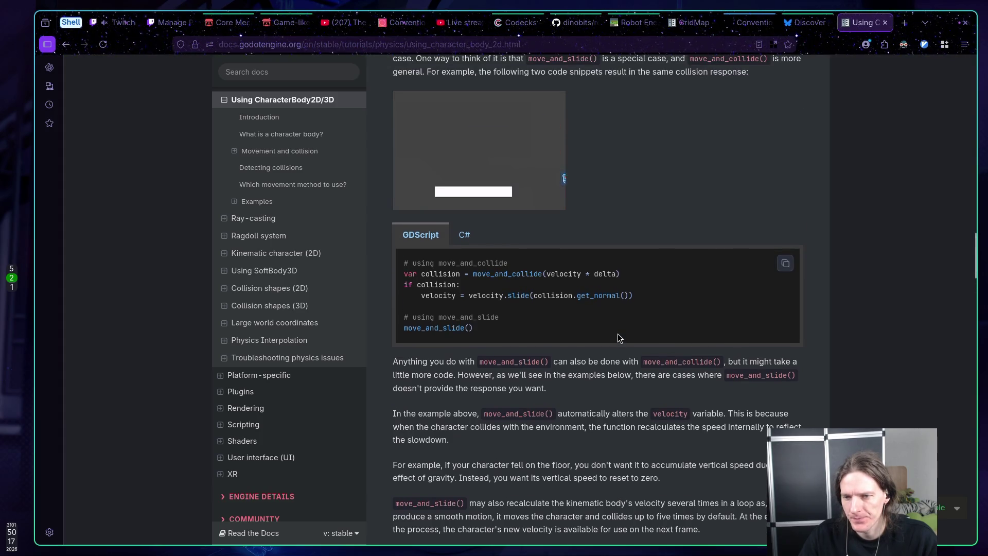
scroll(618, 338, "down", 14)
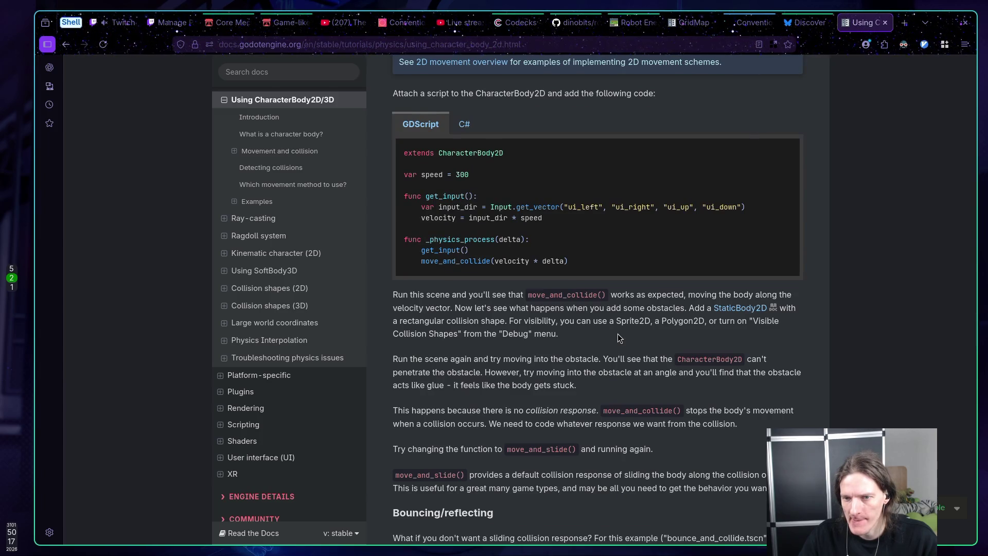
scroll(620, 338, "down", 7)
scroll(620, 337, "down", 14)
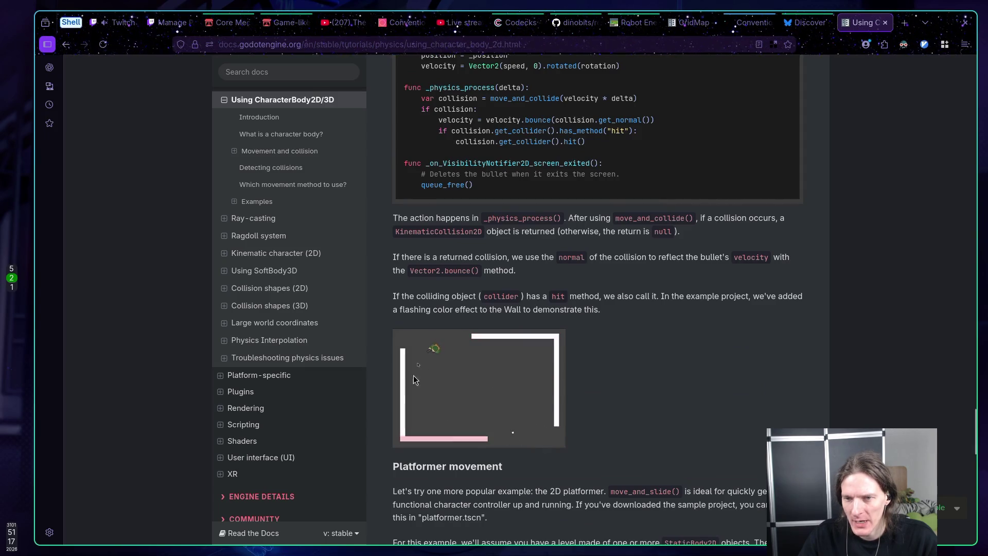
scroll(496, 404, "up", 1)
scroll(498, 410, "up", 3)
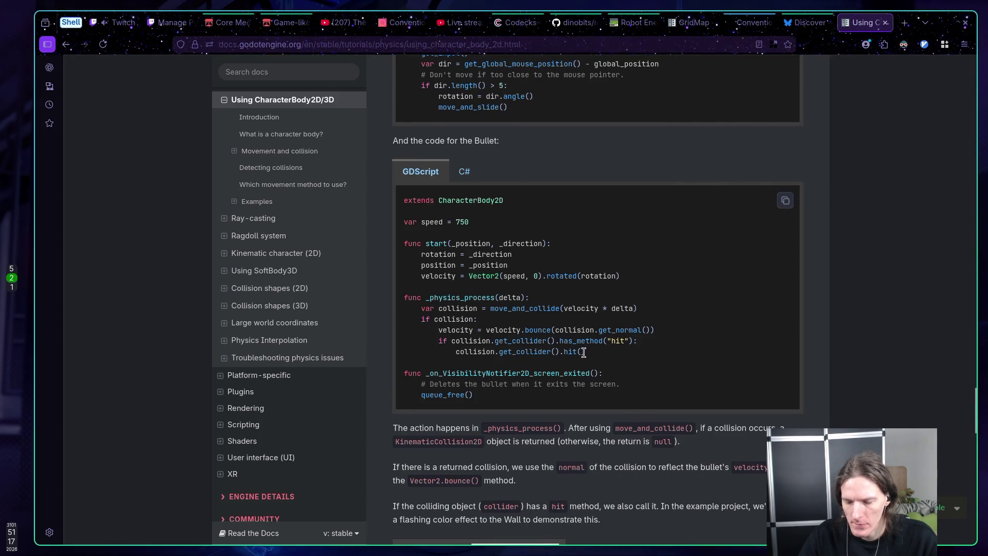
mouse_move(587, 352)
left_mouse_down()
mouse_move(508, 340)
mouse_move(422, 307)
left_mouse_up()
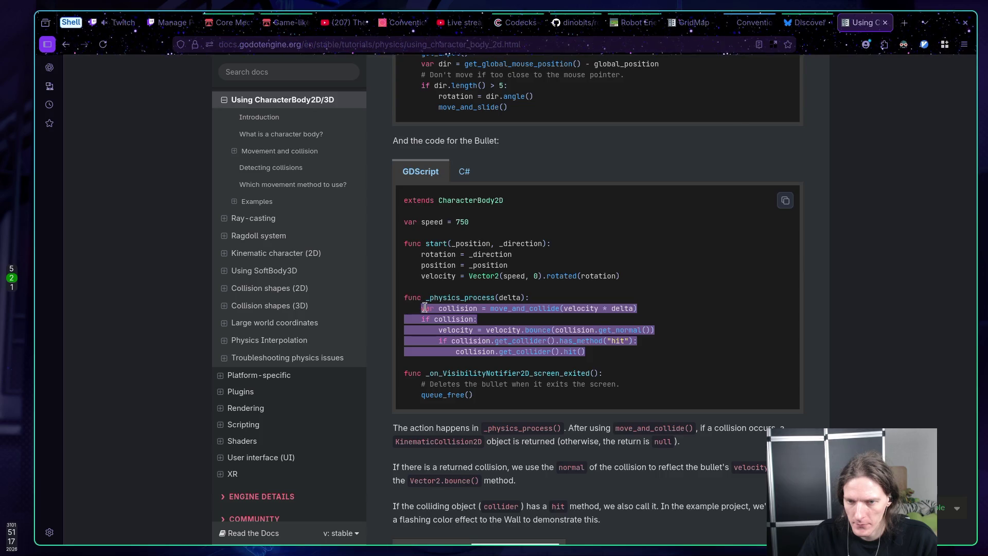
key("super+1")
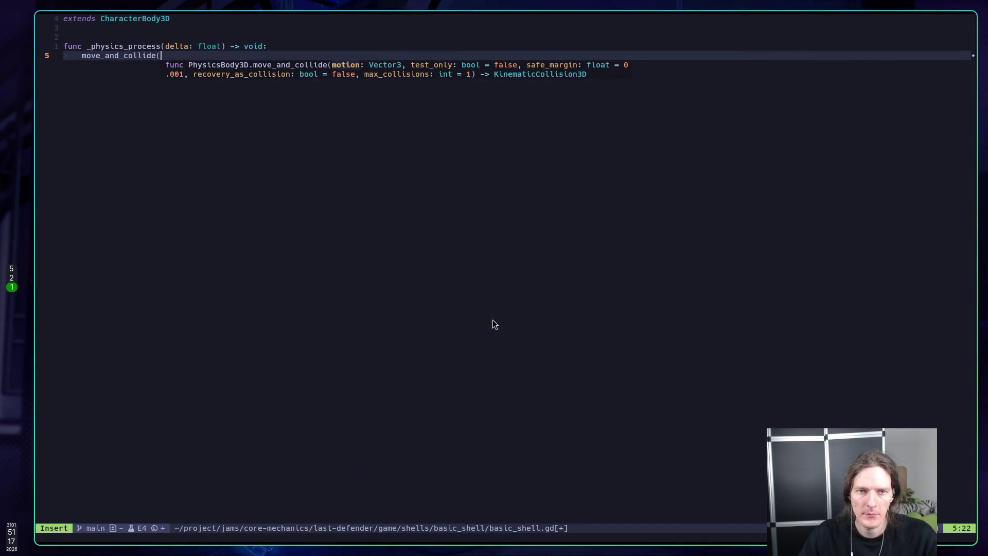
Replace the partial move_and_collide line with the pasted collision code, indented one level, and save
key("BackSpace")
key("BackSpace")
key("BackSpace")
key("BackSpace")
key("BackSpace")
key("BackSpace")
key("Escape")
key("V")
key("p")
key("greater")
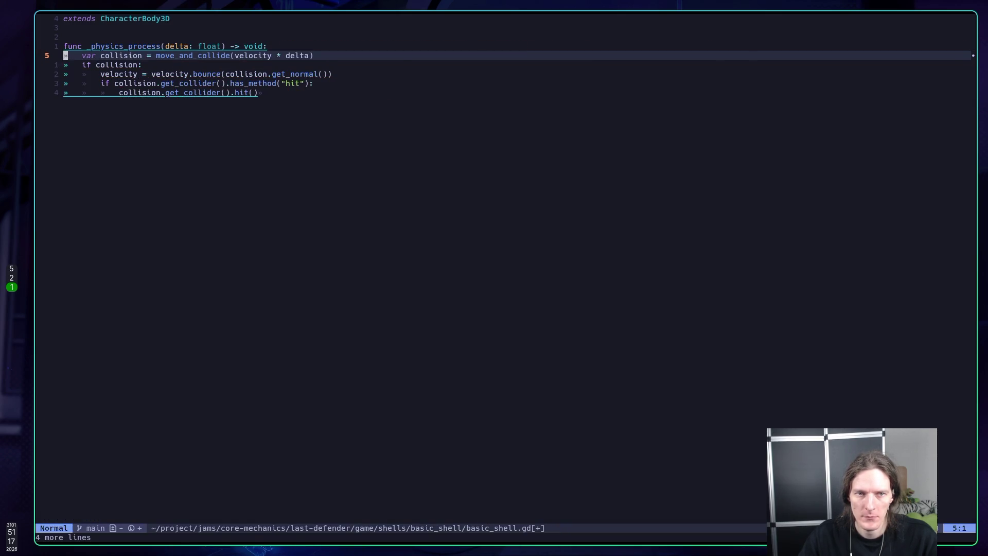
key("j")
key("j")
type(":w")
key("Return")
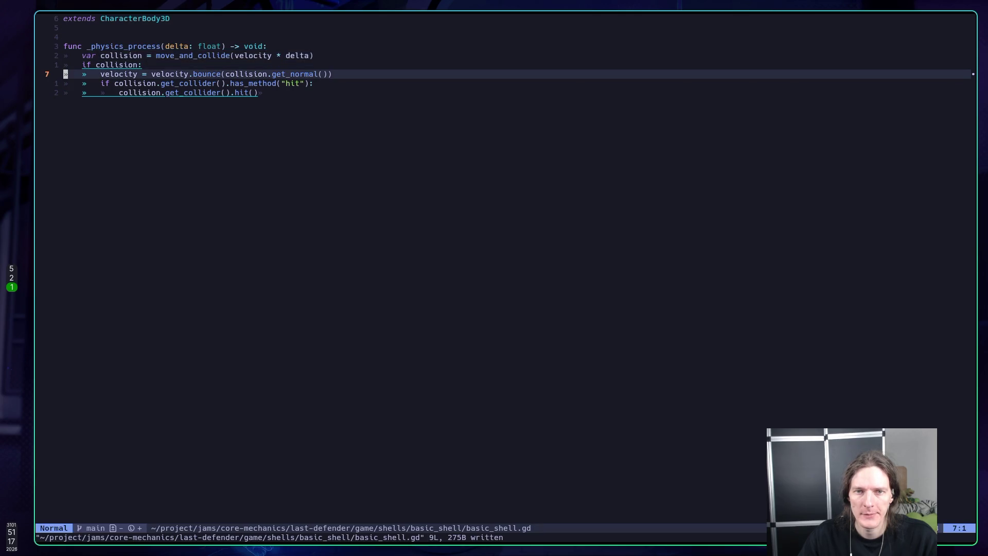
Touch up the end of the hit() call line and save basic_shell.gd again
key("j")
key("j")
key("A")
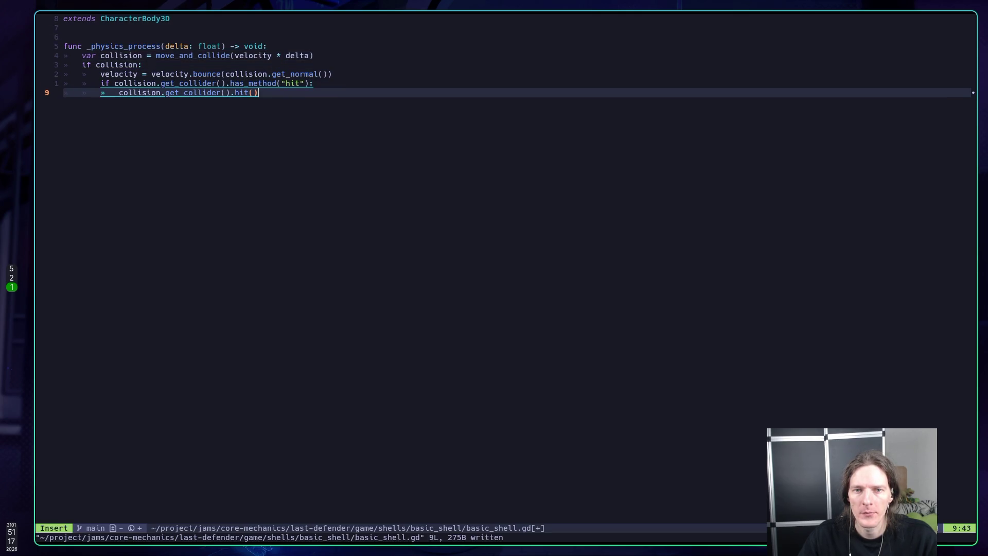
key("Escape")
type(":w")
key("Return")
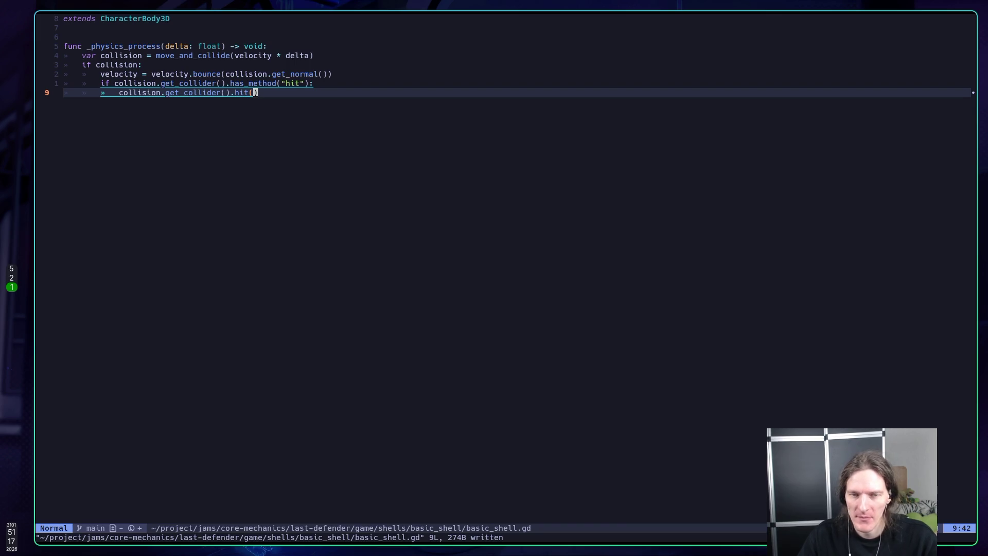
key("super+5")
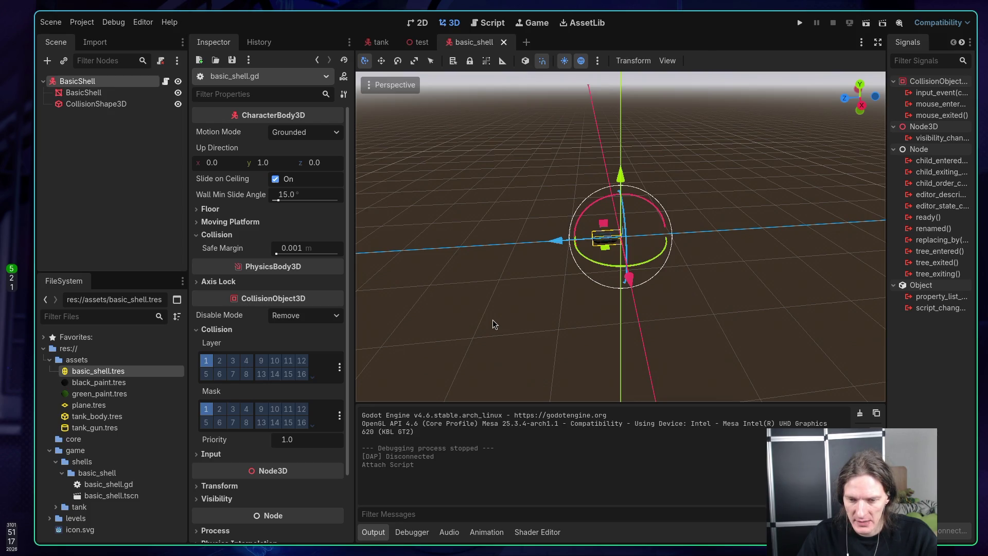
key("F5")
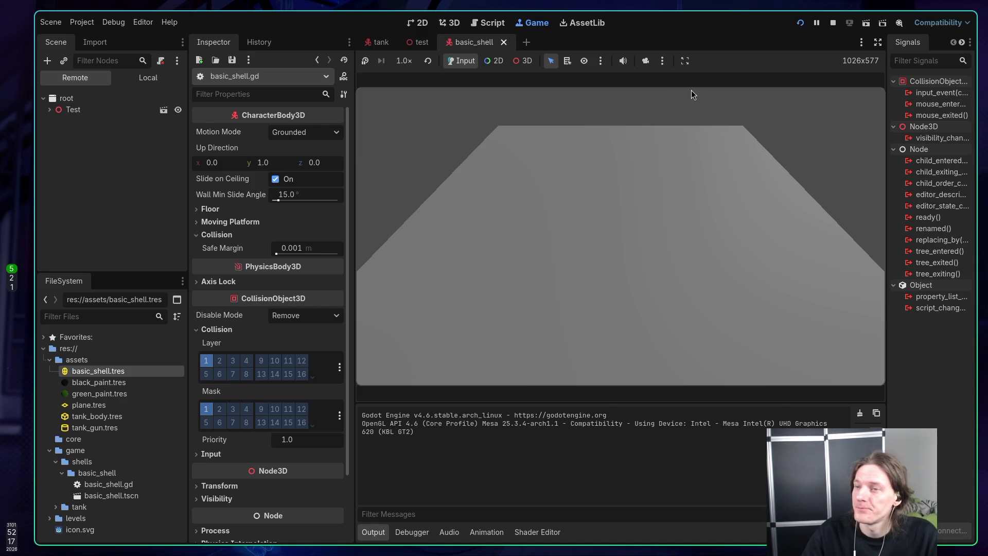
left_click(834, 22)
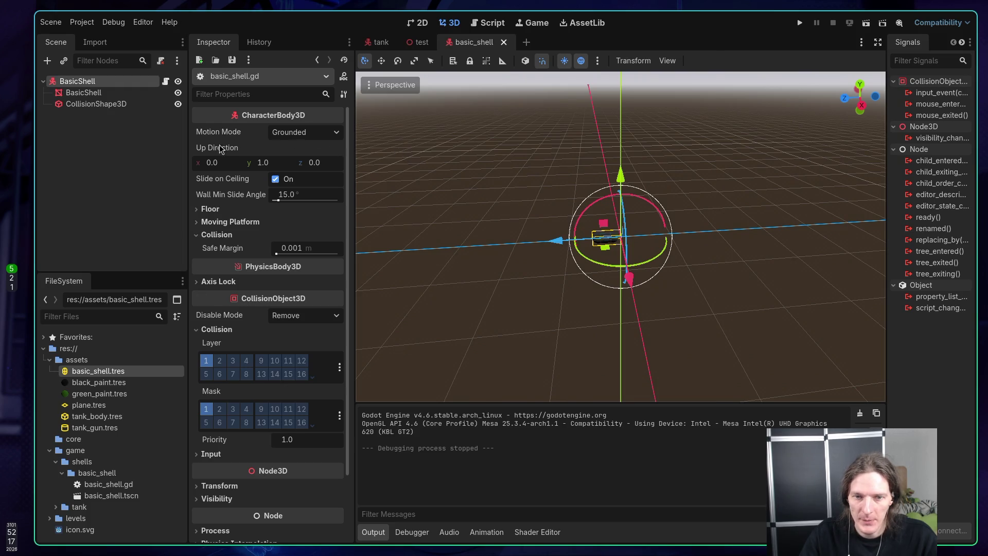
Move the shell from collision layer 1 to layer 2 and save the scene
left_click(206, 361)
left_click(219, 361)
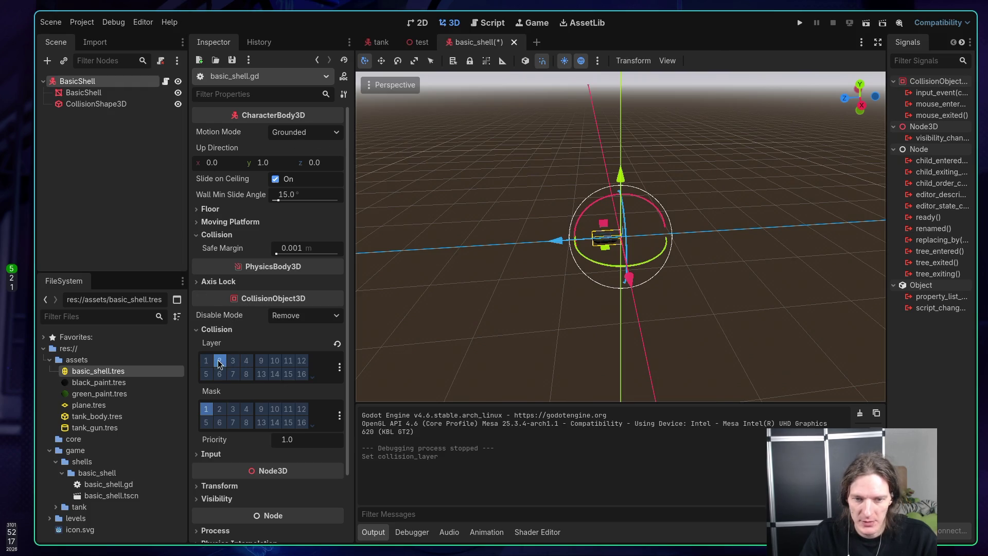
key("ctrl+s")
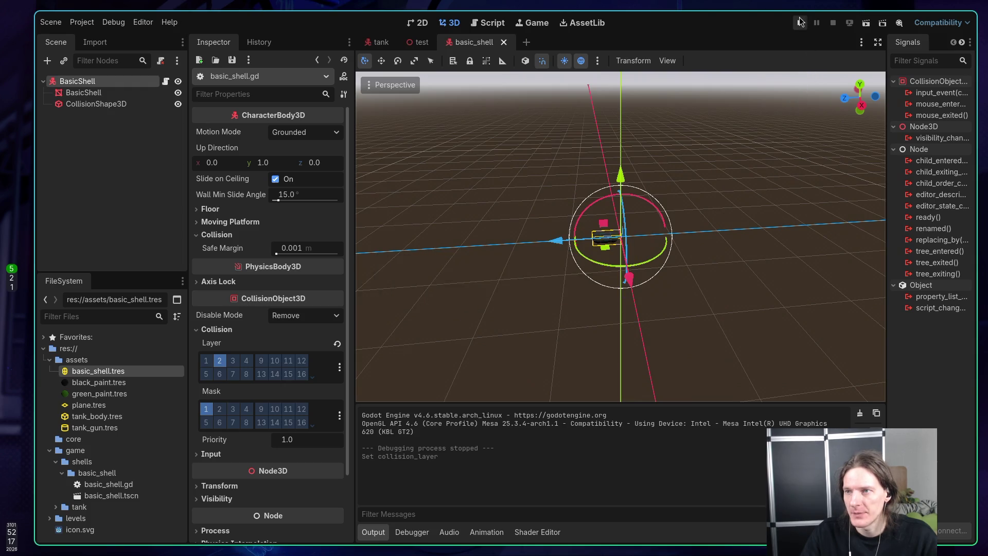
Test-run the tank game to watch the fired shells bounce, then stop it
left_click(801, 22)
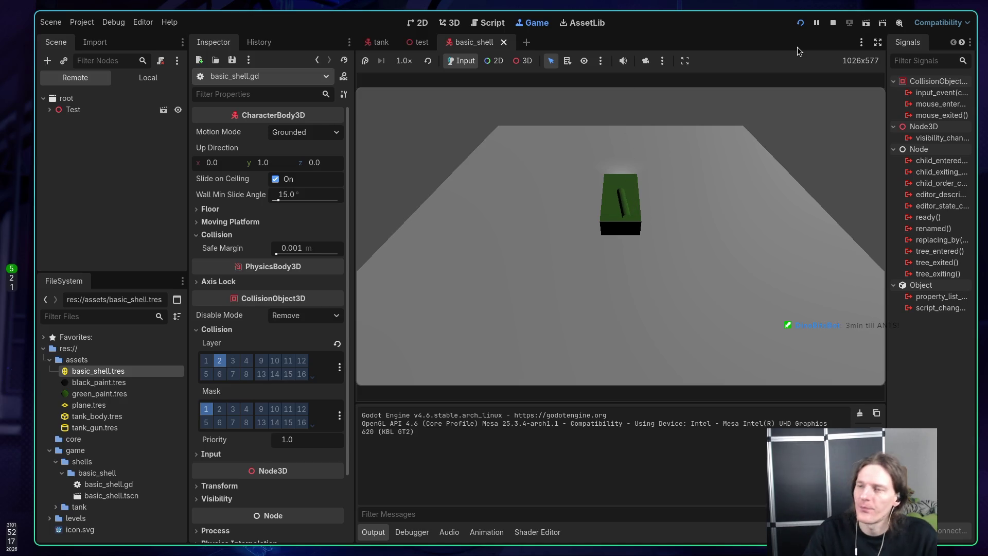
left_click(832, 23)
key("super+1")
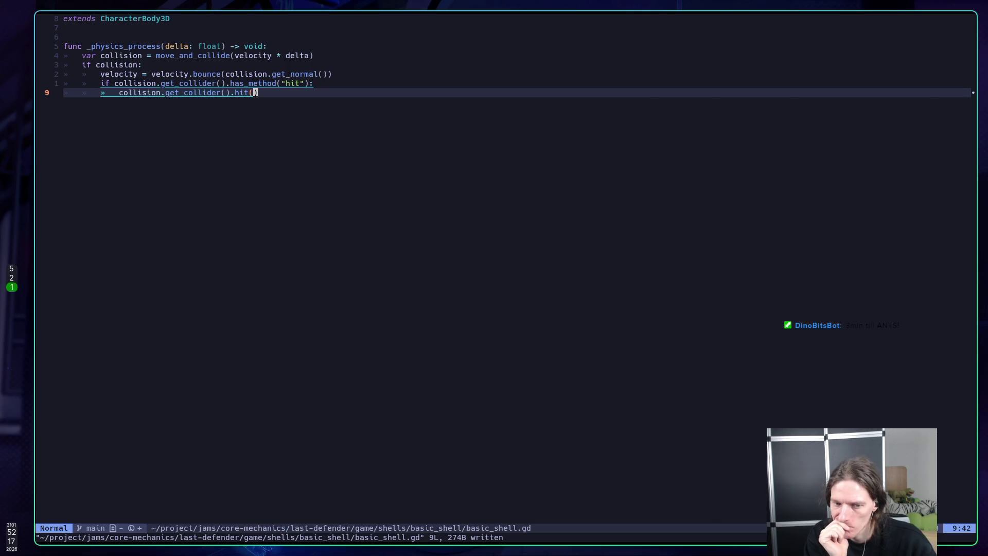
Comment out shell.velocity.z = shell_speed in tank.gd, save, and run the game with F5
key("ctrl+6")
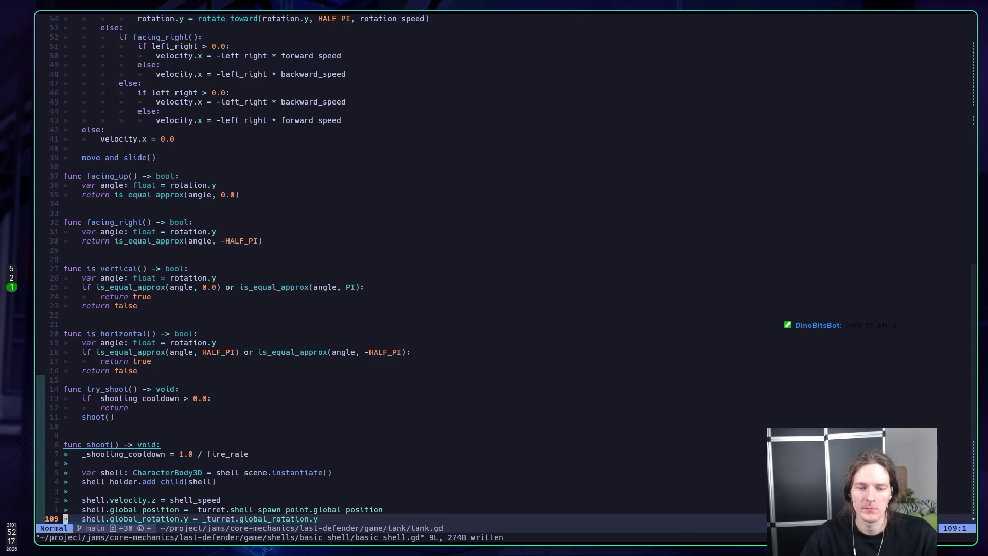
key("k")
key("k")
key("k")
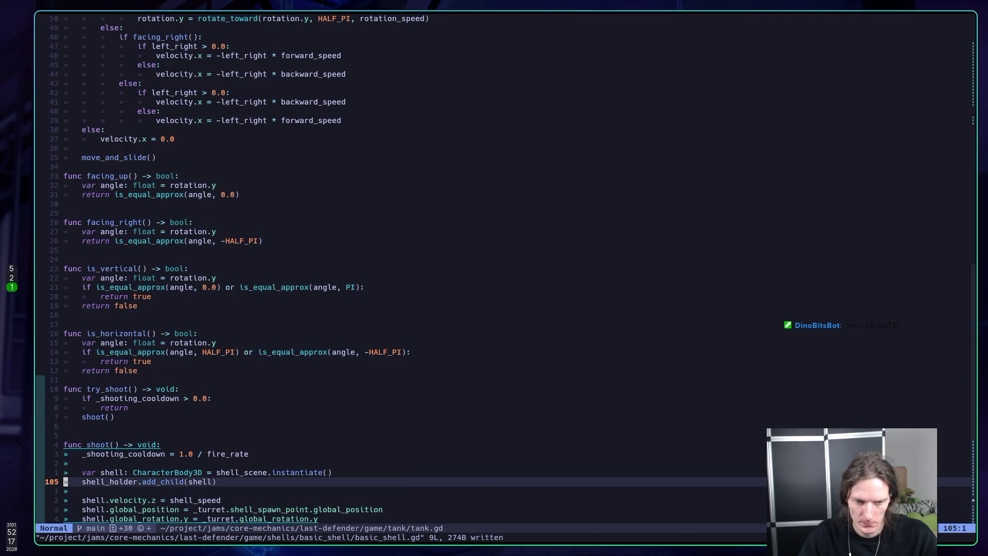
key("j")
key("j")
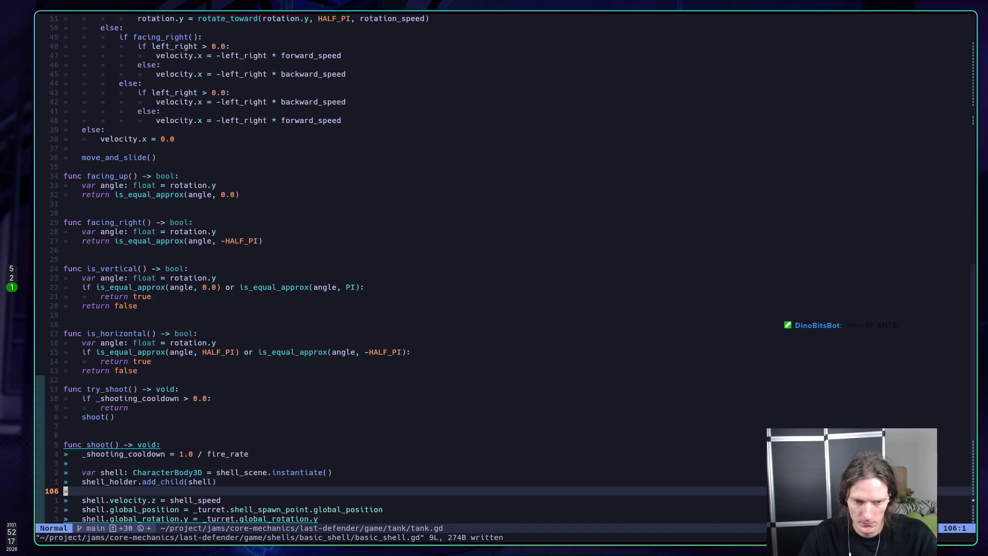
key("g")
key("c")
key("c")
type(":w")
key("Return")
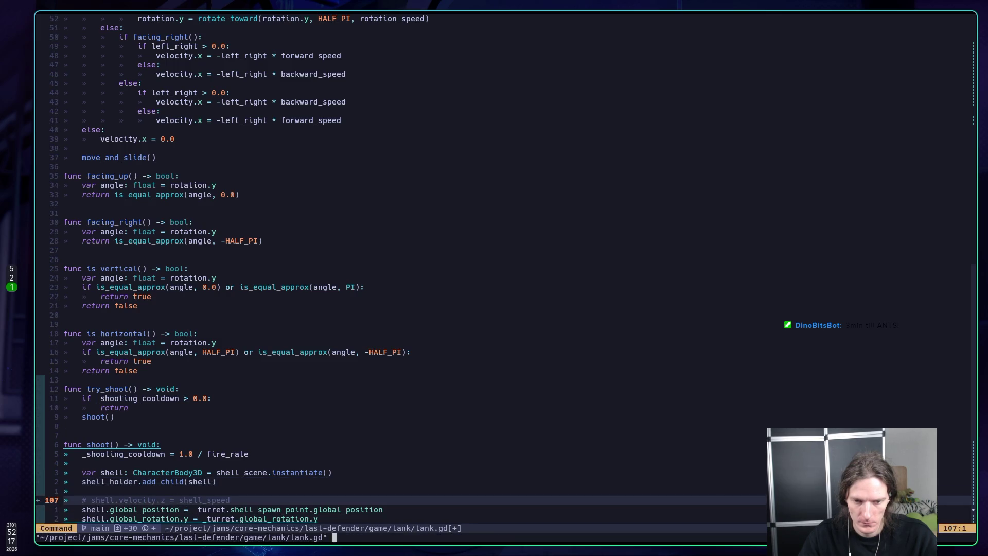
key("alt+Tab")
key("F5")
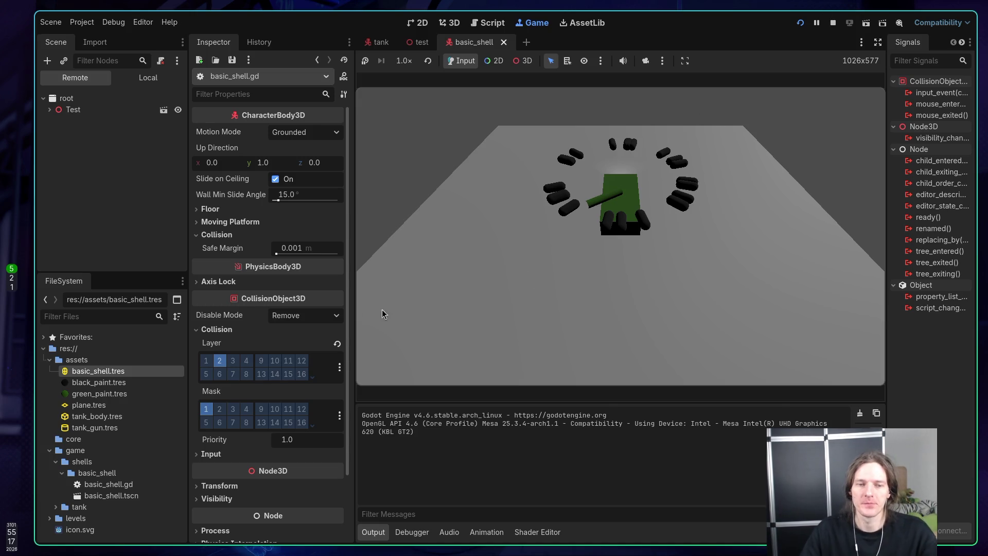
Duplicate black_paint.tres, start naming the copy blue_paint, then stop the running game
left_click(79, 382)
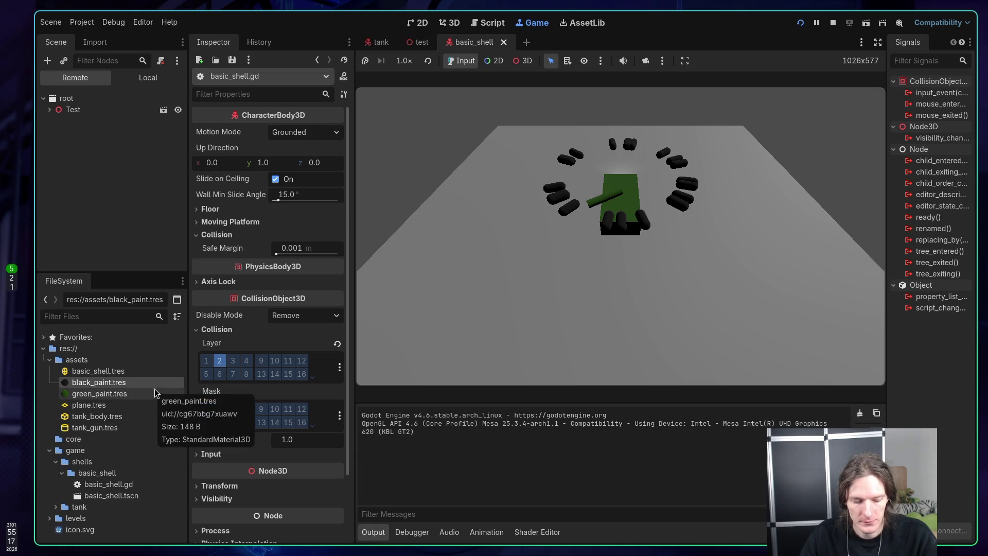
left_click(125, 394)
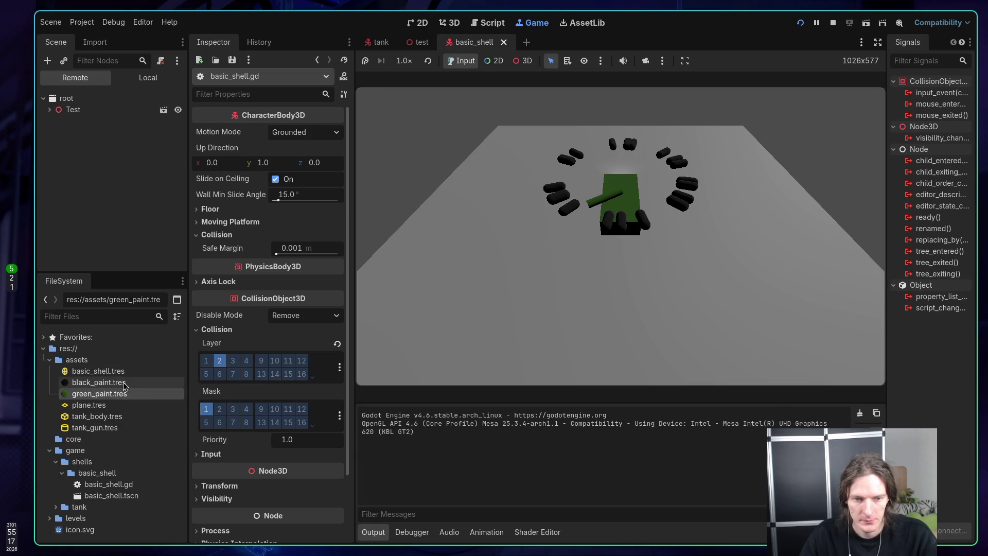
left_click(124, 386)
right_click(124, 386)
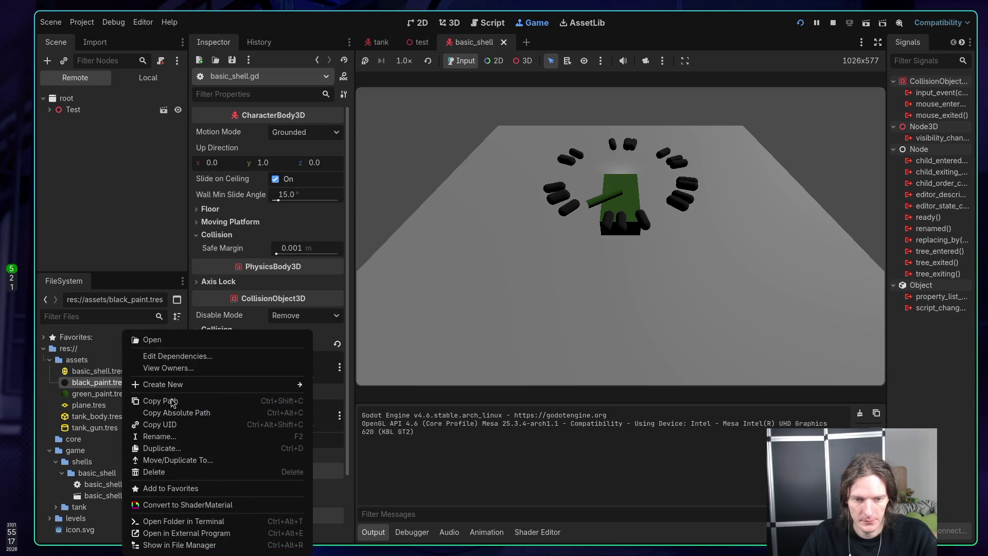
left_click(176, 450)
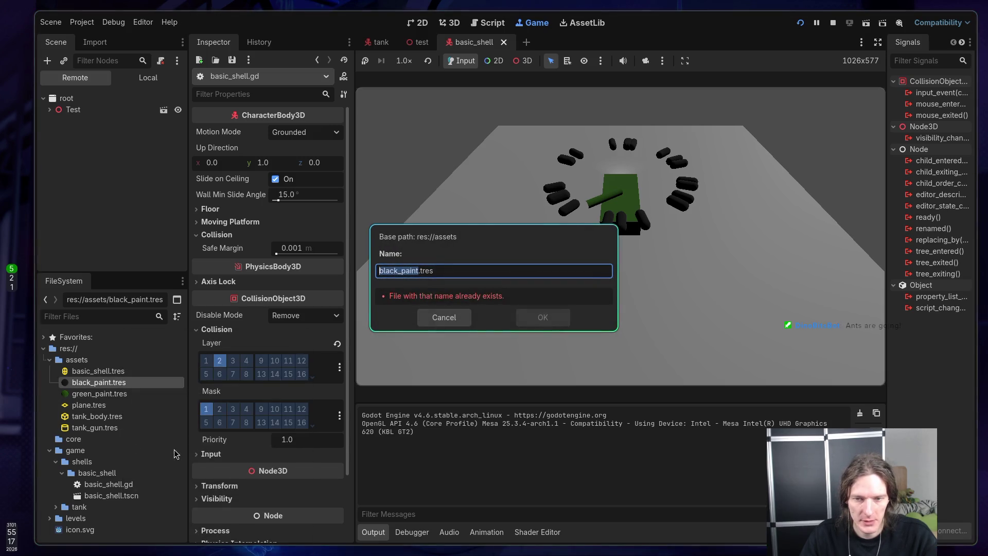
type("blue_pain")
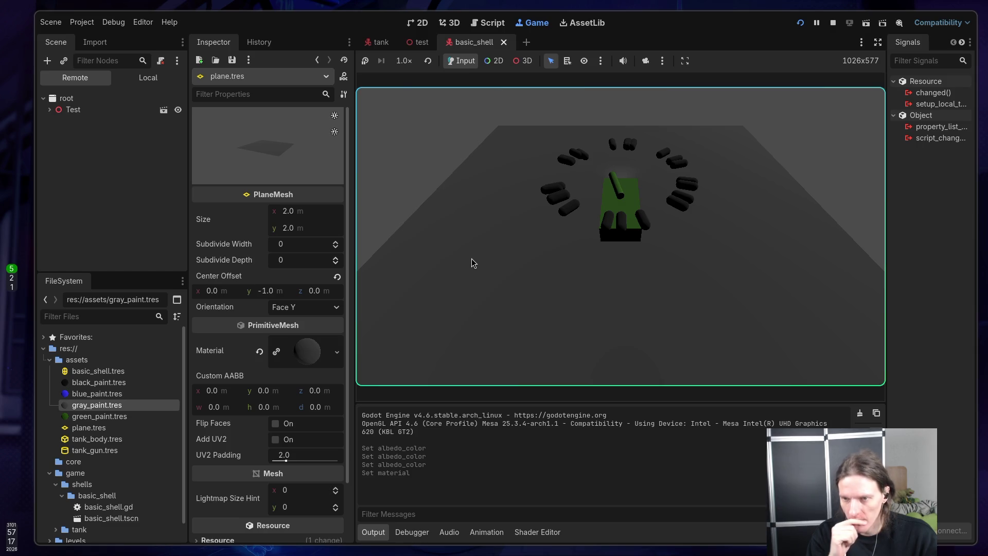
left_click(834, 23)
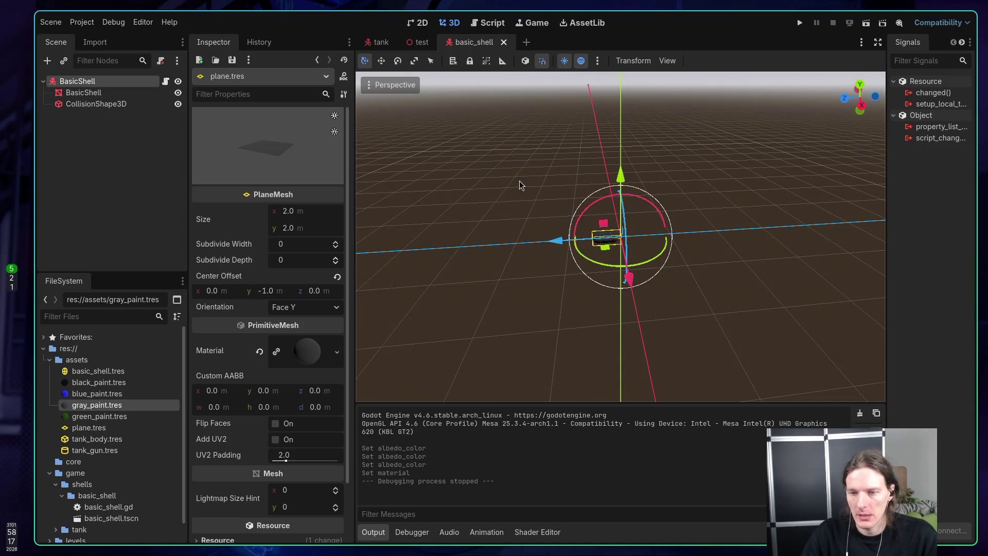
Orbit around the shell, undo a stray rotation, and select the BasicShell root node
mouse_move(518, 181)
left_mouse_down()
mouse_move(597, 148)
mouse_move(563, 192)
left_mouse_up()
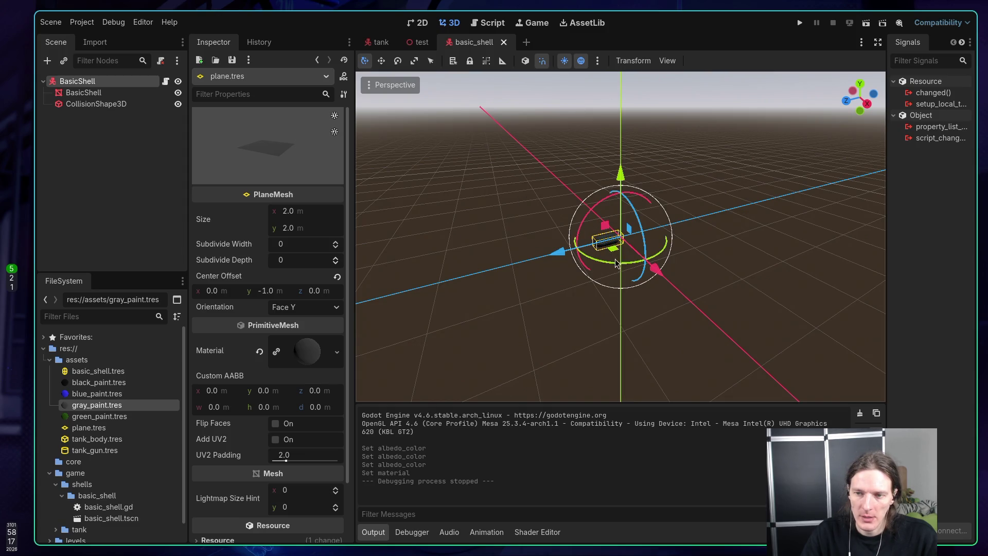
left_click_drag(613, 264, 610, 268)
key("ctrl+z")
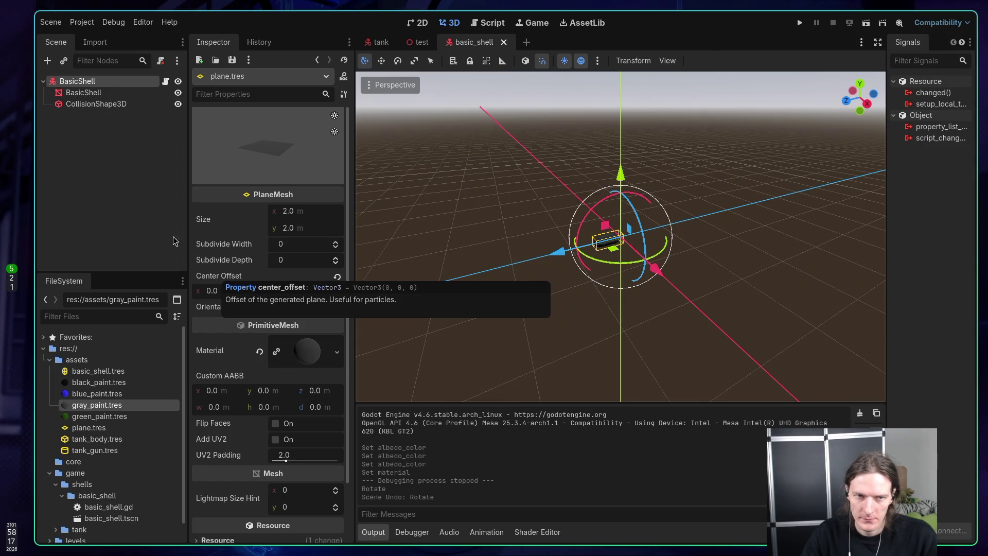
left_click(97, 84)
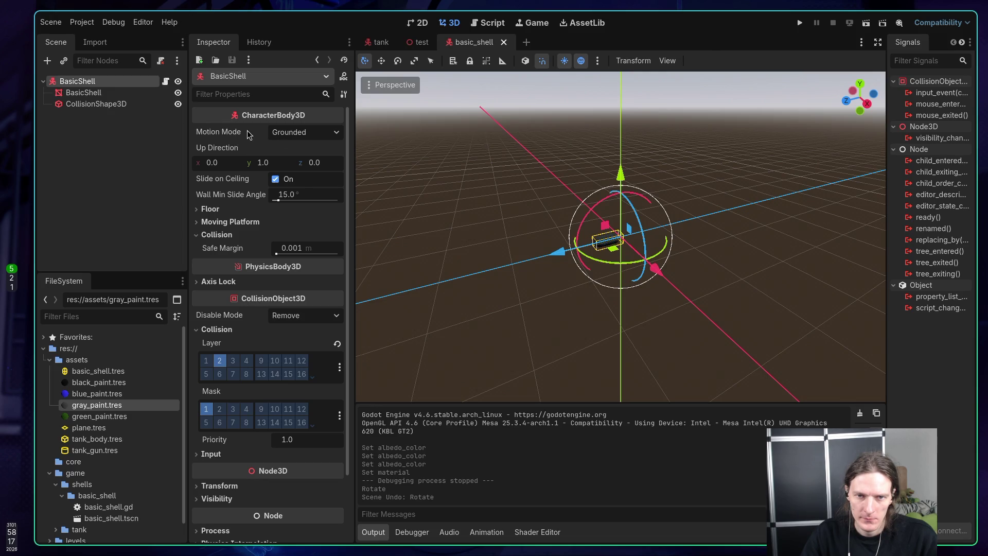
Set the BasicShell CharacterBody3D motion mode to Floating
mouse_move(250, 135)
left_click(287, 133)
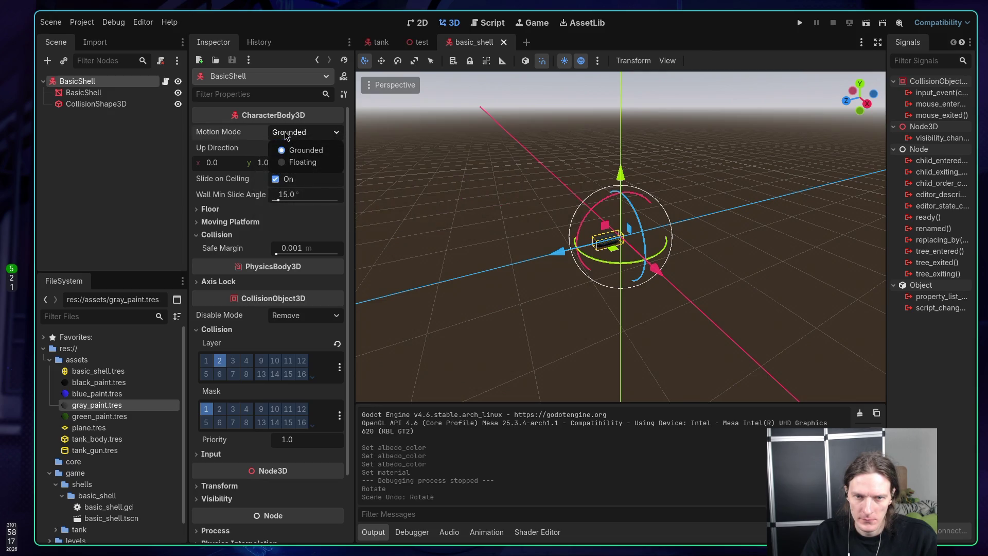
left_click(301, 162)
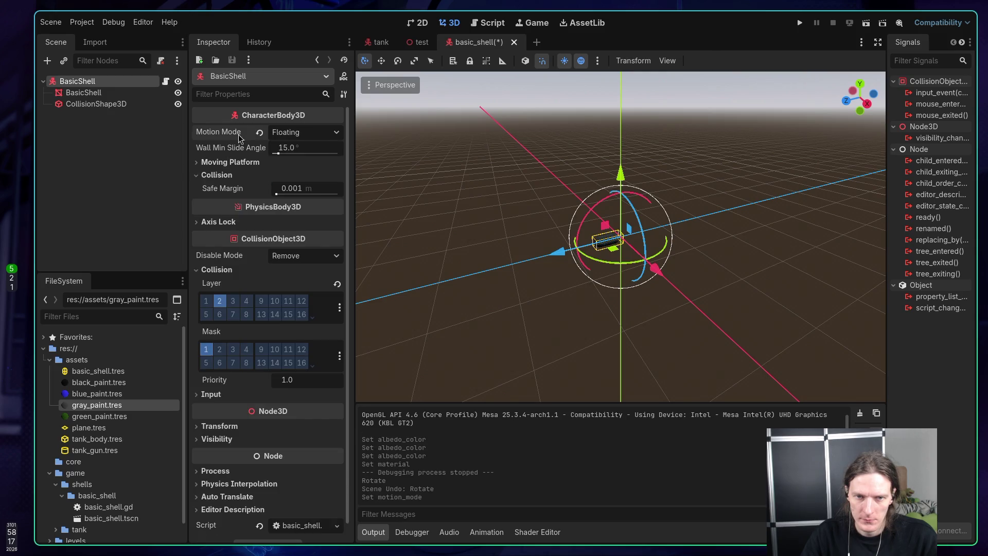
mouse_move(224, 135)
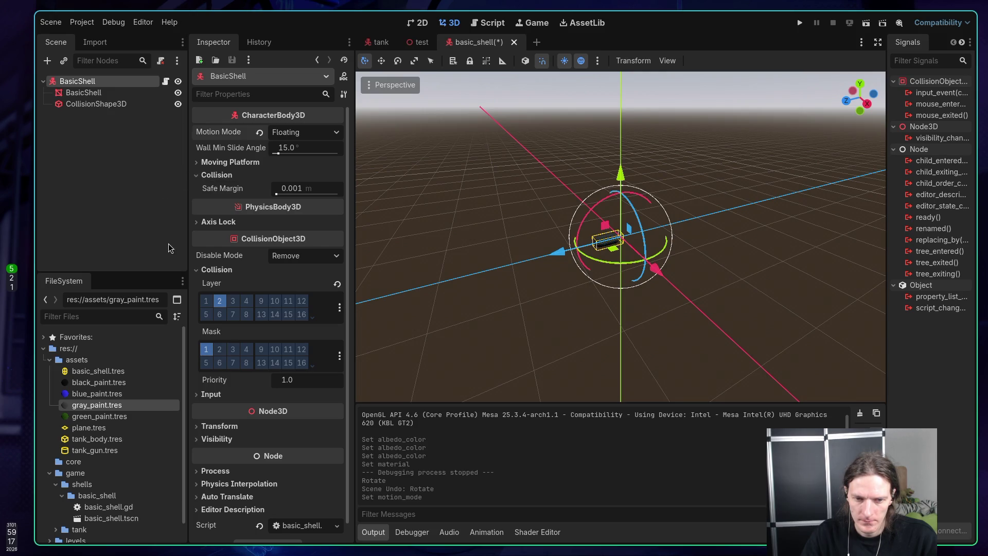
Expand and collapse the Input and Transform sections, then save the basic_shell scene
left_click(199, 396)
left_click(199, 397)
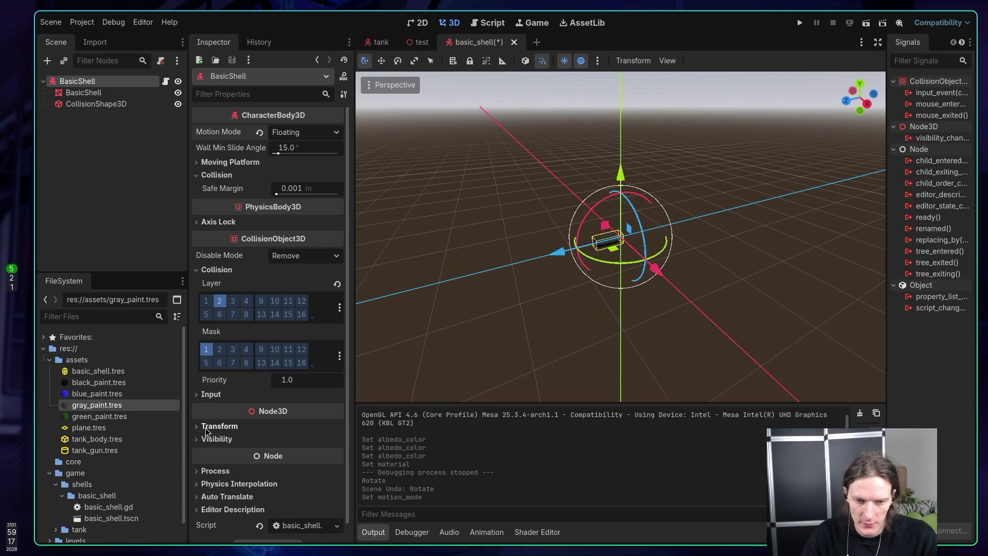
left_click(231, 427)
left_click(284, 425)
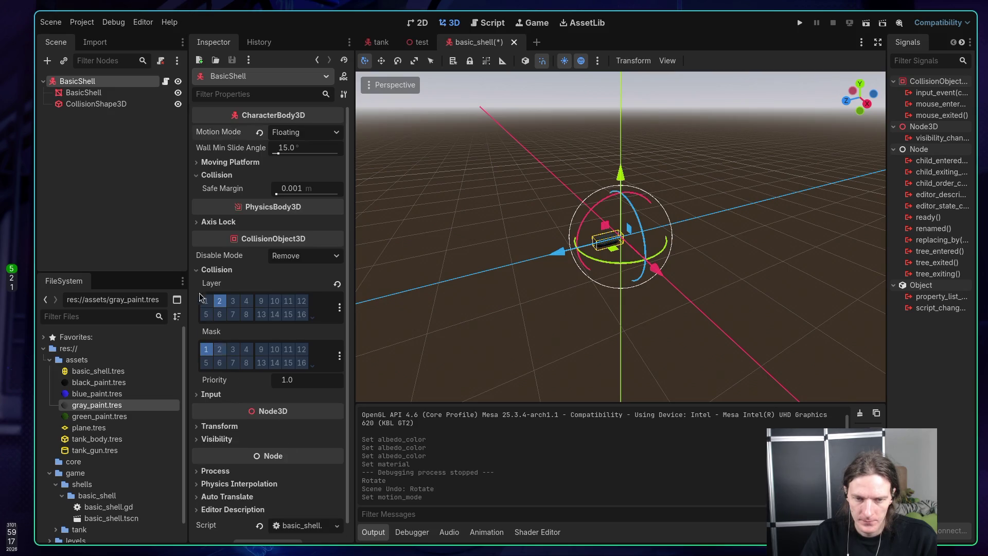
key("ctrl+s")
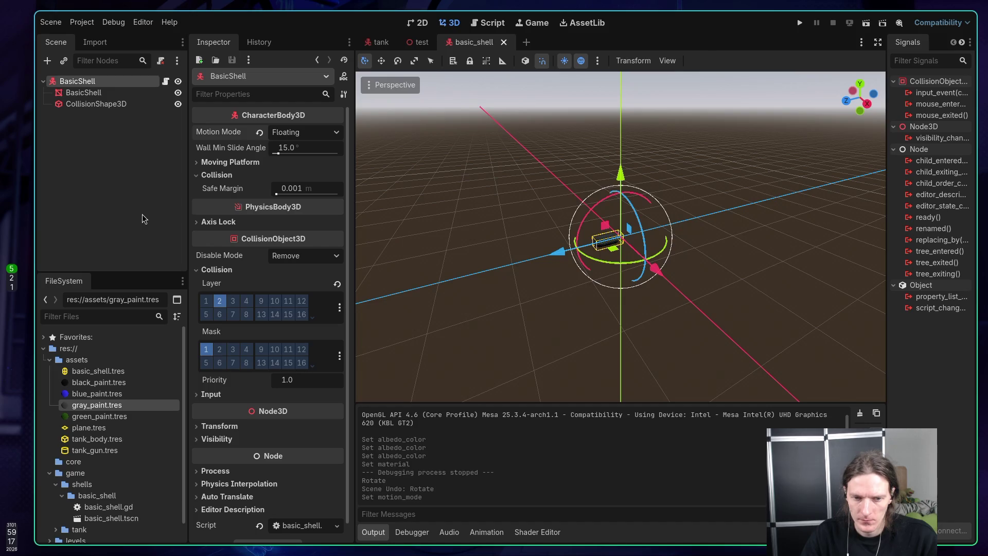
Expand the Transform section to show the shell's position, rotation and scale
left_click(219, 426)
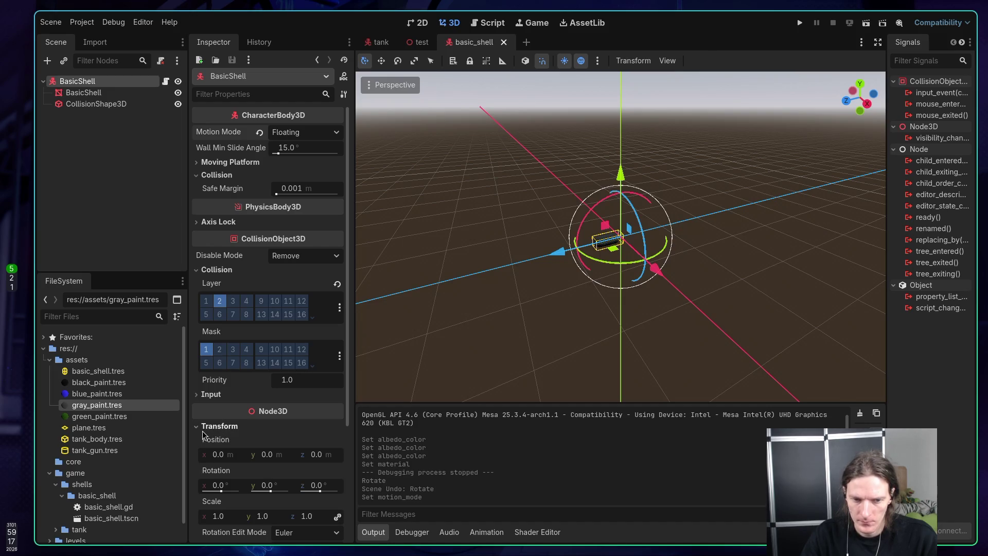
scroll(258, 473, "down", 3)
mouse_move(256, 461)
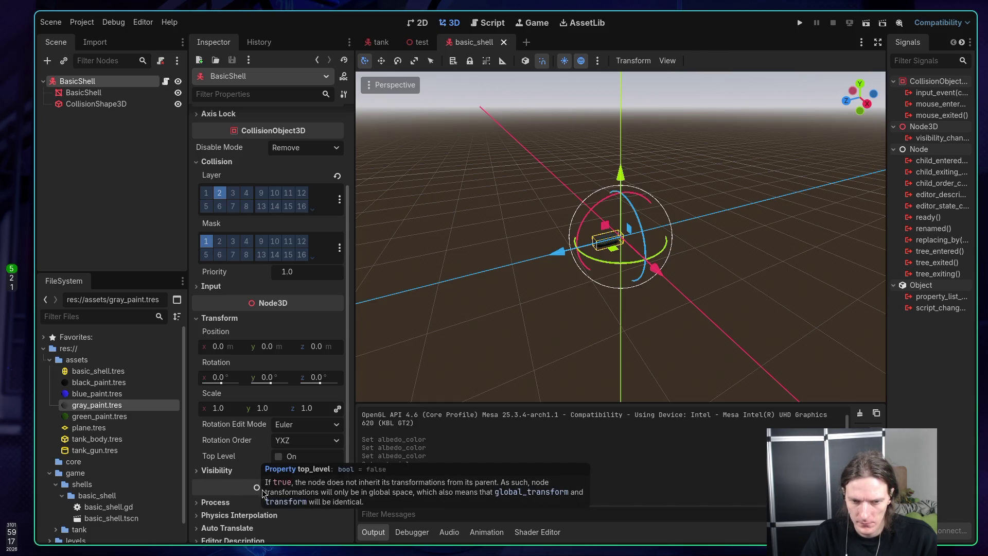
left_click(301, 424)
left_click(304, 454)
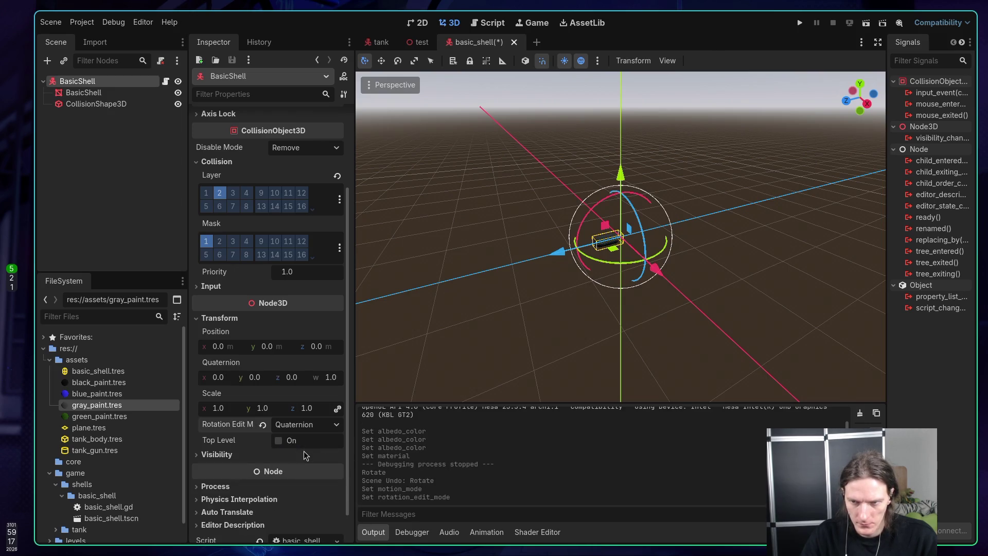
left_click(304, 425)
left_click(300, 466)
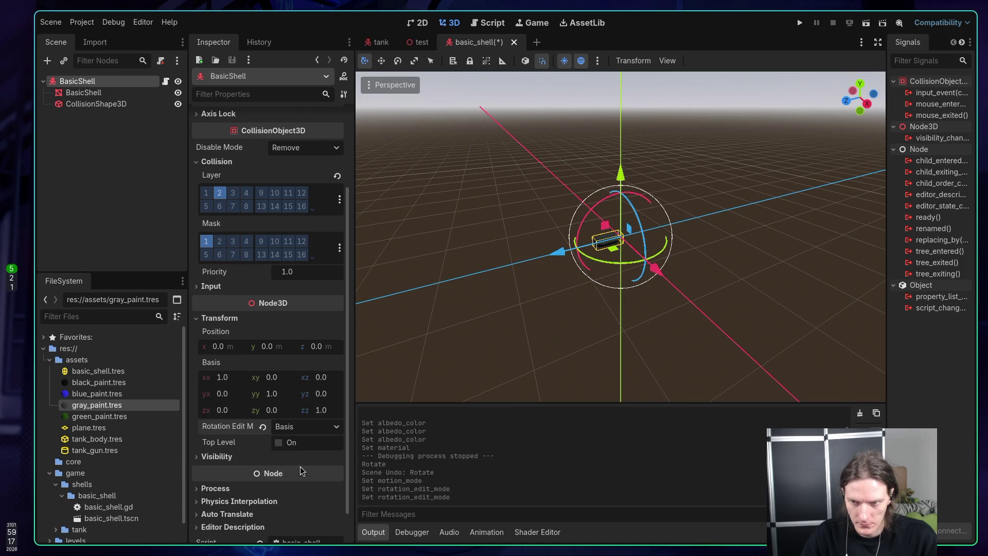
left_click(297, 427)
left_click(292, 442)
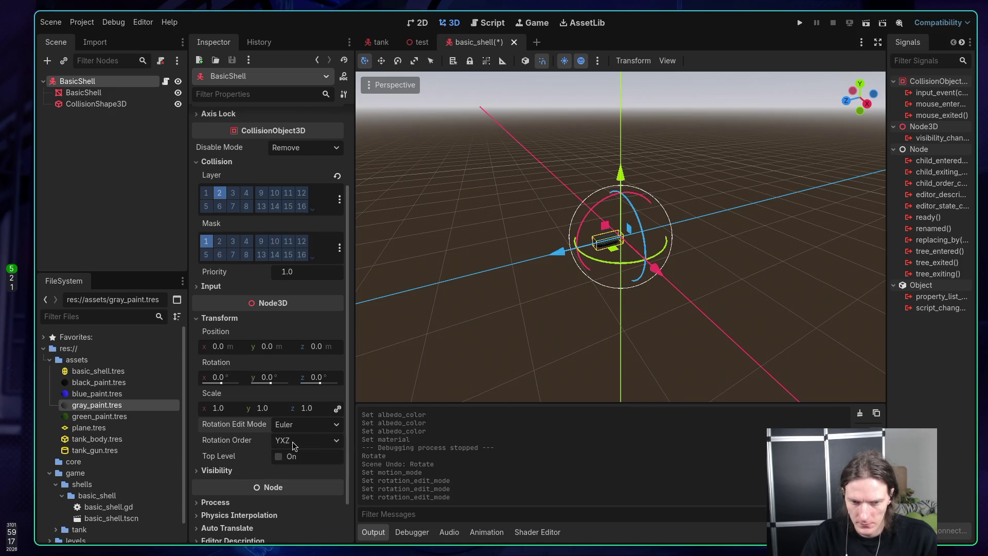
left_click(297, 430)
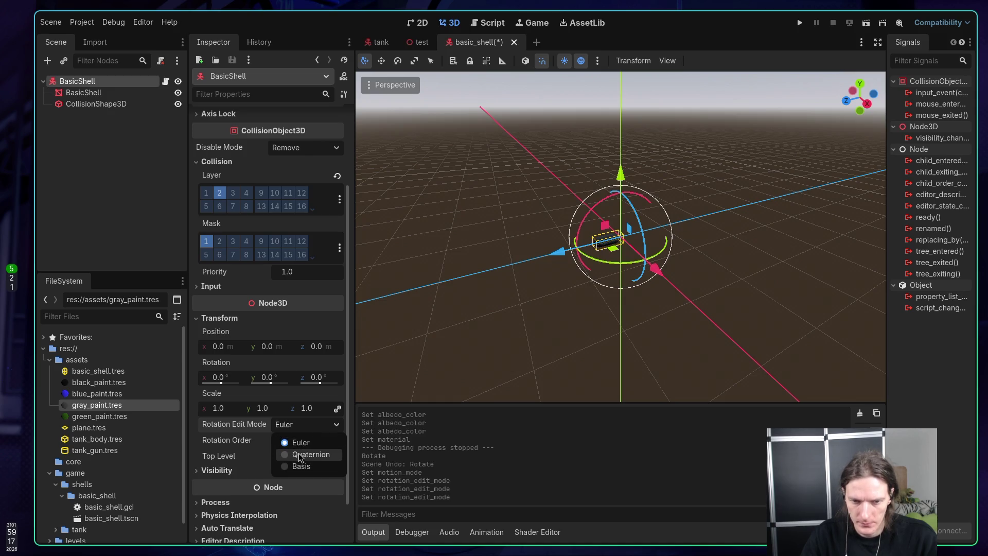
left_click(300, 454)
left_click(298, 429)
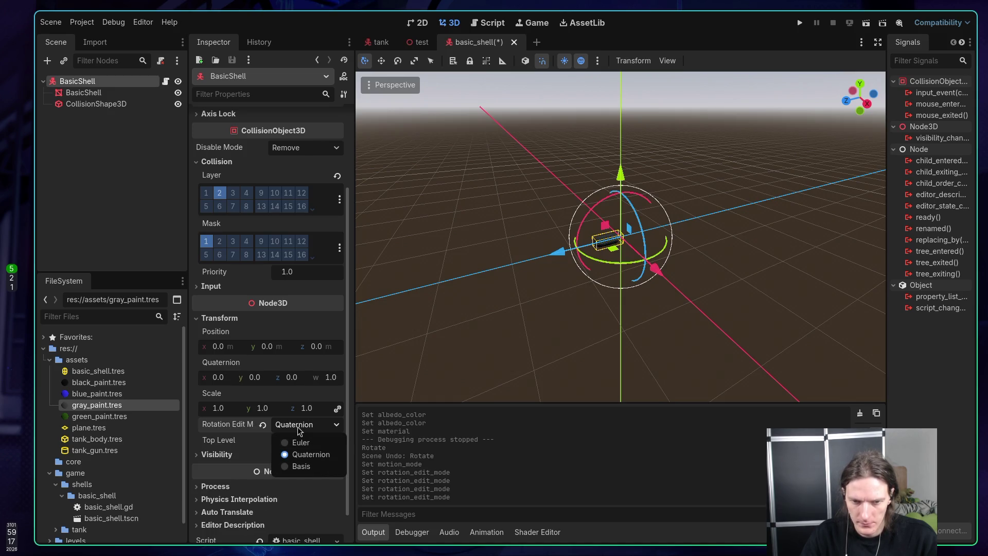
left_click(301, 465)
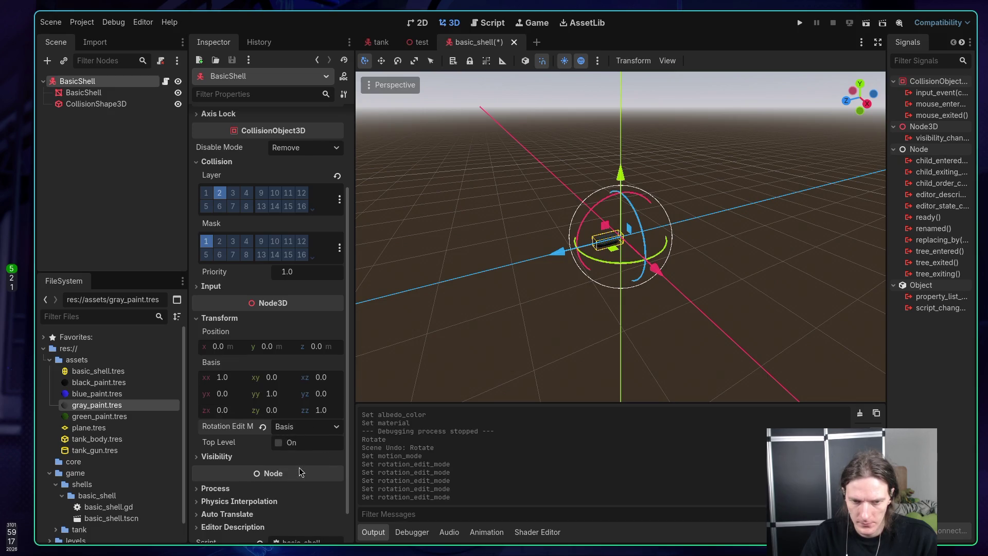
left_click(298, 428)
left_click(298, 442)
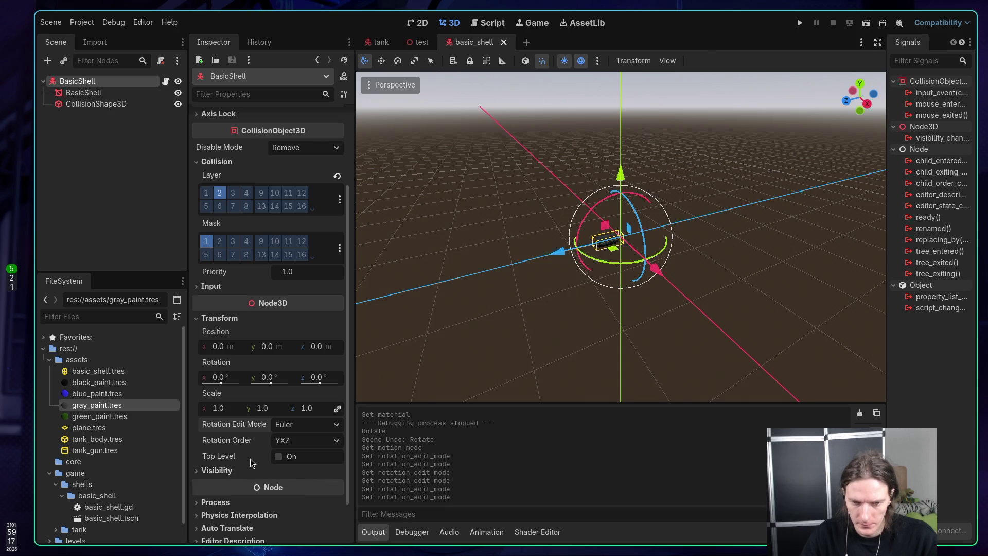
left_click(126, 171)
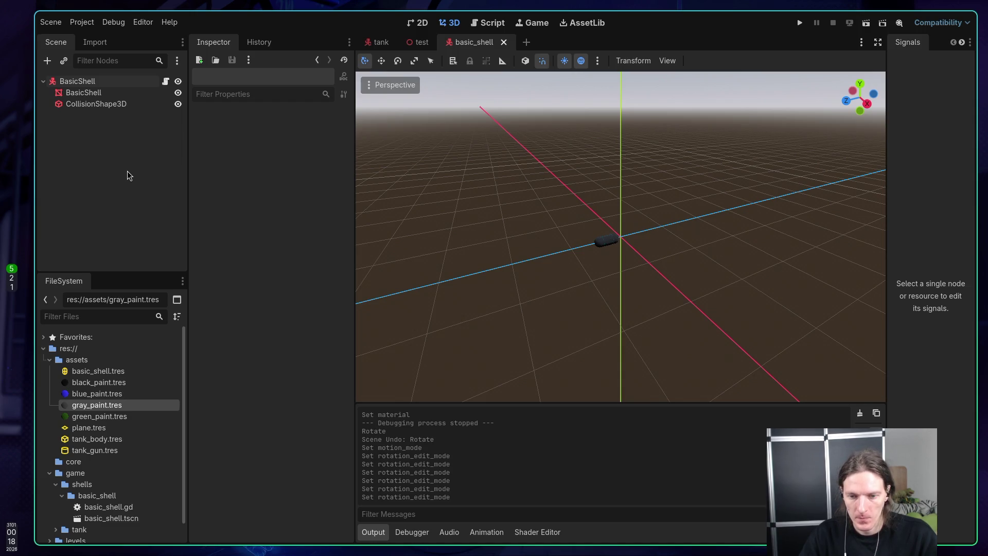
Switch over to tank.gd in the code editor workspace
key("super+1")
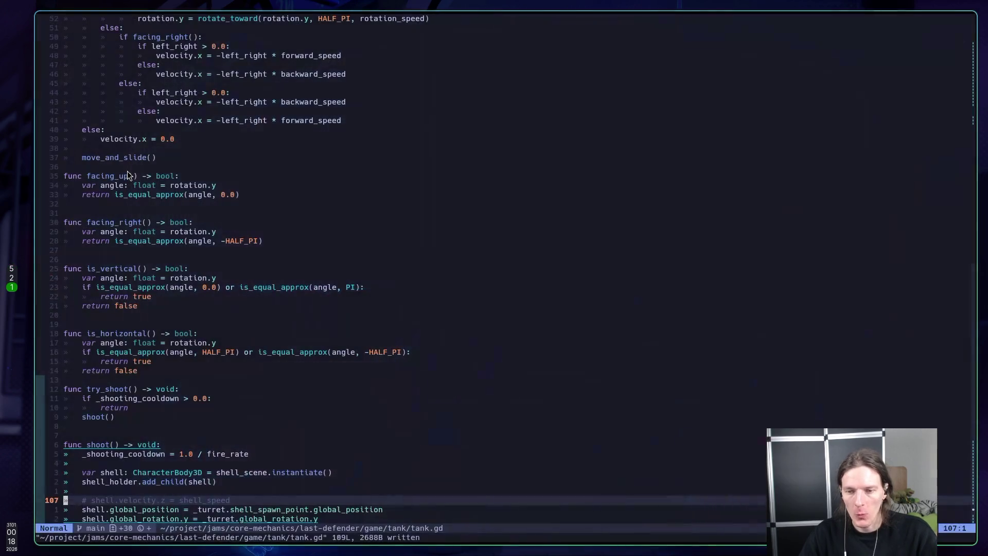
Move up to line 107 in tank.gd, then switch back to the Godot editor
key("k")
key("k")
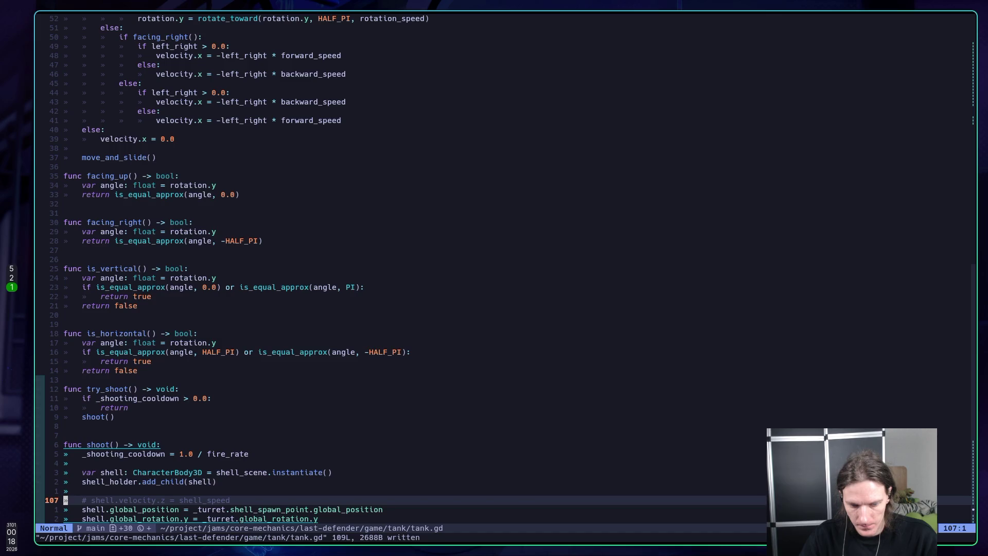
key("super+5")
key("super+1")
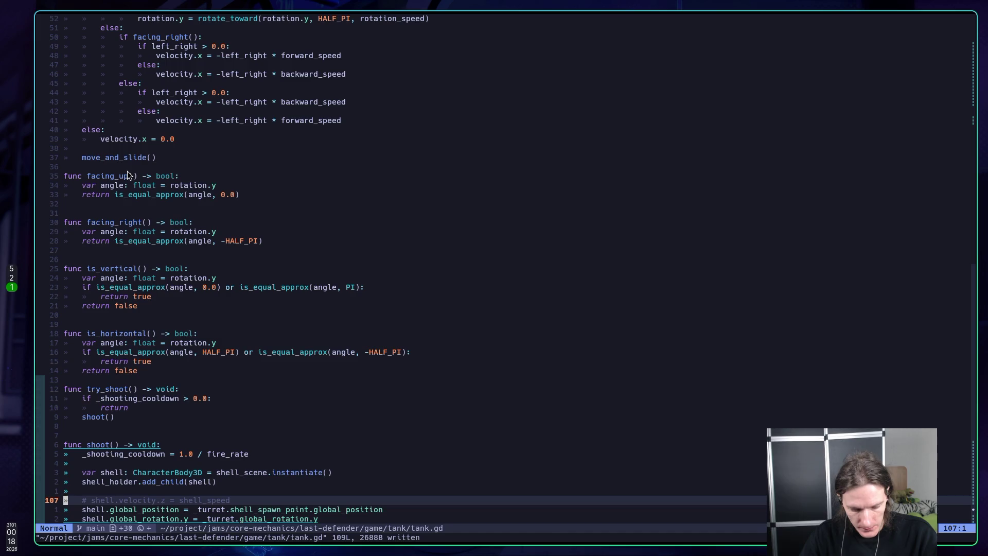
key("super+5")
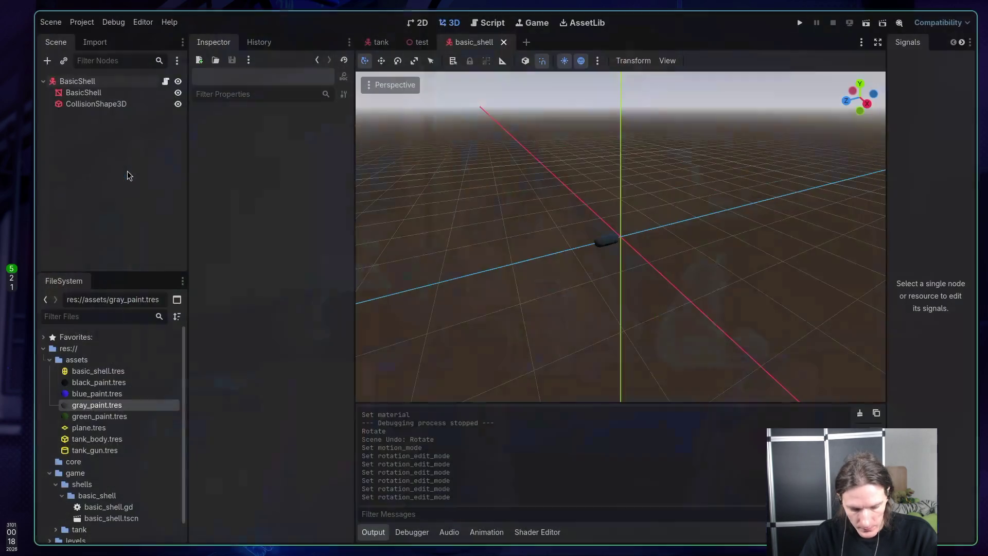
Run the project with F5 and put the Game view into 3D mode
key("F5")
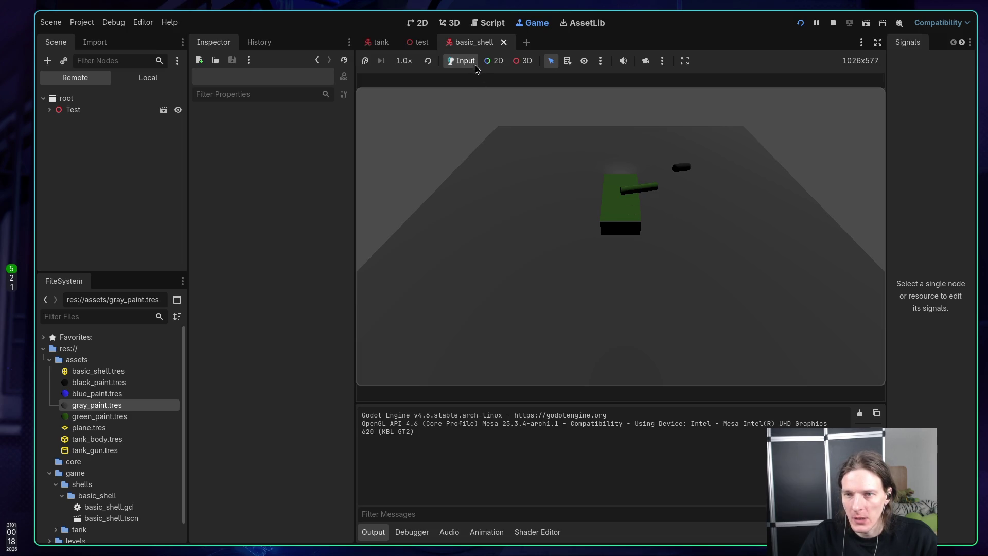
left_click(523, 60)
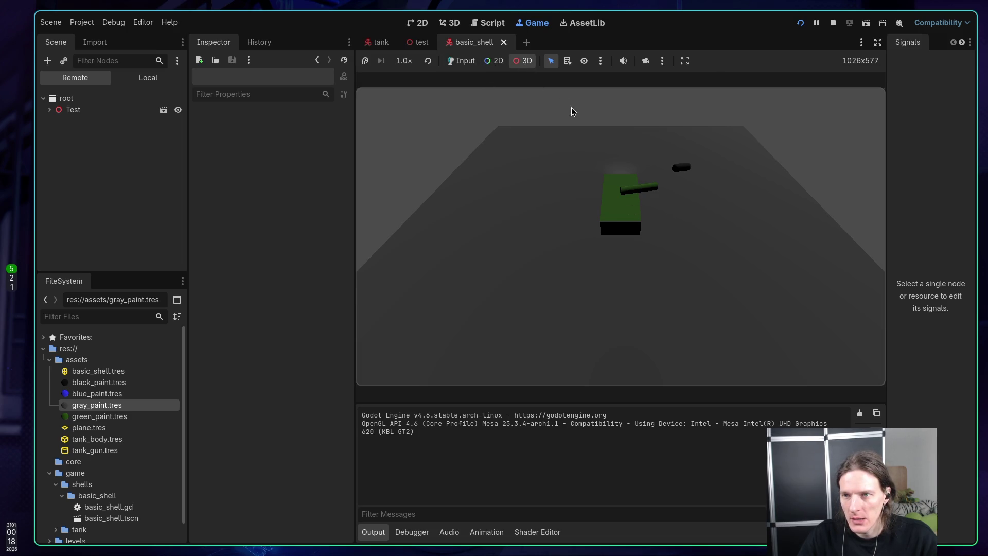
left_click(114, 23)
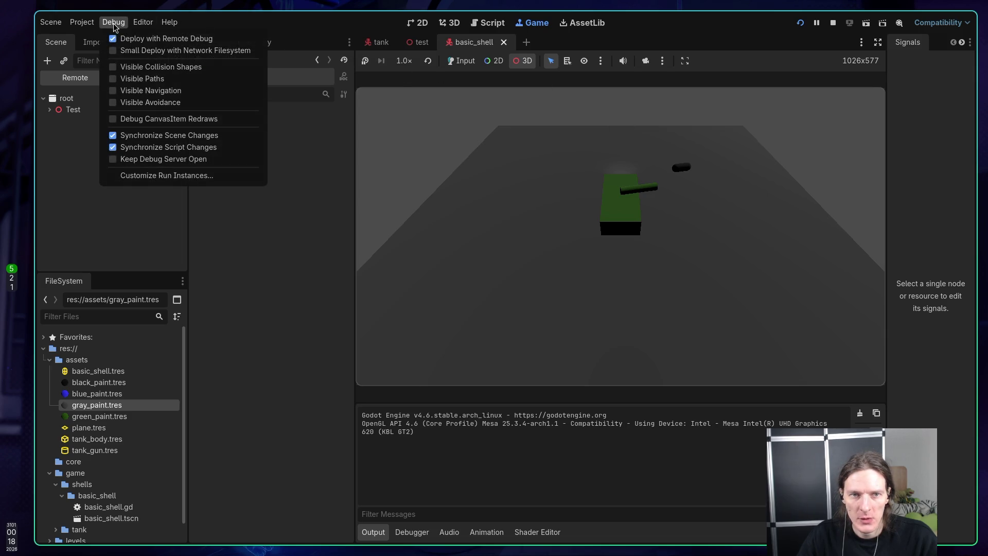
Turn on Visible Collision Shapes, Visible Navigation and Visible Paths, then focus the game view
left_click(116, 70)
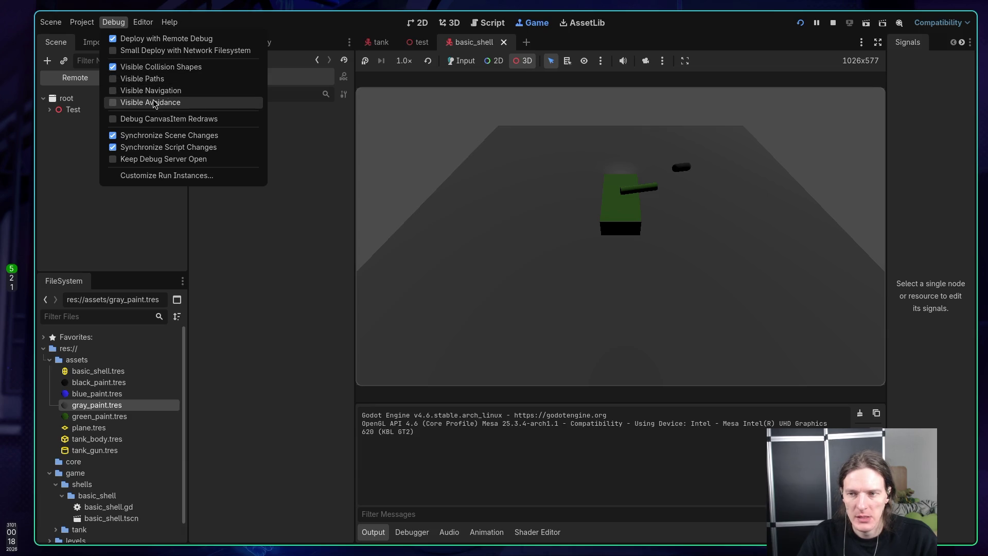
left_click(112, 93)
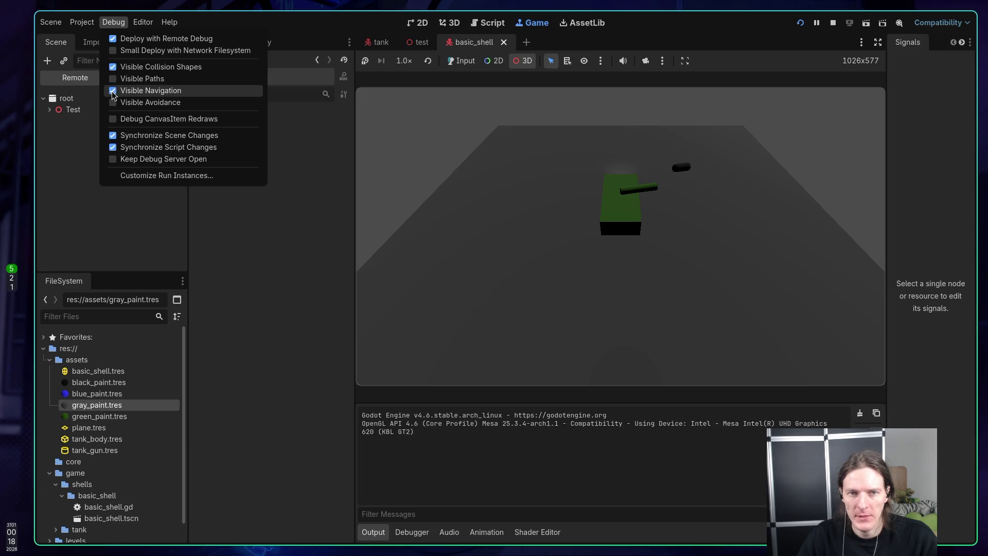
left_click(115, 79)
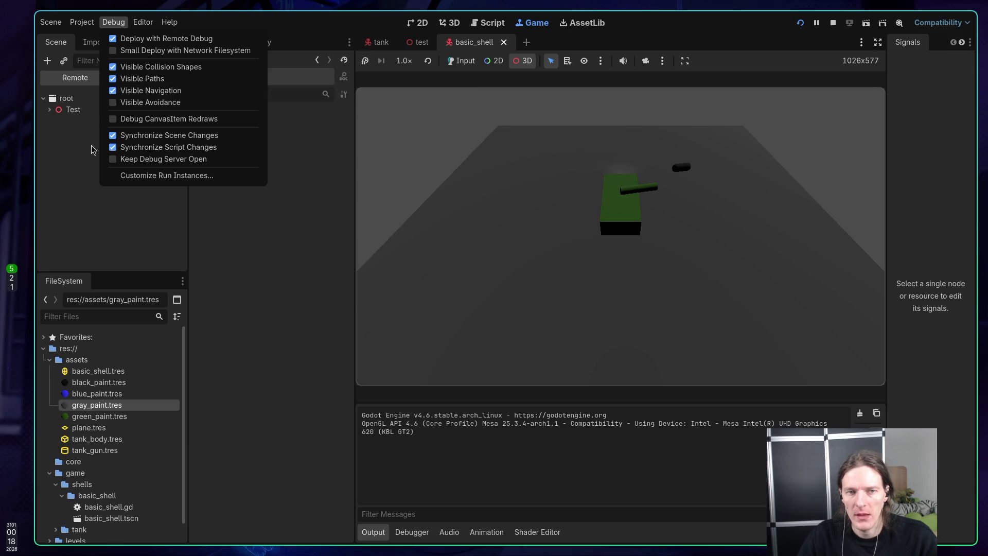
left_click(114, 22)
left_click(539, 168)
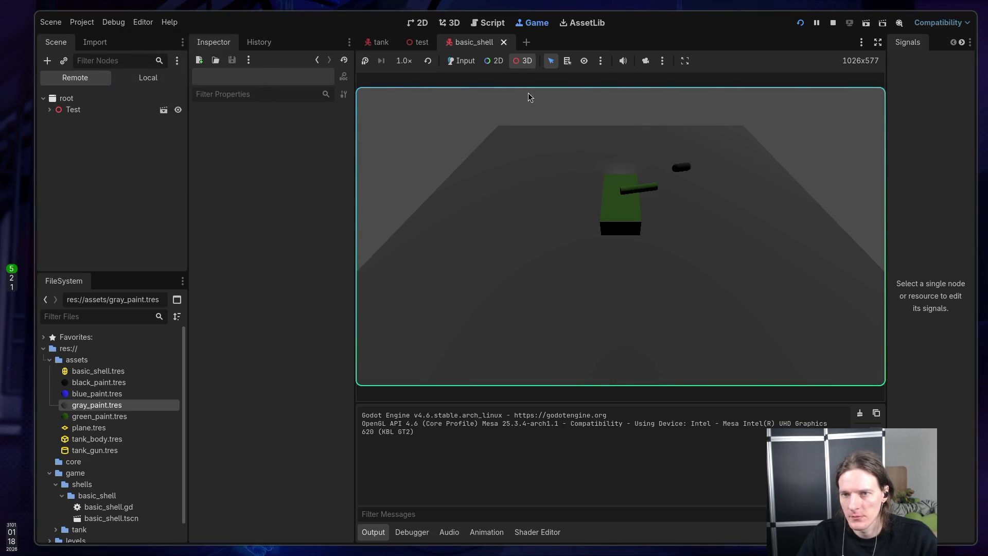
Enable camera override and input passthrough, turn the turret left, and fire a shell
left_click(646, 61)
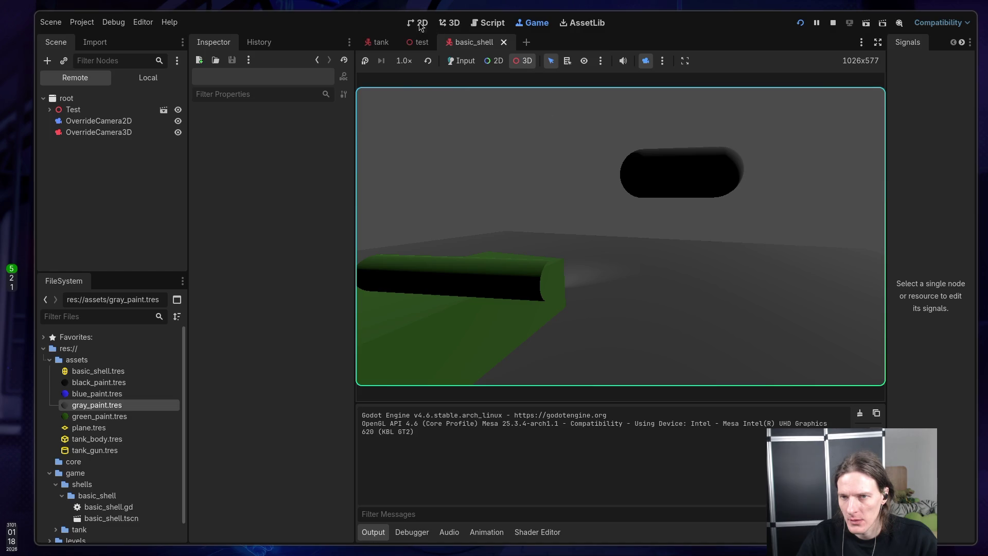
left_click(461, 61)
key("Left")
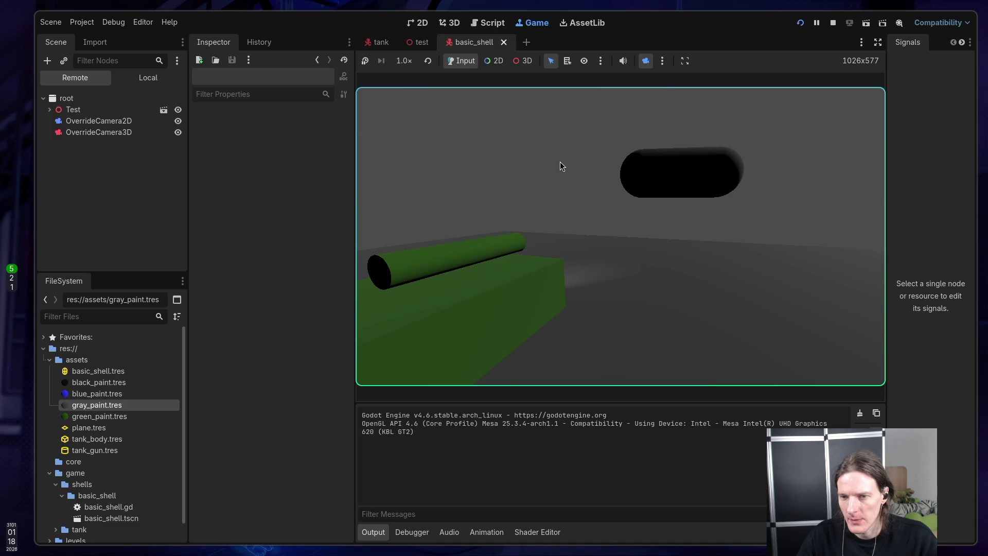
key("space")
Switch back to 3D mode and fly the free camera to the fired shell
left_click(521, 61)
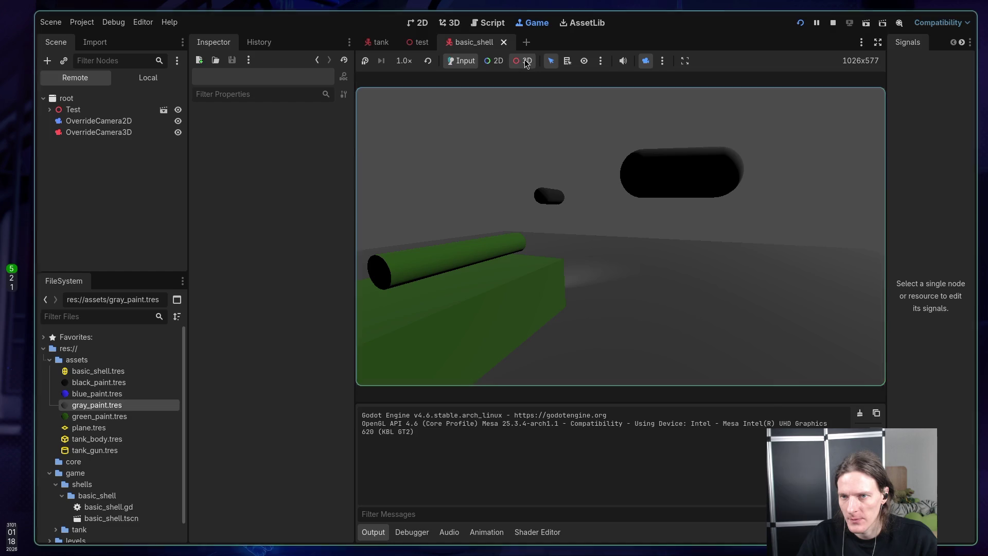
left_click(638, 194)
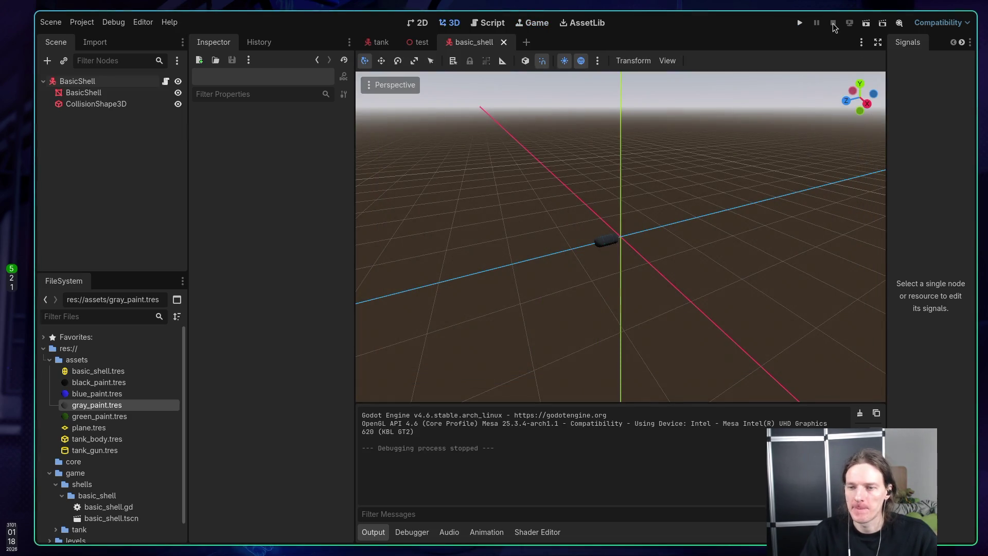
key("super+1")
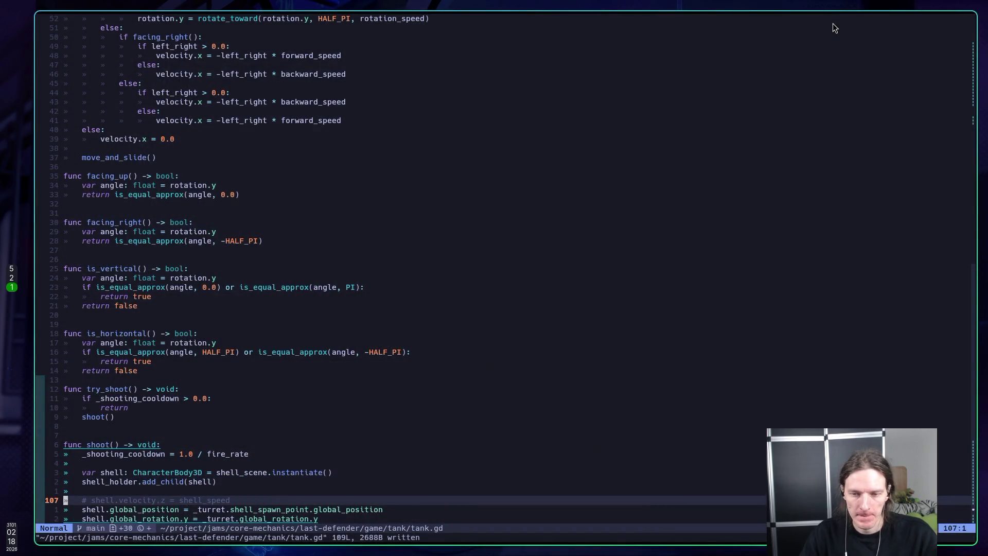
Move the cursor onto shell on line 107 and close the running game window
key("F5")
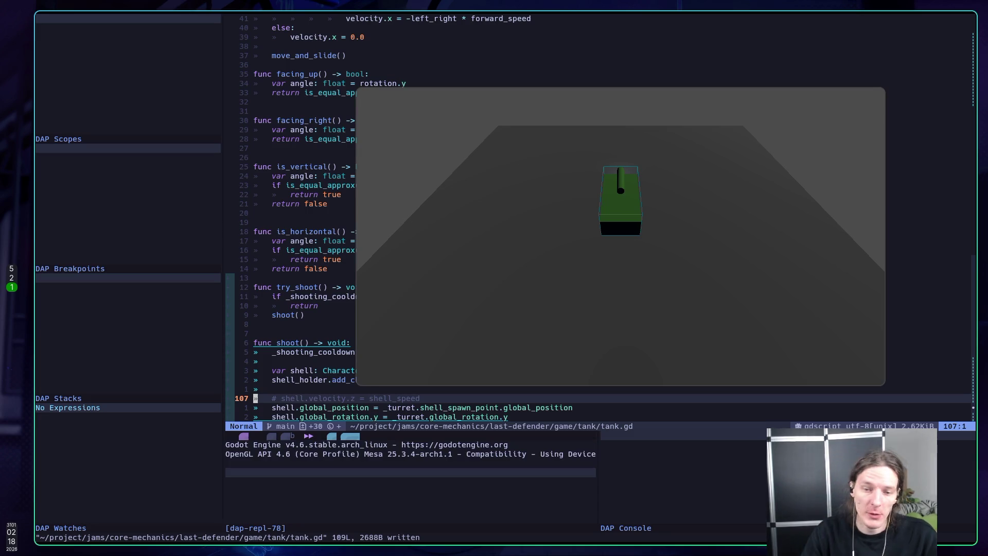
key("w")
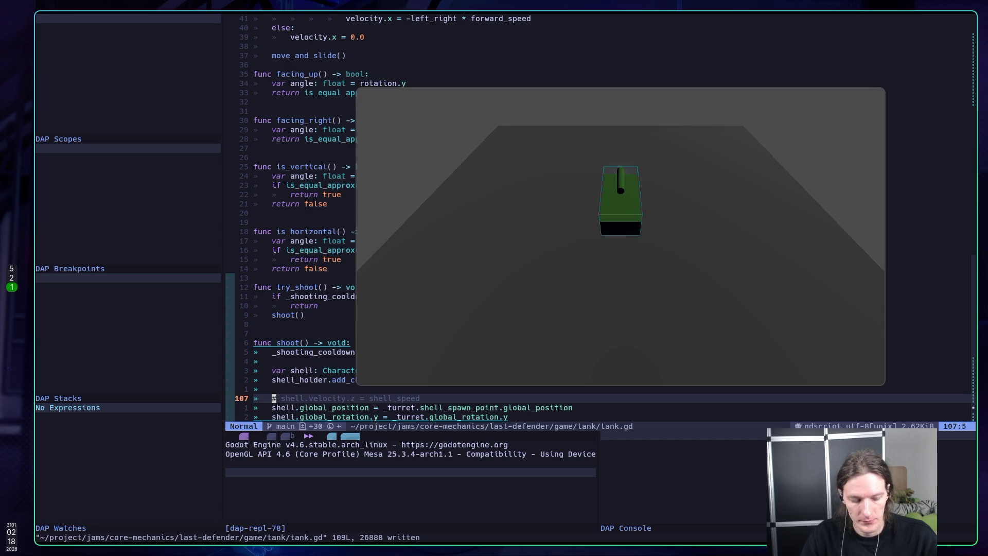
key("e")
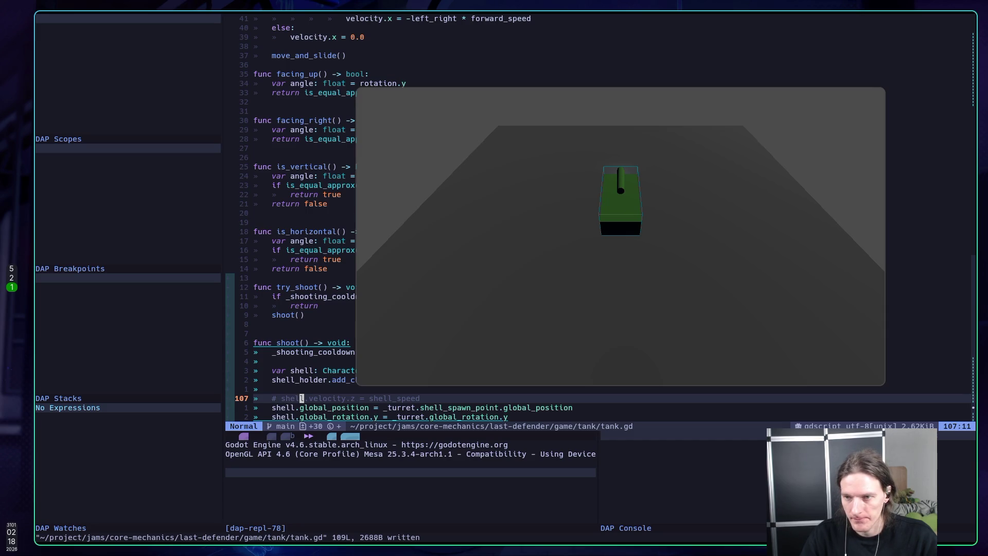
left_click(713, 184)
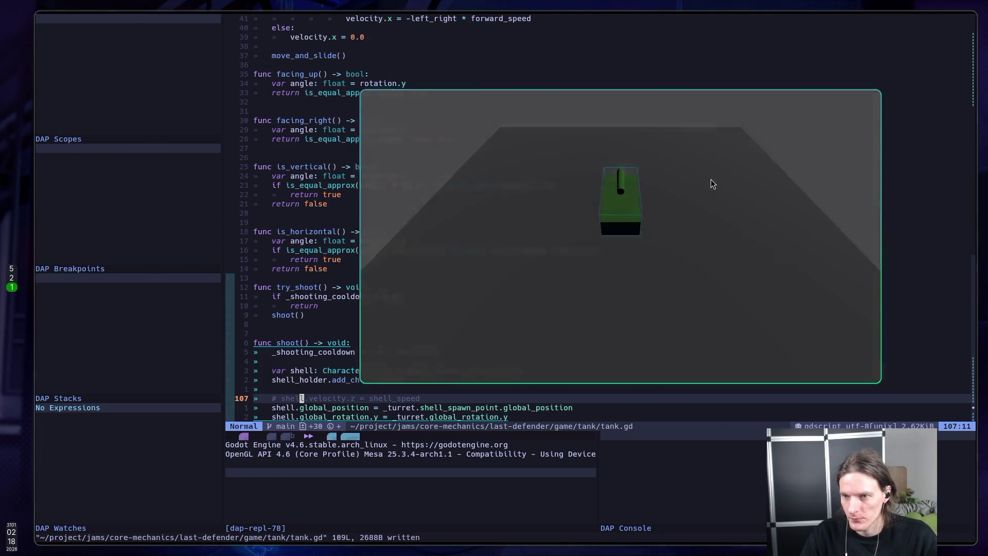
key("Escape")
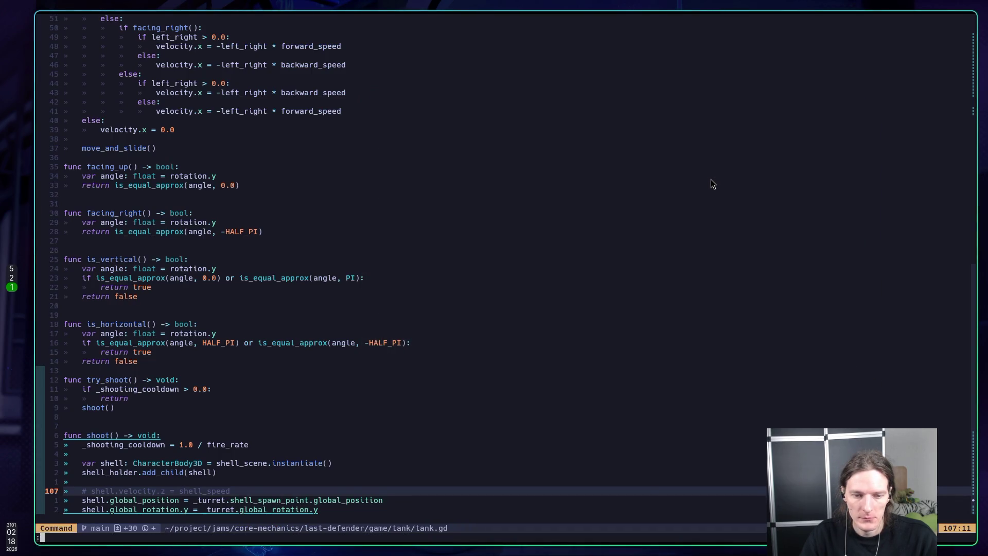
Add a test line 'shell.velocity' and comment it out with gcc
type("oshell.velo")
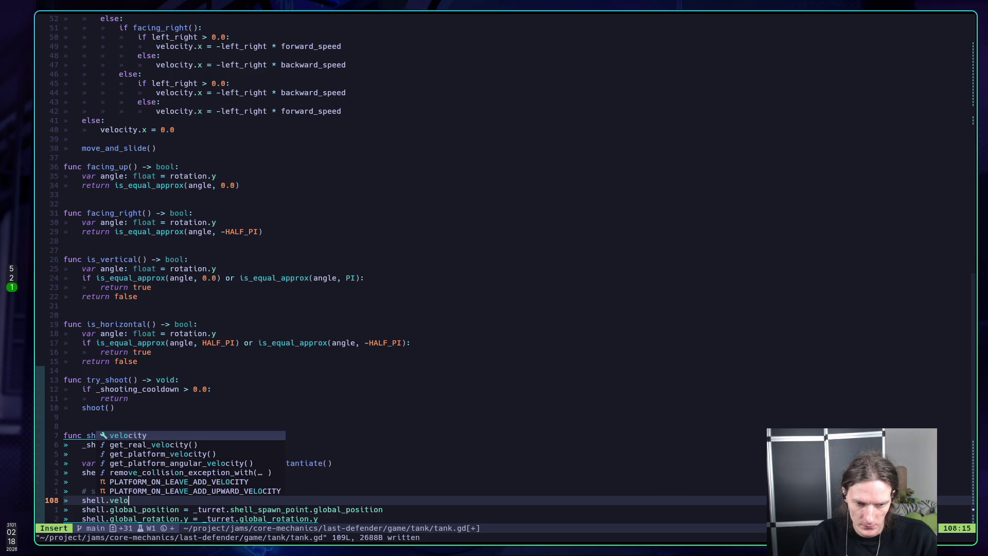
type("city")
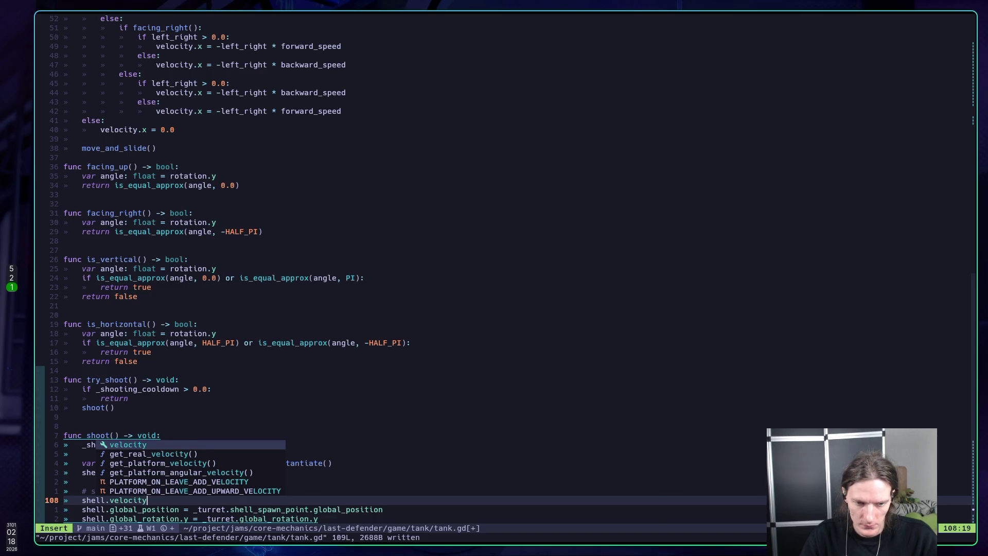
key("ctrl+p")
key("ctrl+p")
key("ctrl+n")
key("ctrl+n")
key("ctrl+n")
key("ctrl+p")
key("Escape")
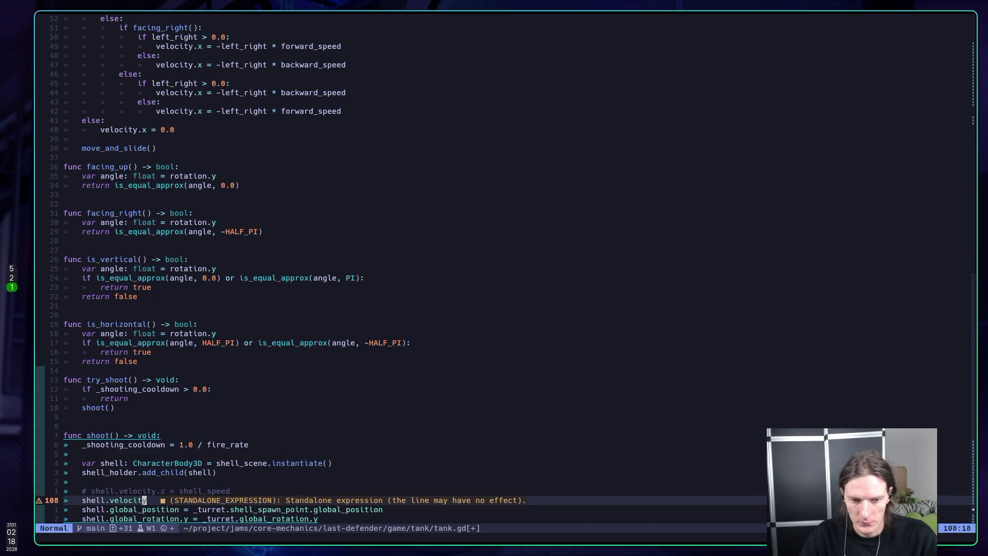
key("g")
key("c")
key("c")
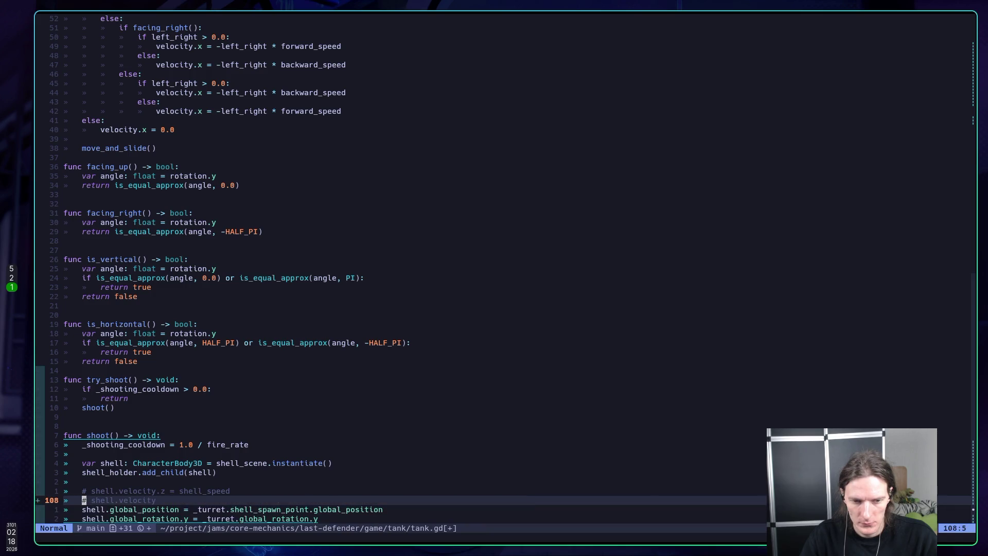
key("k")
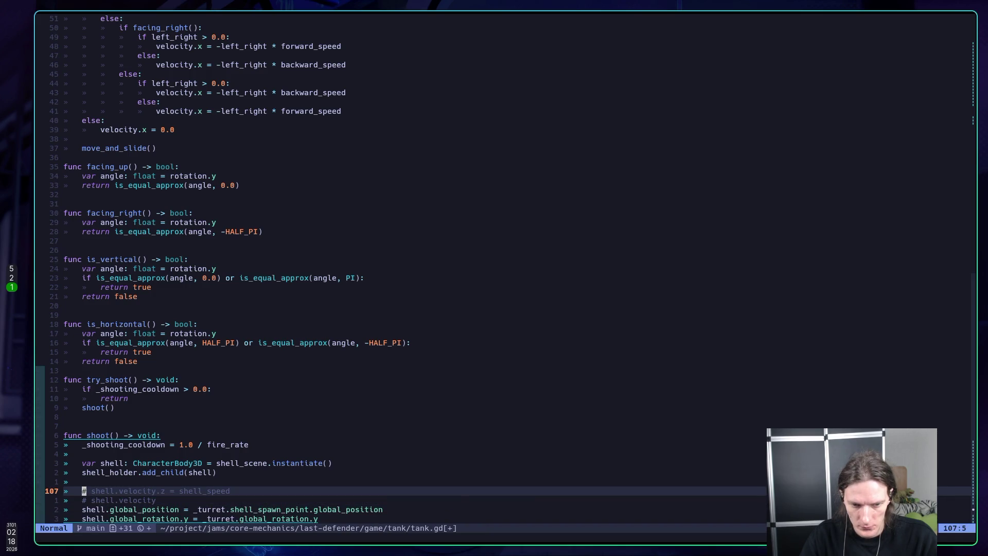
Delete the stray commented shell.velocity test line
key("j")
key("j")
key("j")
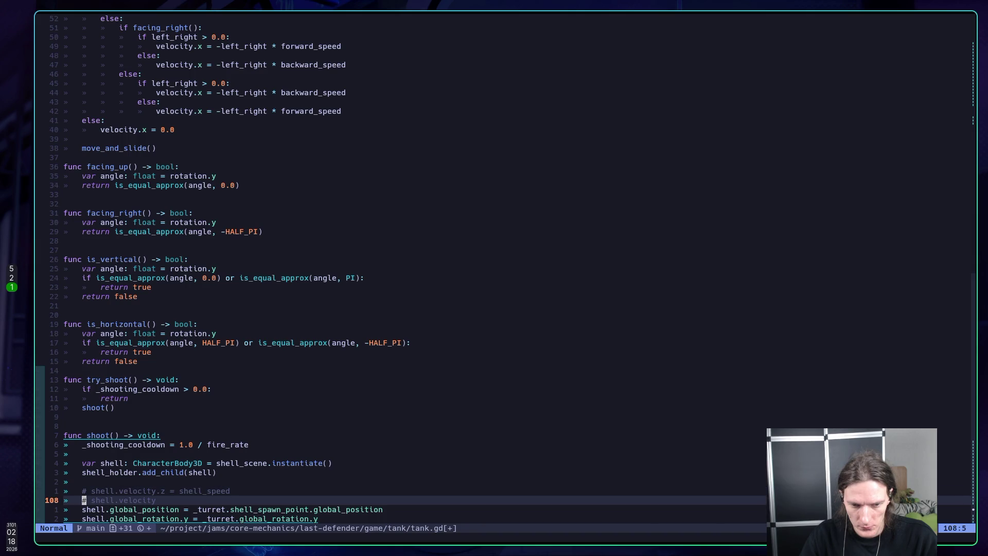
key("k")
key("k")
key("k")
key("l")
key("l")
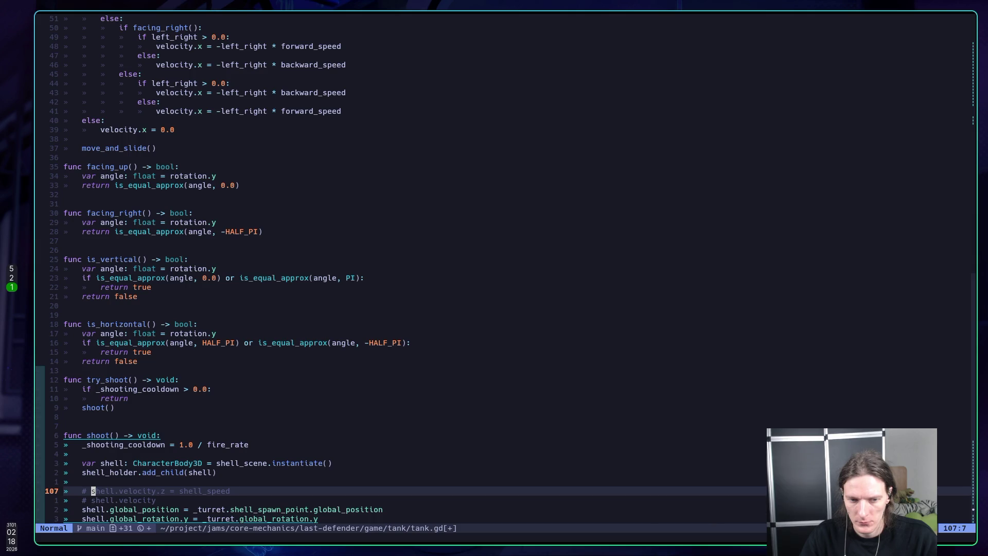
key("j")
key("d")
key("d")
key("k")
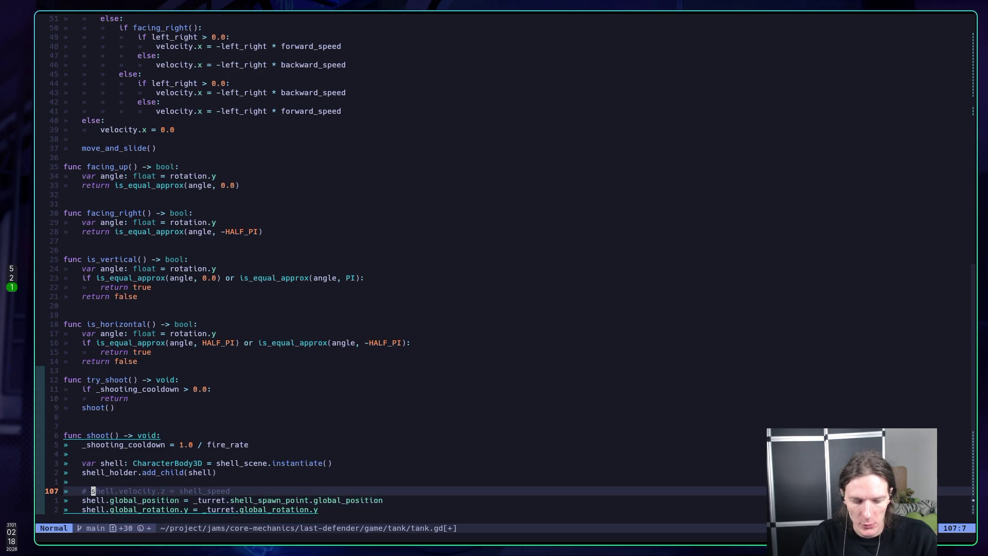
Move the velocity.z line below global_rotation, uncomment it, and save tank.gd with :w
key("d")
key("d")
key("p")
key("d")
key("d")
key("p")
key("g")
key("c")
key("c")
type(":w")
key("Return")
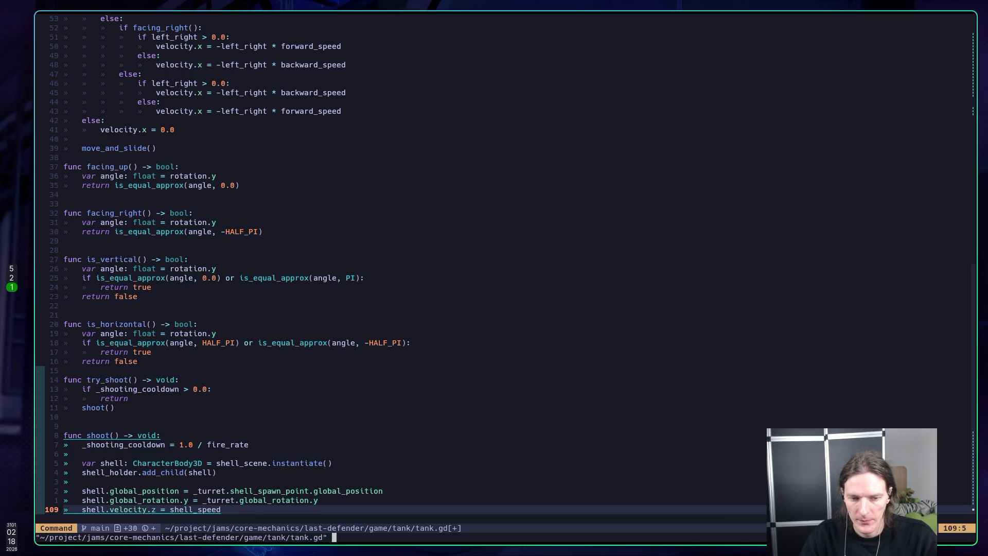
key("super+2")
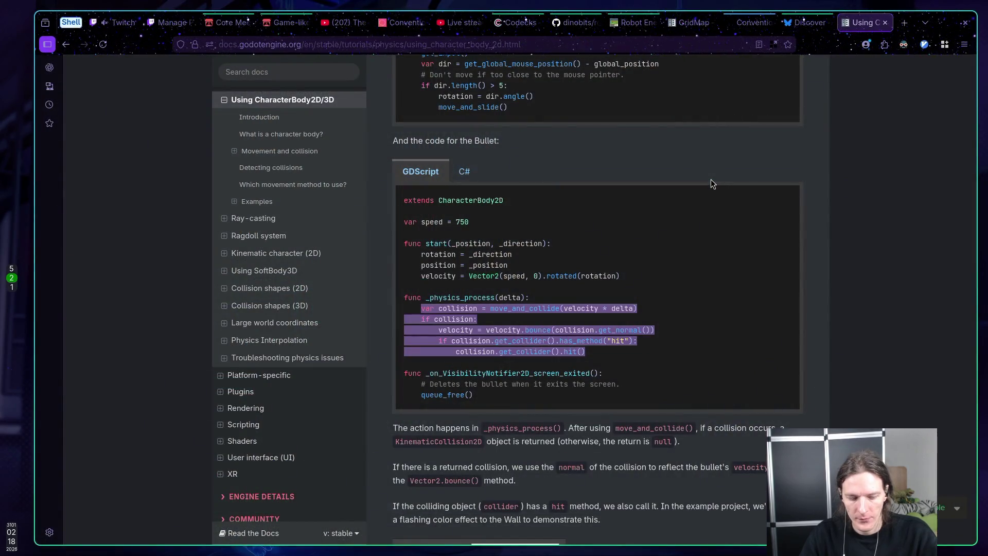
Run the game with input passthrough, fire a shell from the turret, stop, and reopen the tank scene
key("super+5")
key("F5")
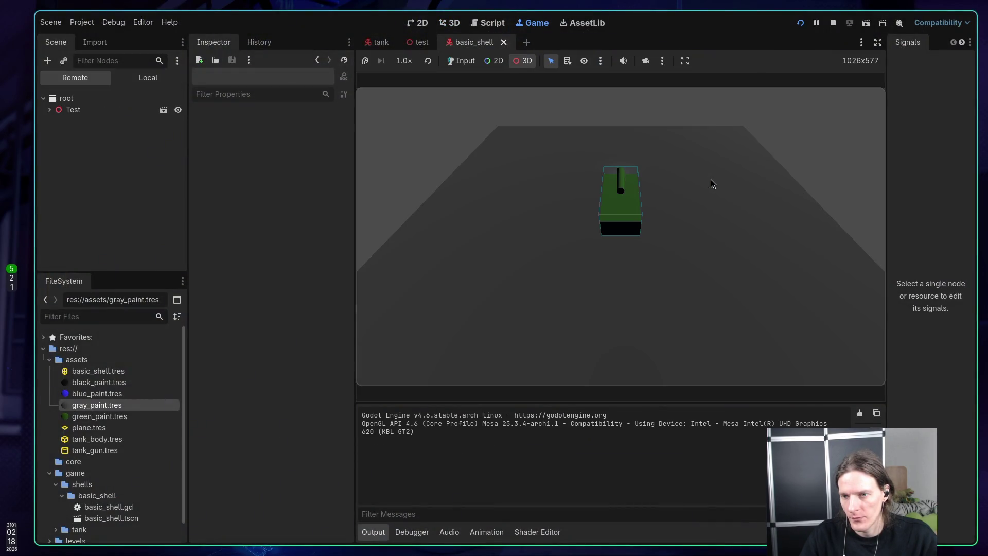
left_click(711, 184)
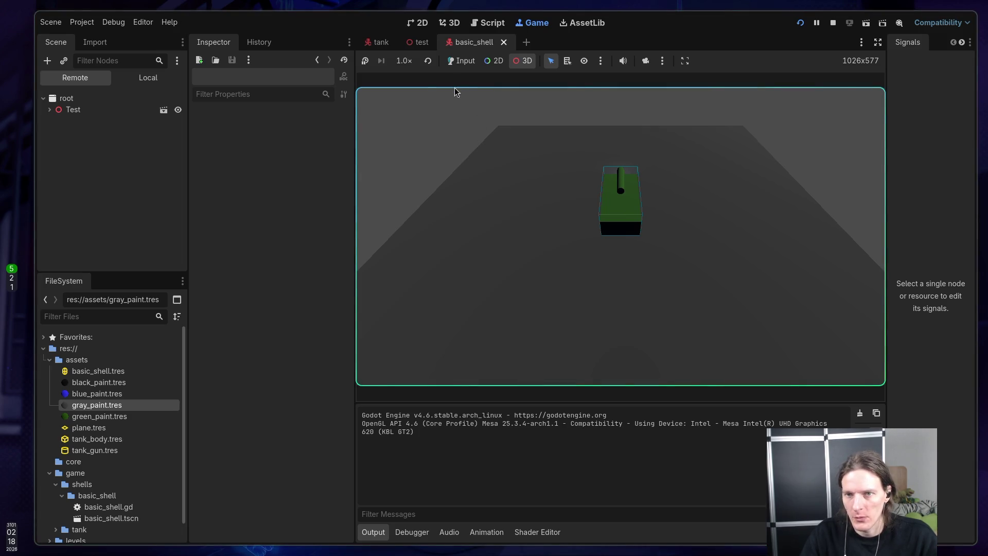
left_click(462, 62)
left_click(698, 216)
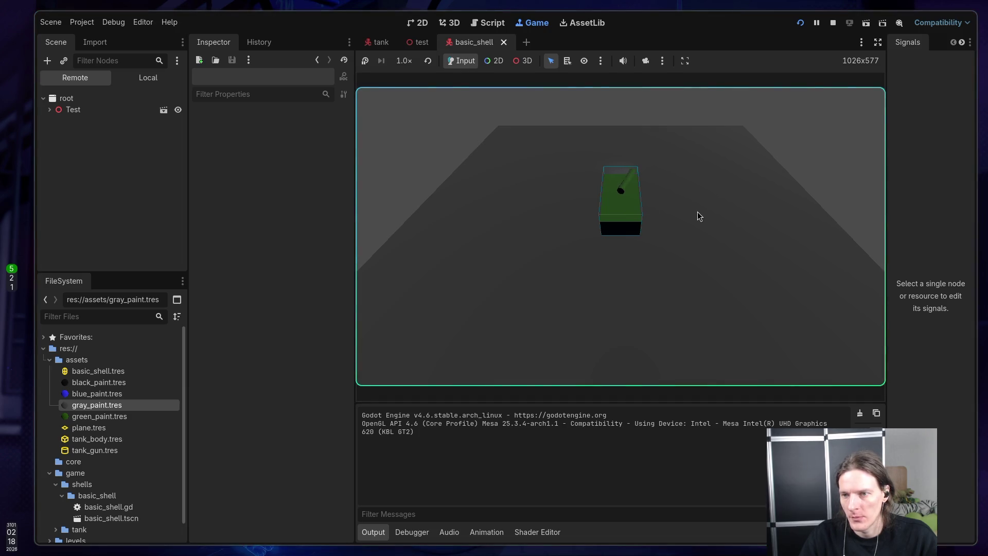
left_click(699, 217)
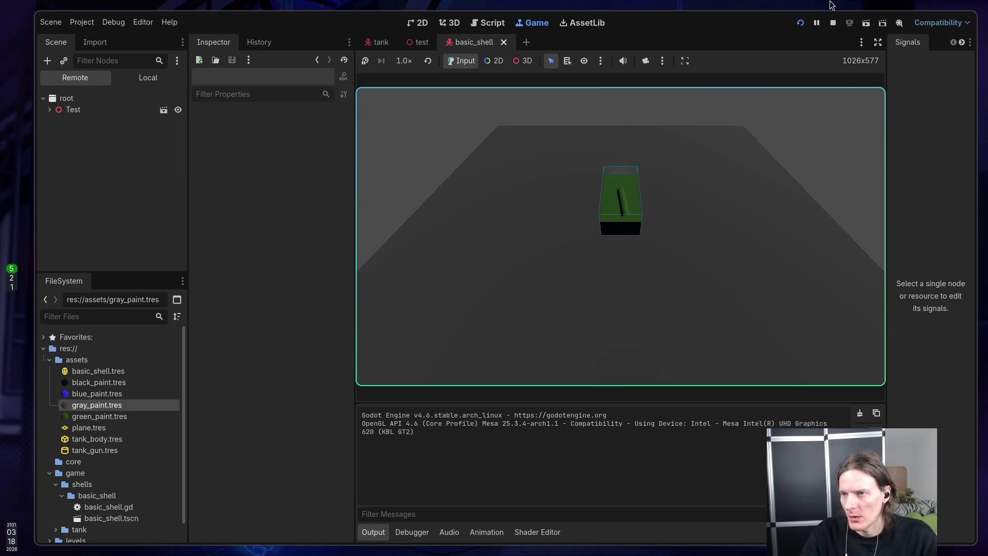
left_click(832, 24)
left_click(389, 45)
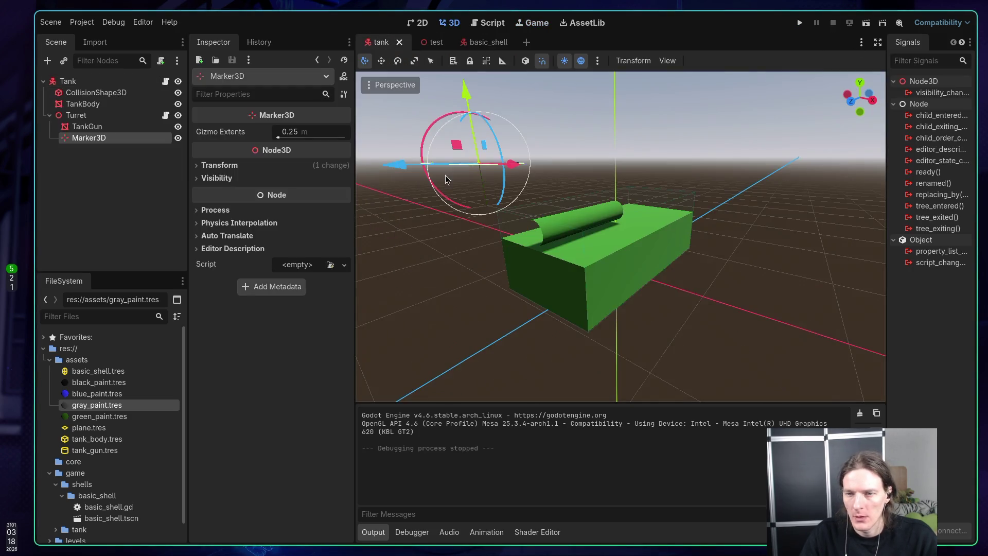
Nudge the spawn marker along Y and save the tank scene
left_click_drag(466, 114, 474, 185)
mouse_move(654, 188)
left_mouse_down()
mouse_move(610, 174)
mouse_move(608, 184)
mouse_move(651, 186)
left_mouse_up()
key("ctrl+s")
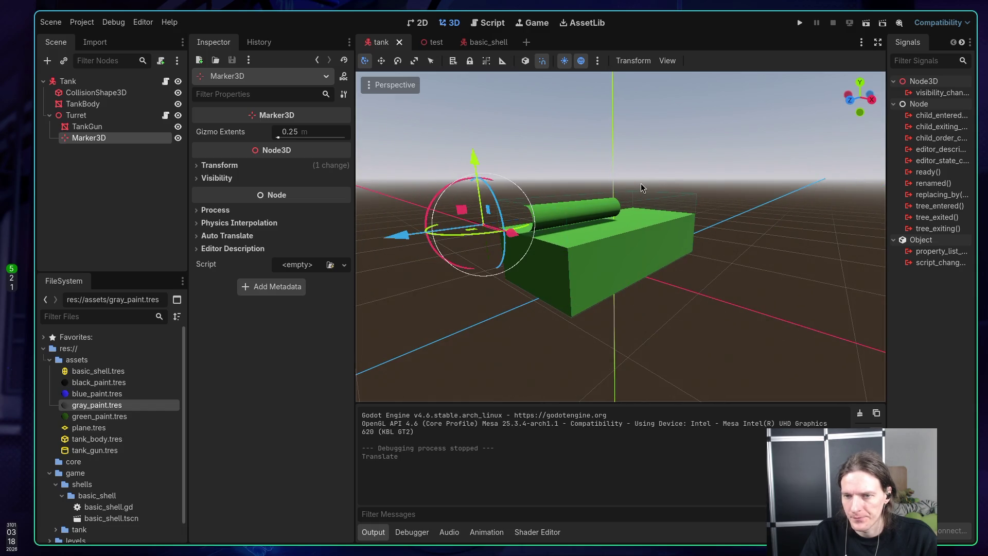
left_click_drag(638, 168, 610, 196)
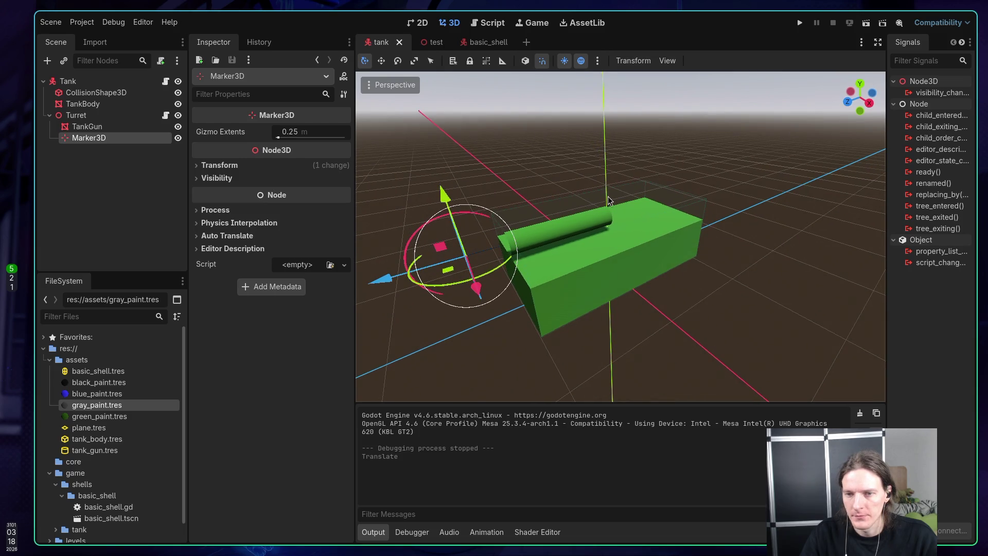
Select the velocity line in the docs' Bullet code example, then return to tank.gd
key("super+1")
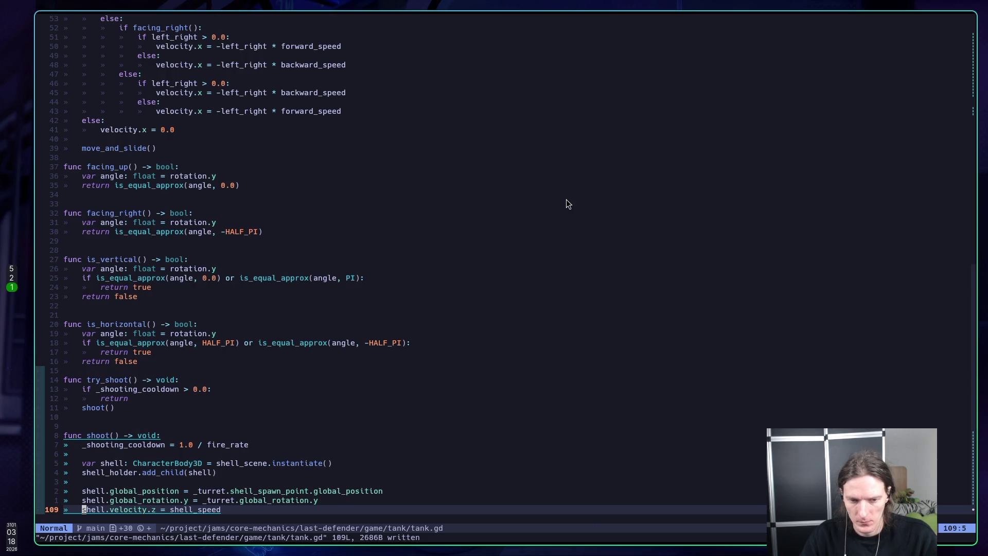
key("super+5")
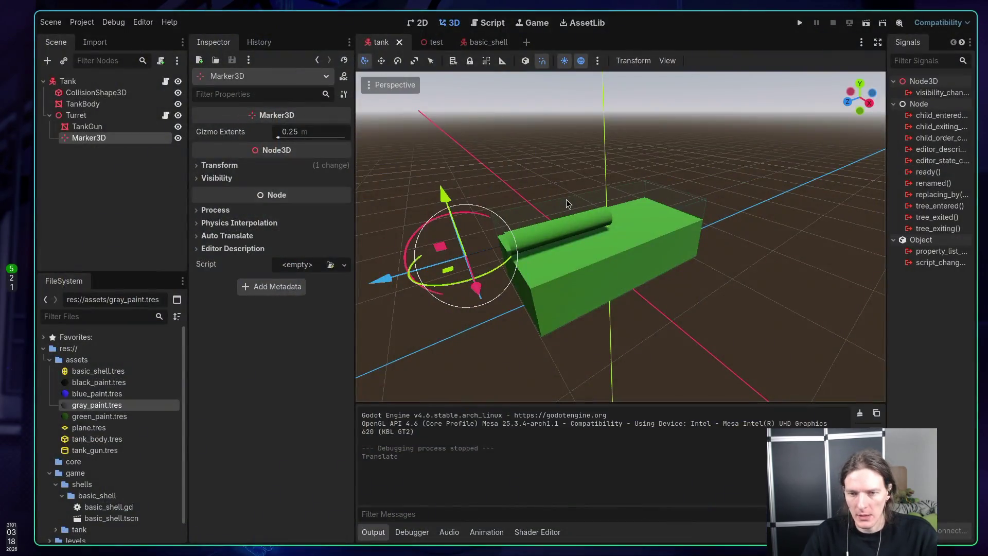
key("super+2")
left_click(571, 233)
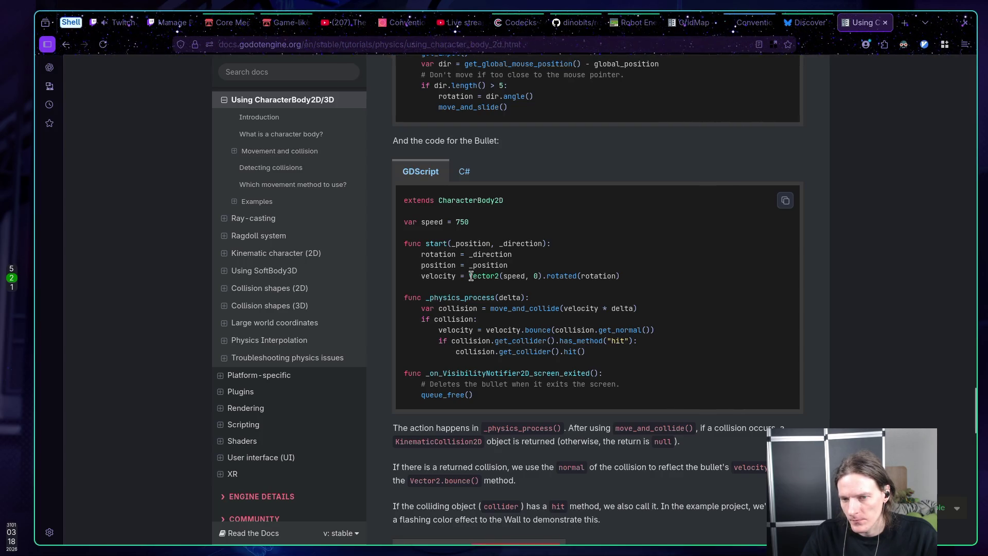
left_click_drag(421, 277, 652, 280)
left_click(650, 280)
key("super+1")
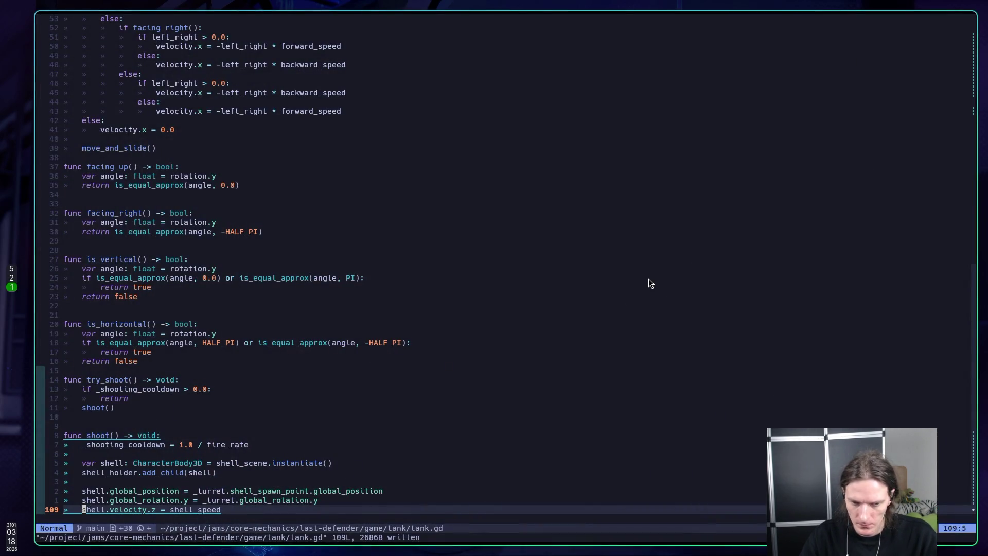
Paste the docs' velocity line into shoot() above line 109 and indent it
key("P")
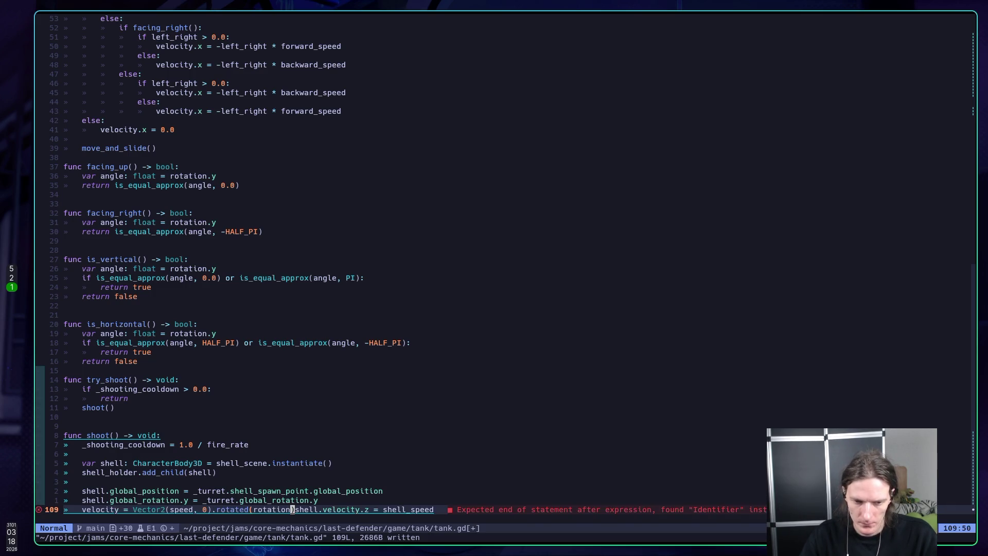
key("u")
key("O")
key("Escape")
key("p")
key("greater")
key("greater")
Add a blank line above the velocity line and save tank.gd
key("O")
key("Escape")
type(":w")
key("Return")
key("j")
key("l")
Prefix the pasted line with 'shell.' so it assigns shell.velocity
type("l")
type("bishel")
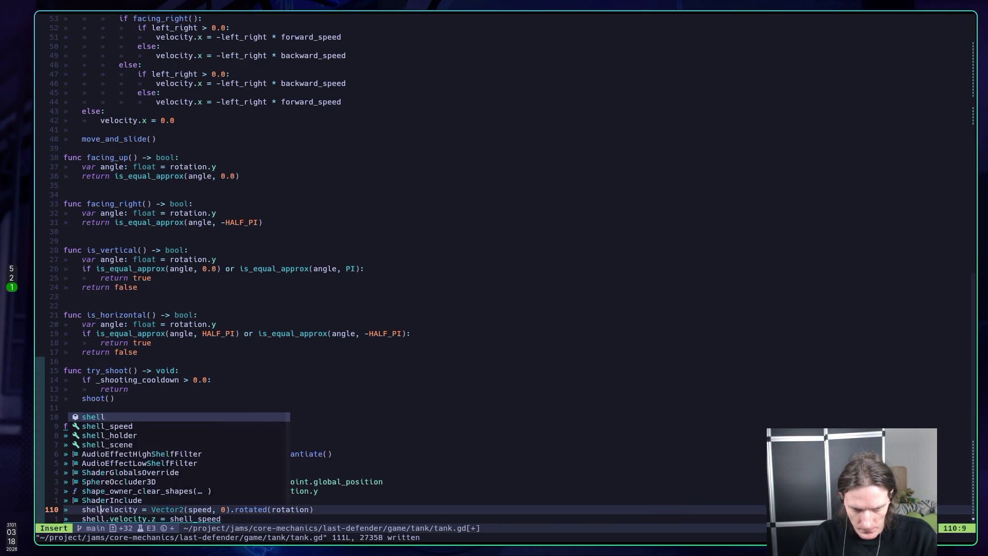
type("l")
key("Escape")
type("a.")
key("Escape")
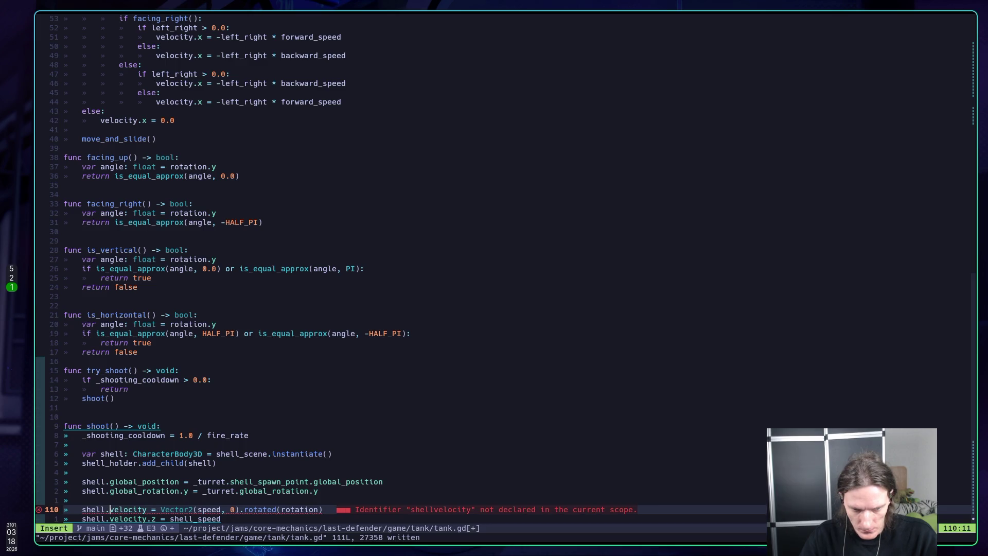
Change the rotated() argument to shell.global_rotation.y and save tank.gd
key("l")
key("l")
key("l")
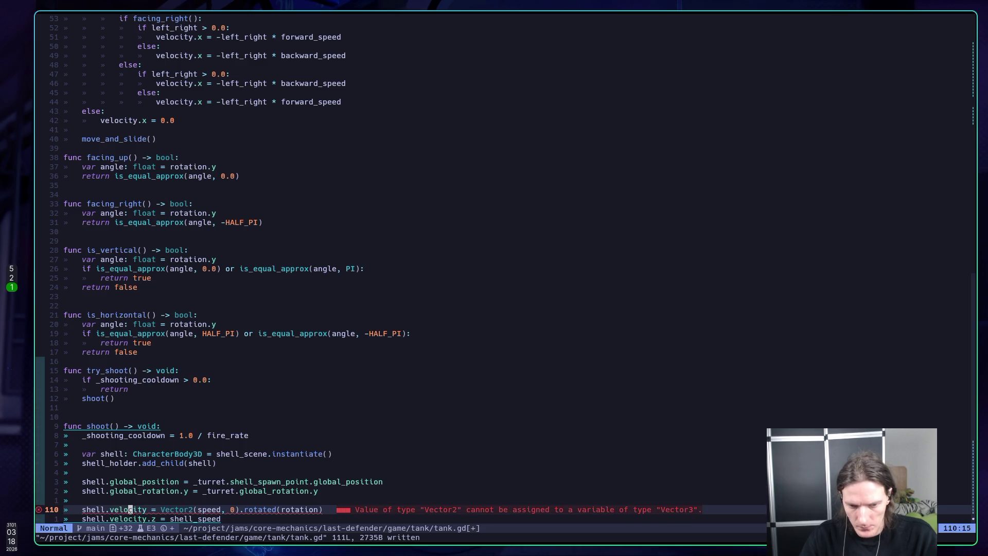
key("l")
key("l")
key("h")
key("h")
key("h")
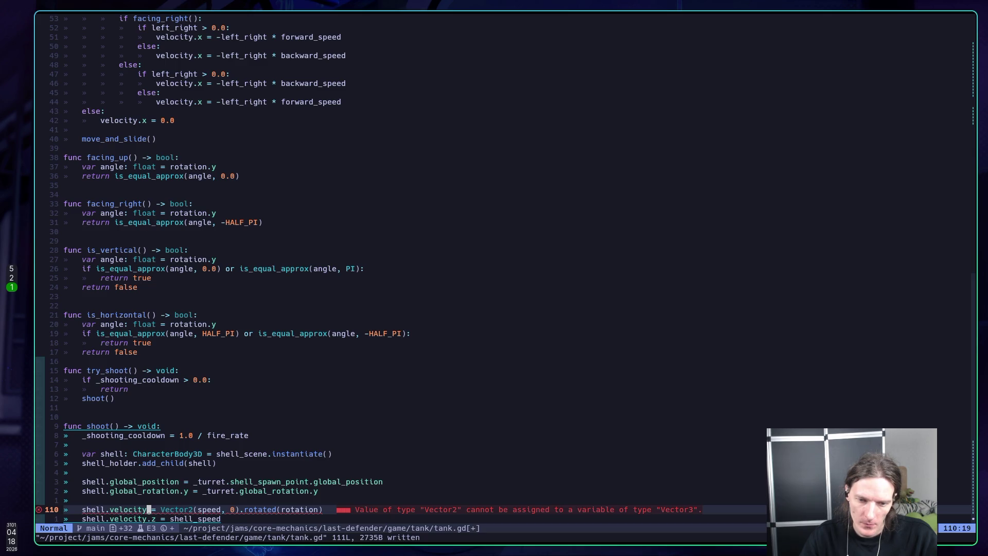
key("l")
key("l")
key("l")
key("l")
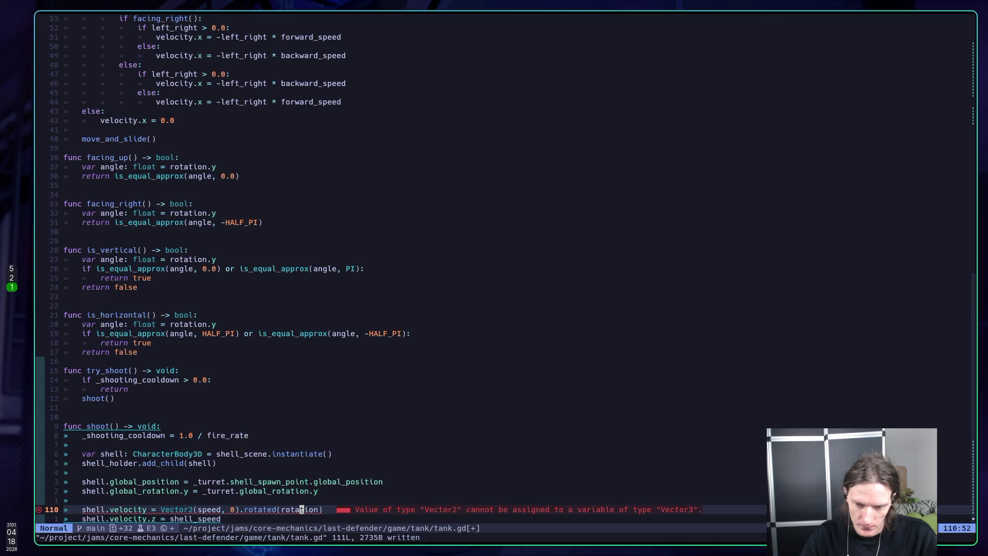
key("h")
key("h")
key("h")
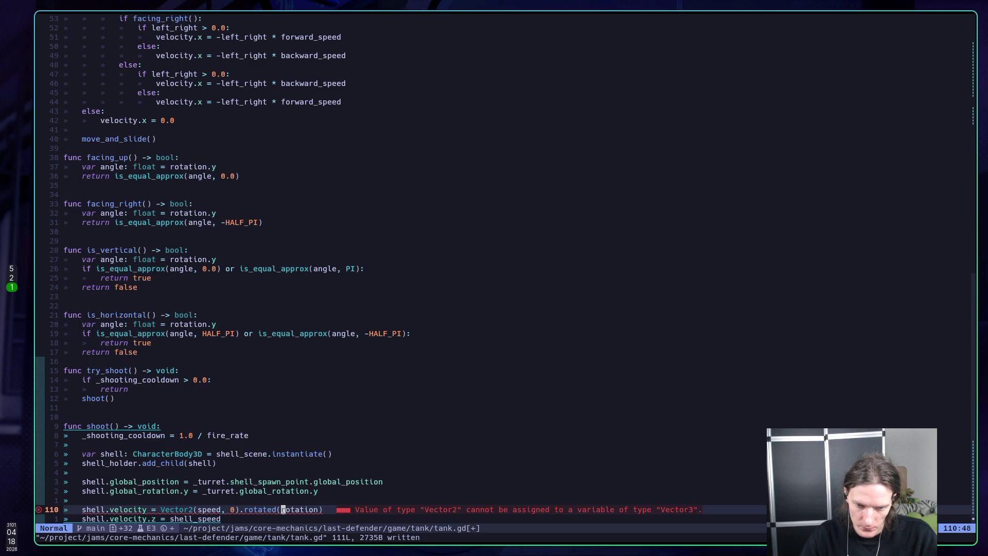
type("i")
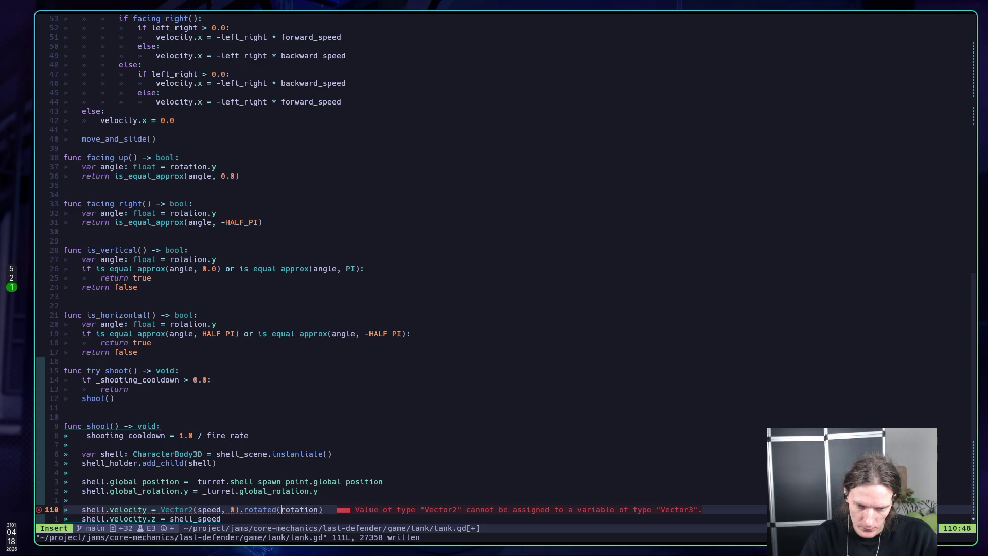
type("shell.global")
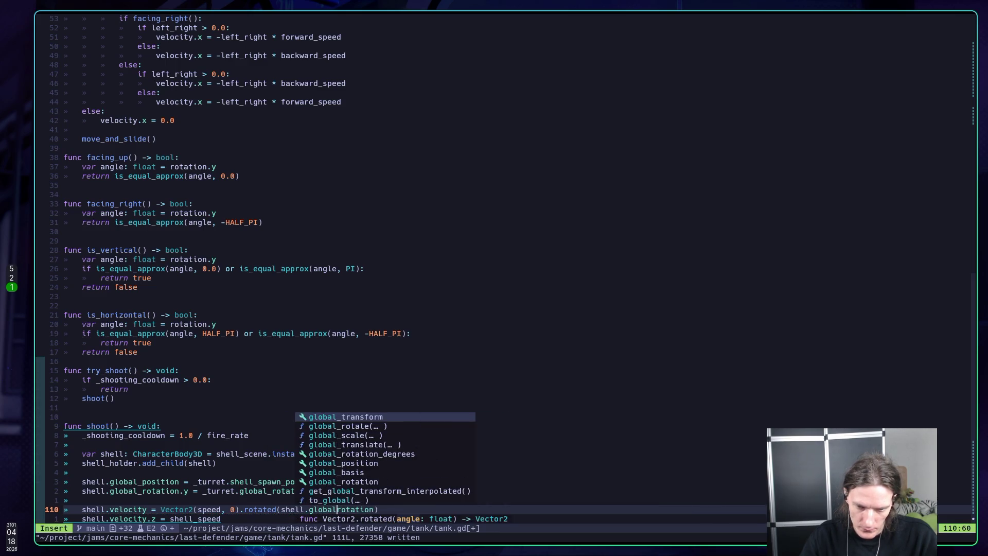
type("_")
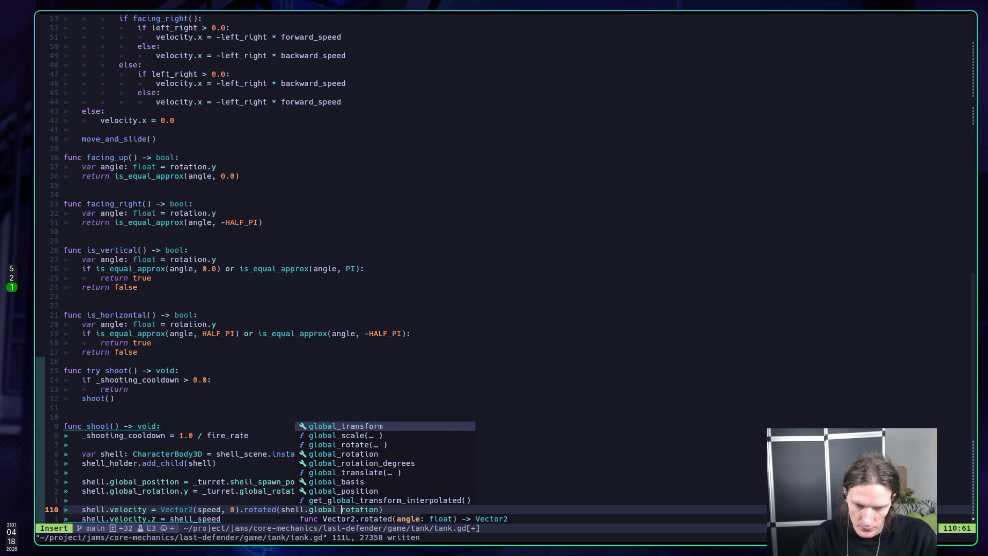
type("r")
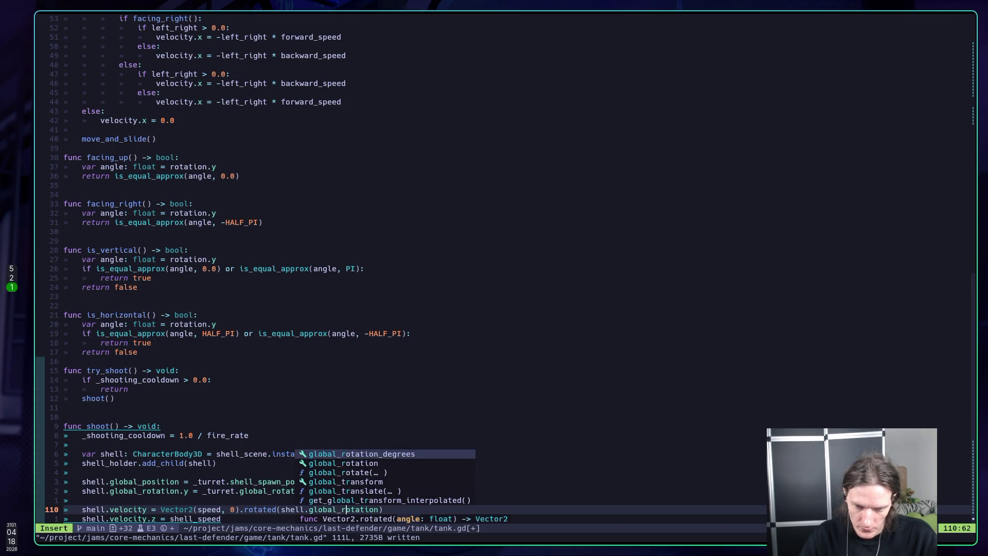
type("ot")
type("io")
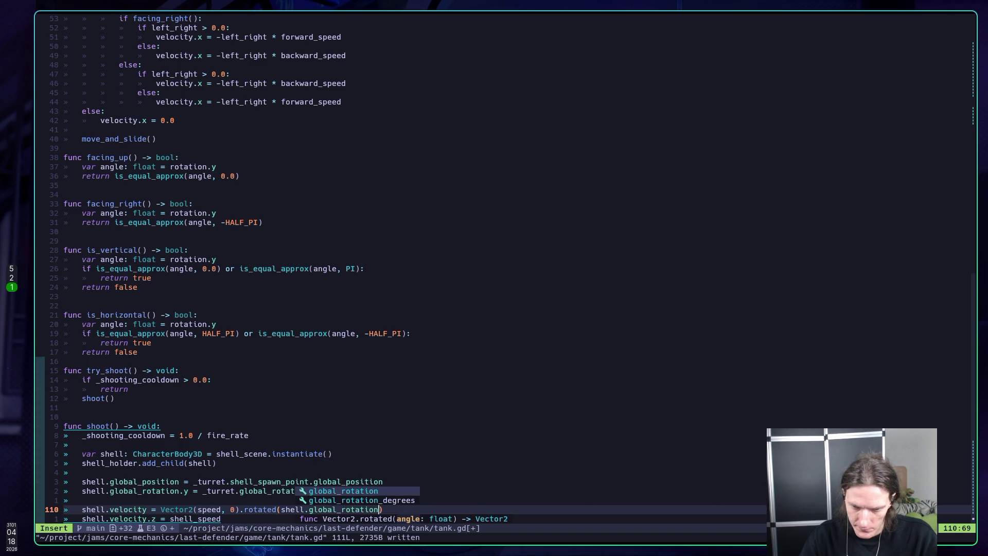
type(".y")
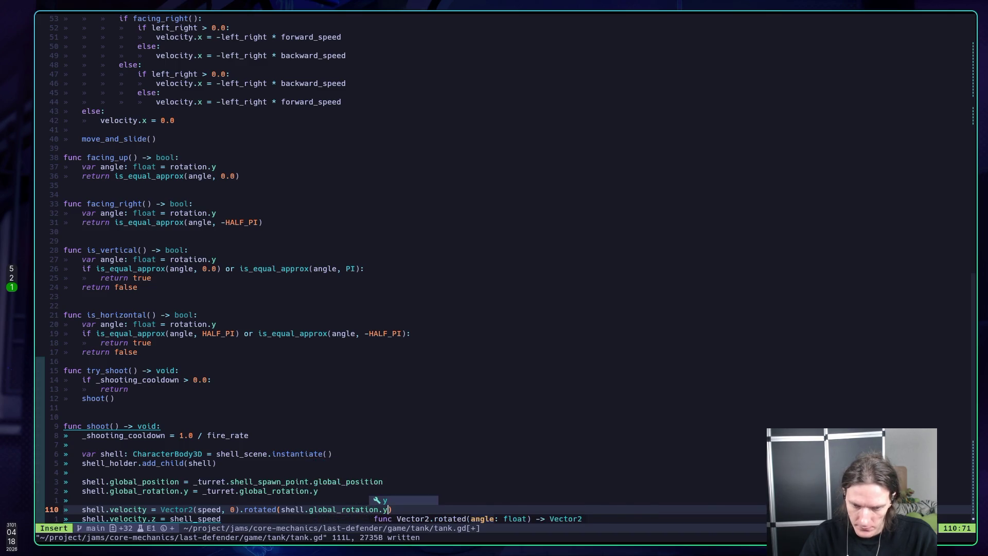
key("Escape")
type(":w")
key("Return")
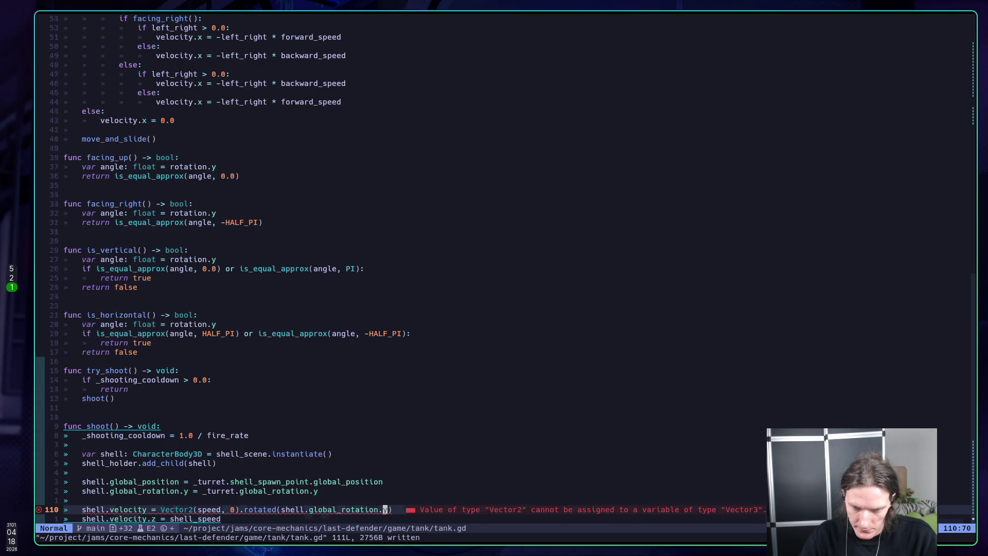
Begin a new 'var' declaration line above the shell.velocity assignment
key("k")
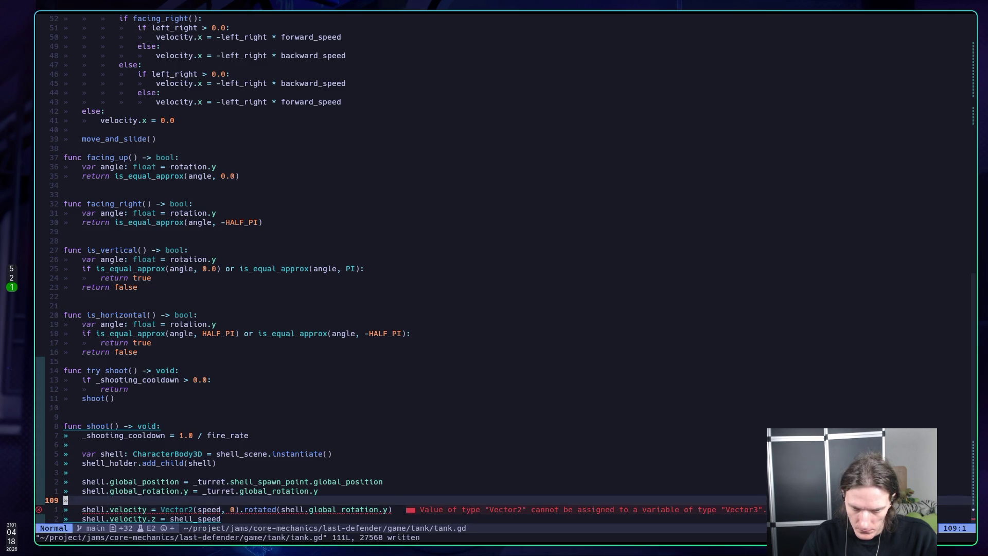
key("j")
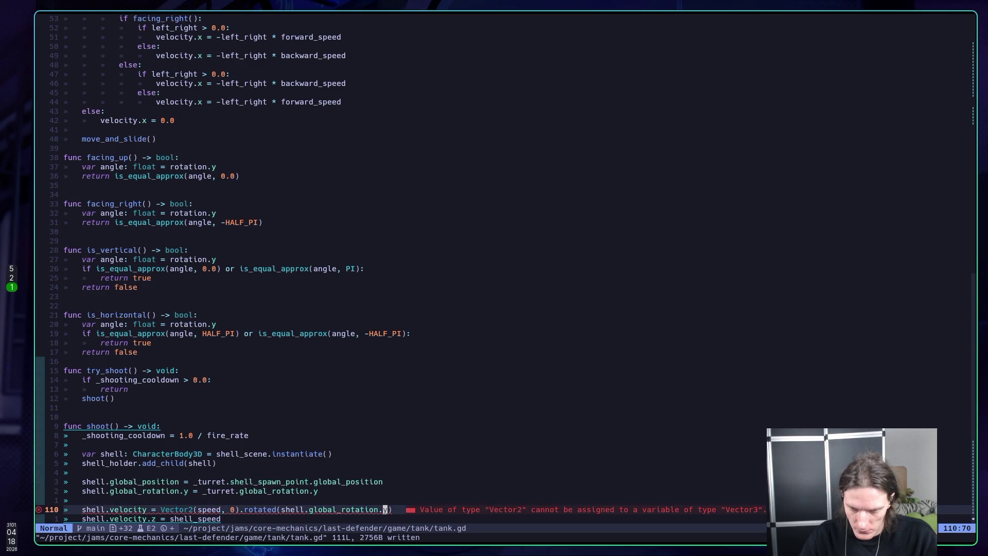
key("b")
key("b")
key("b")
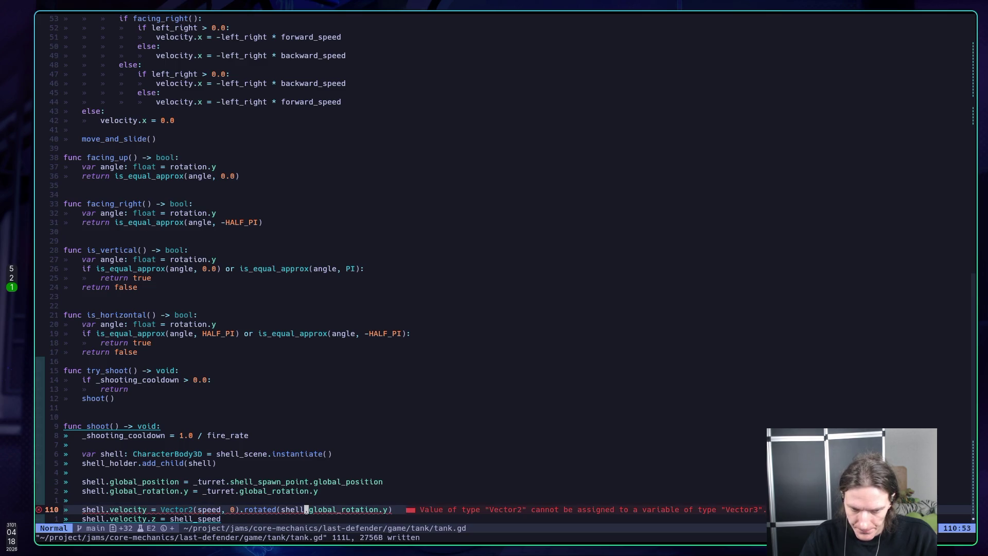
key("b")
key("b")
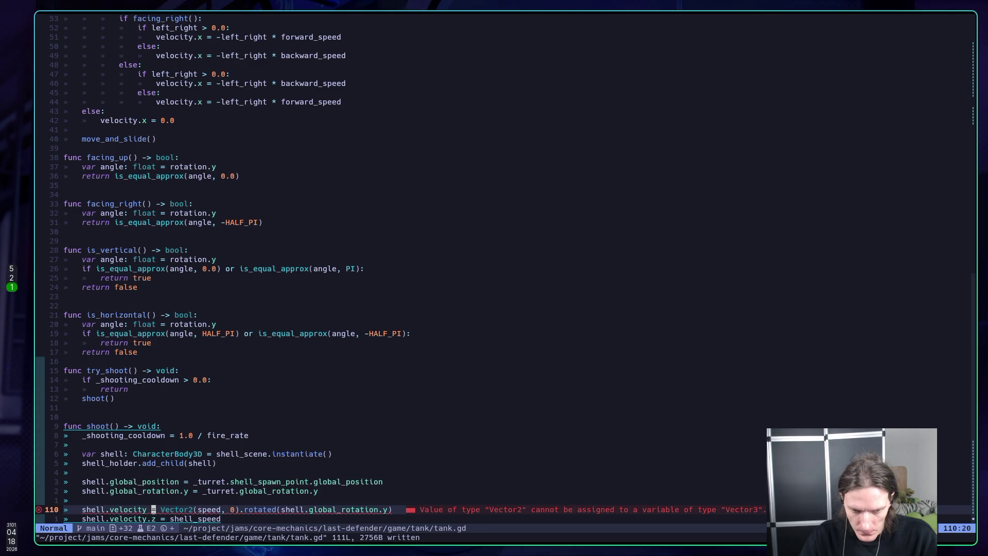
key("l")
type("O")
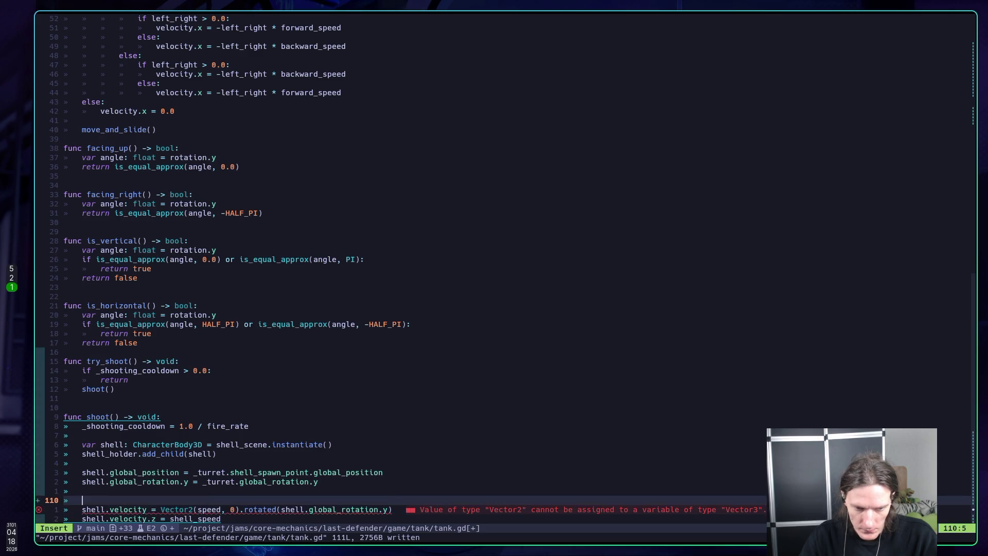
type("var ")
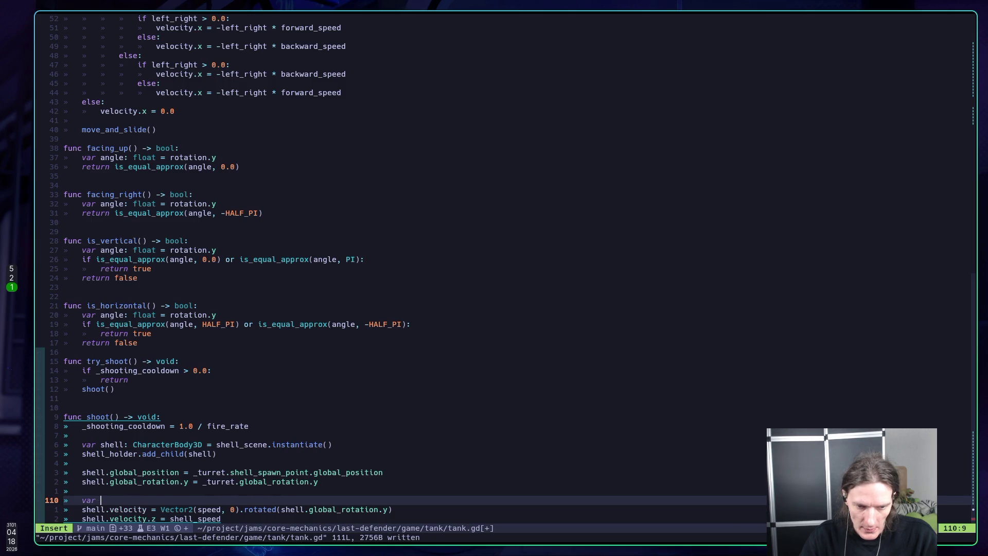
type("shel")
Declare var speed: Vector2 holding the rotated Vector2 expression cut from the velocity line
key("BackSpace")
key("BackSpace")
key("BackSpace")
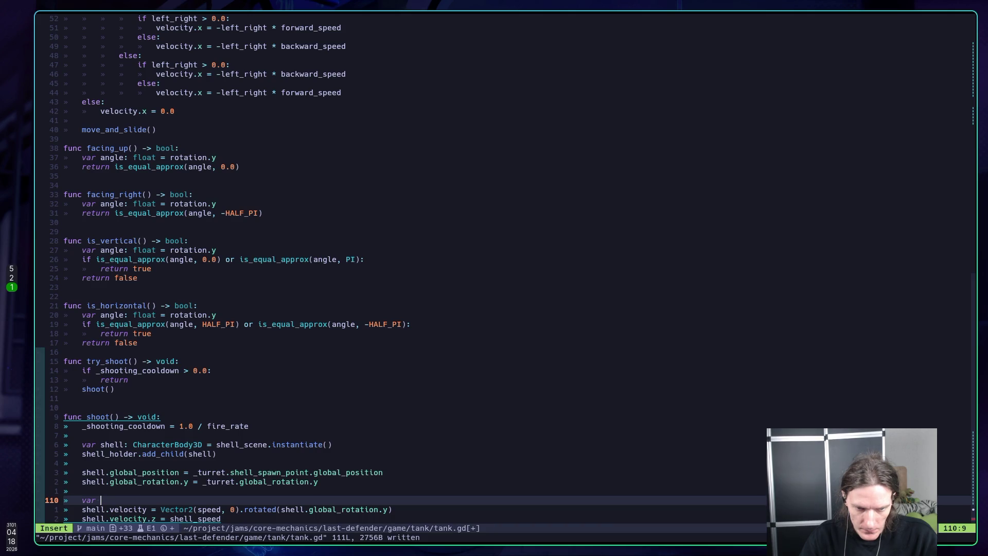
type("speed: ")
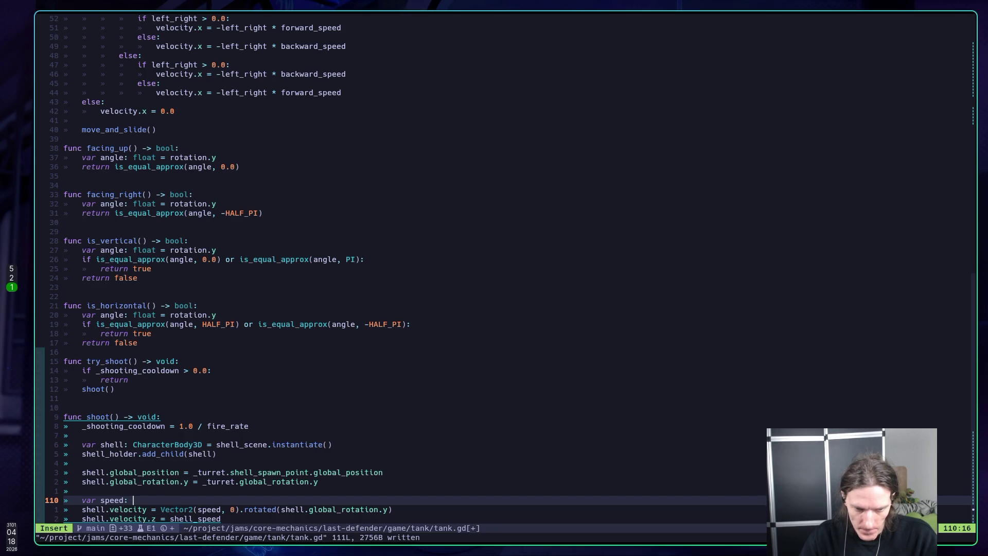
type("Vector2 =")
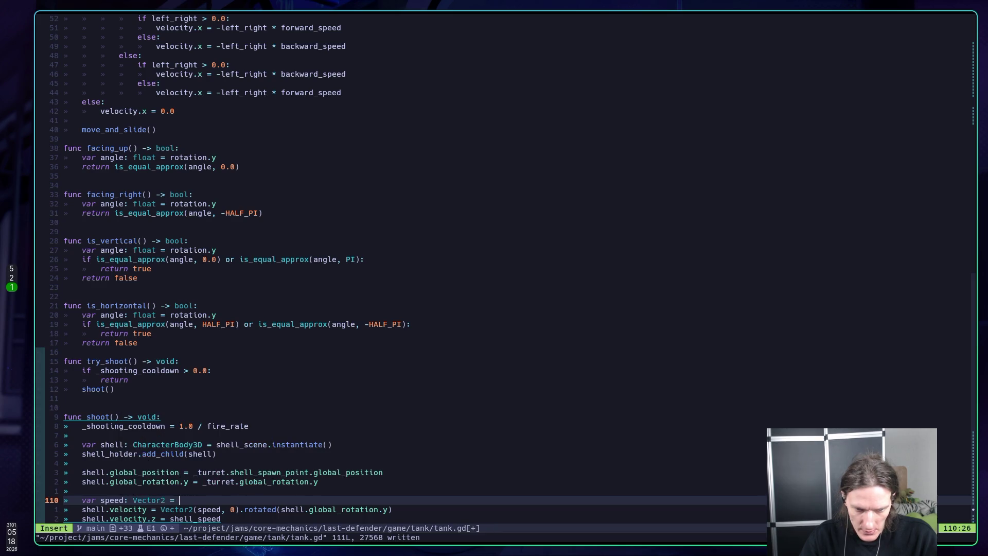
key("Escape")
key("j")
key("b")
key("D")
key("k")
key("A")
key("Escape")
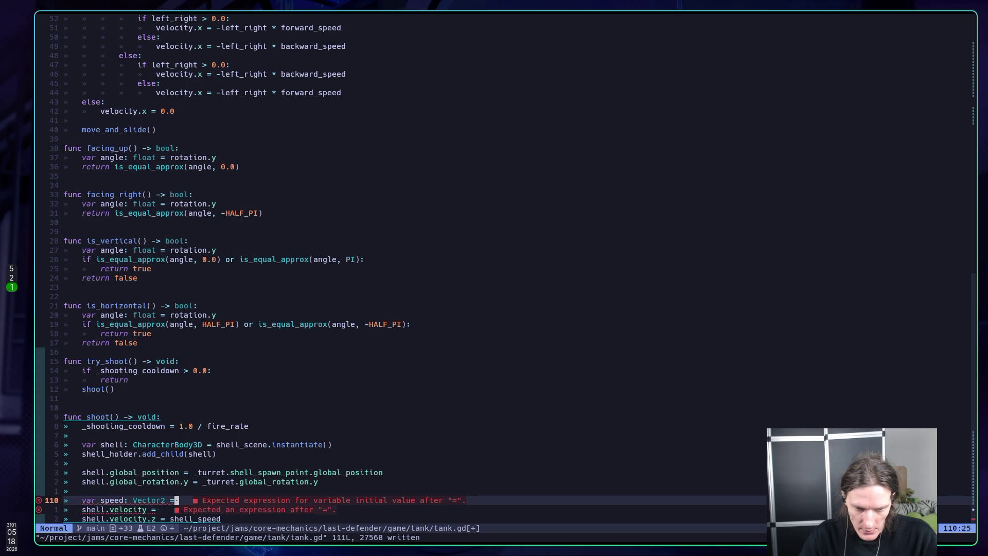
key("p")
Clear the leftover velocity text, use shell_speed as the Vector2 length, and save
key("j")
key("A")
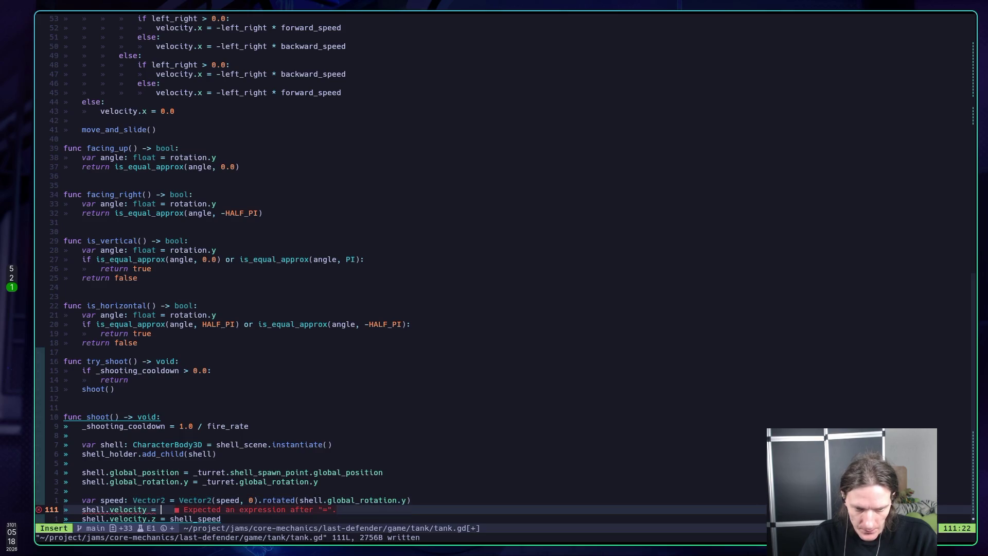
key("BackSpace")
key("BackSpace")
key("BackSpace")
key("BackSpace")
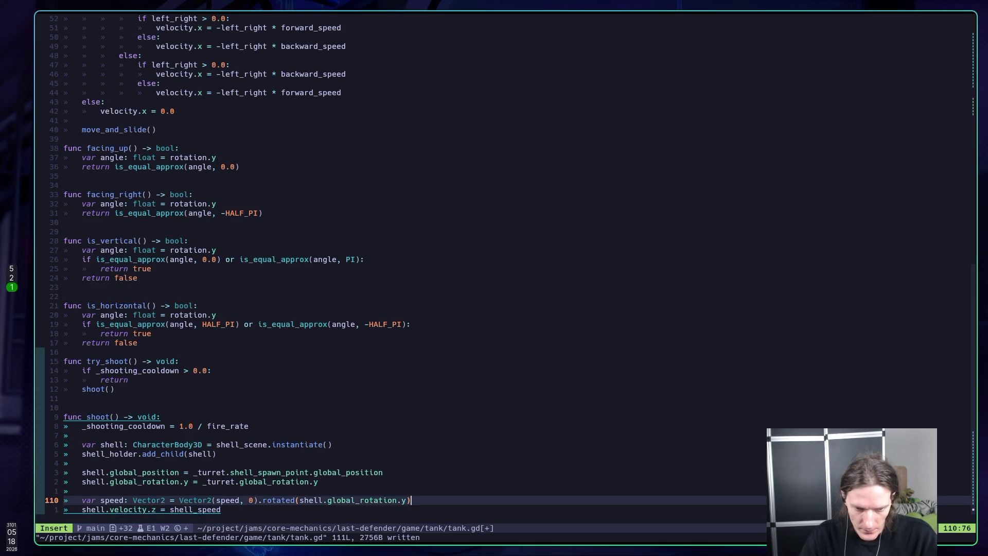
key("Down")
type("k")
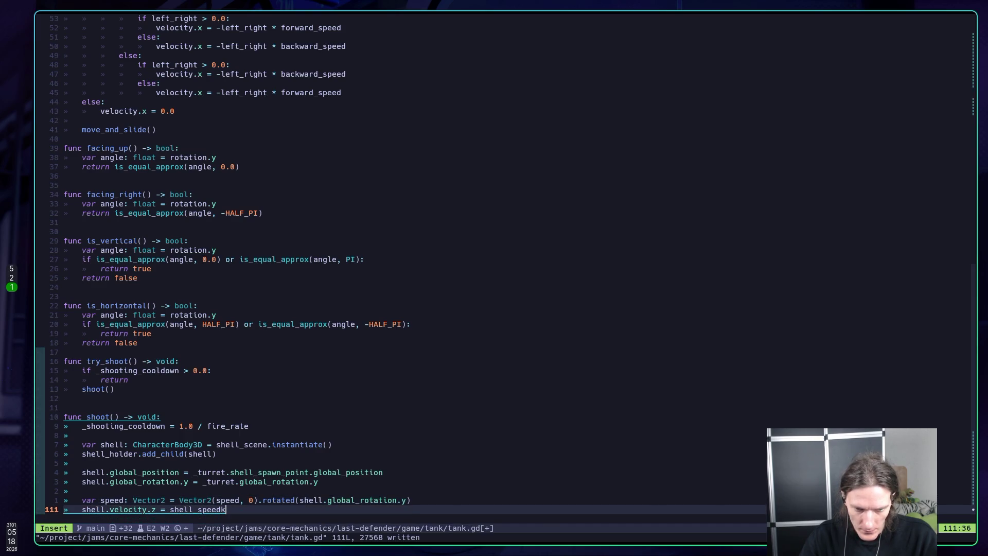
key("Escape")
key("d")
key("d")
type("c")
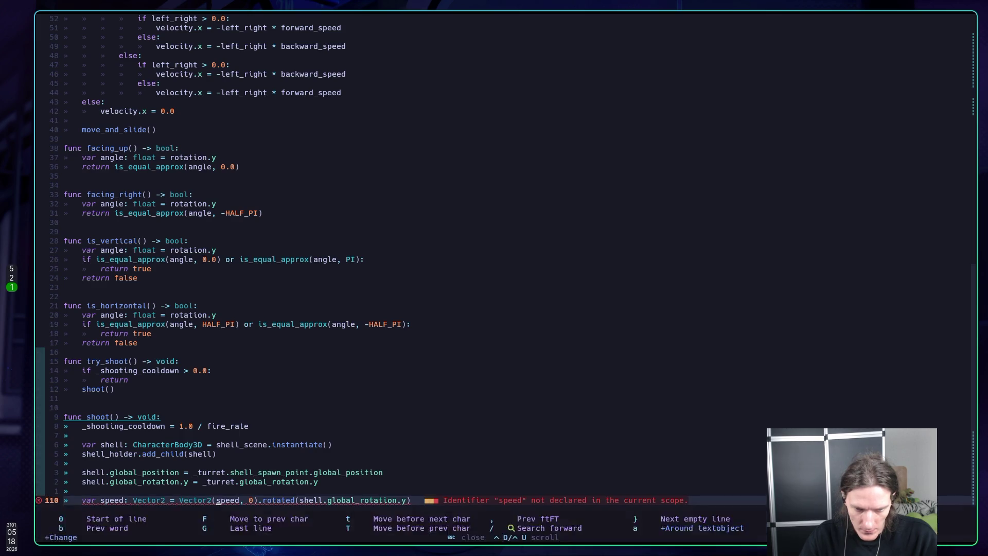
type("wshe")
key("Tab")
key("Tab")
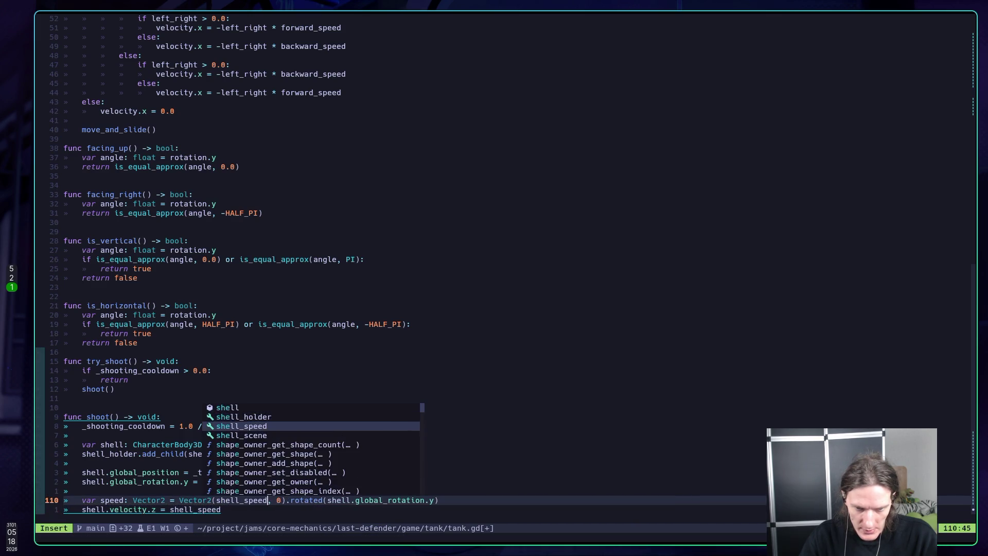
key("Escape")
type(":w")
key("Return")
Set shell.velocity = Vector3(speed.x, 0.0, speed.y), save, and run the game in Godot
key("j")
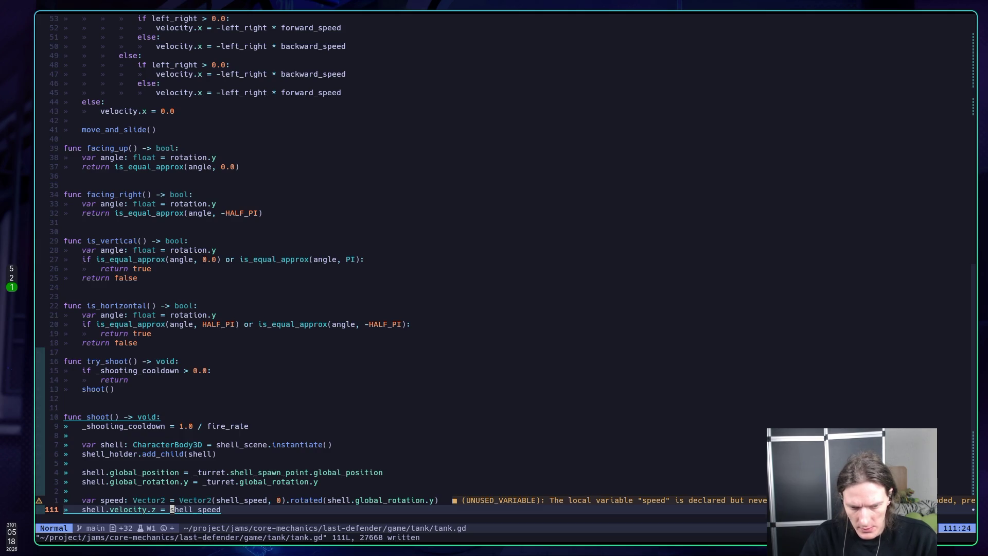
type("cw")
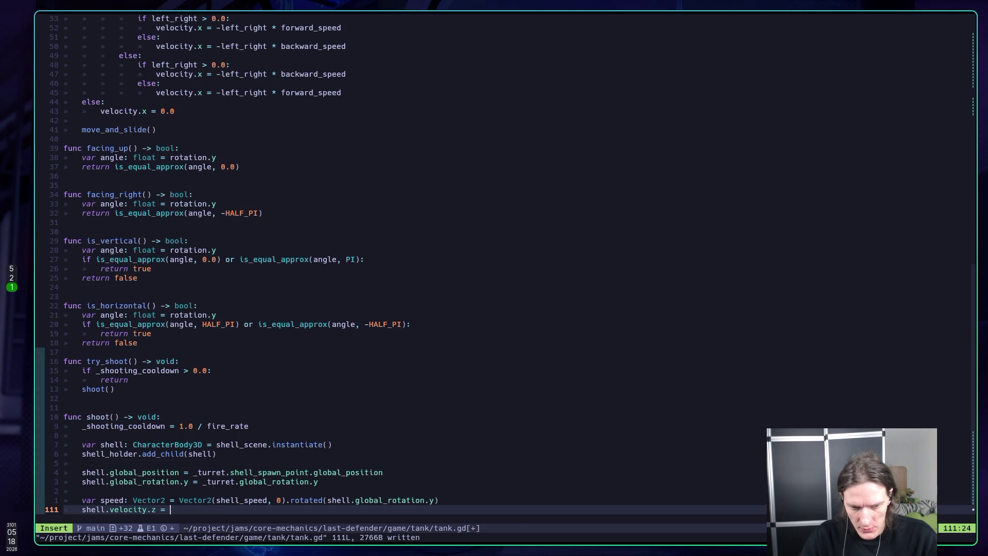
type("V")
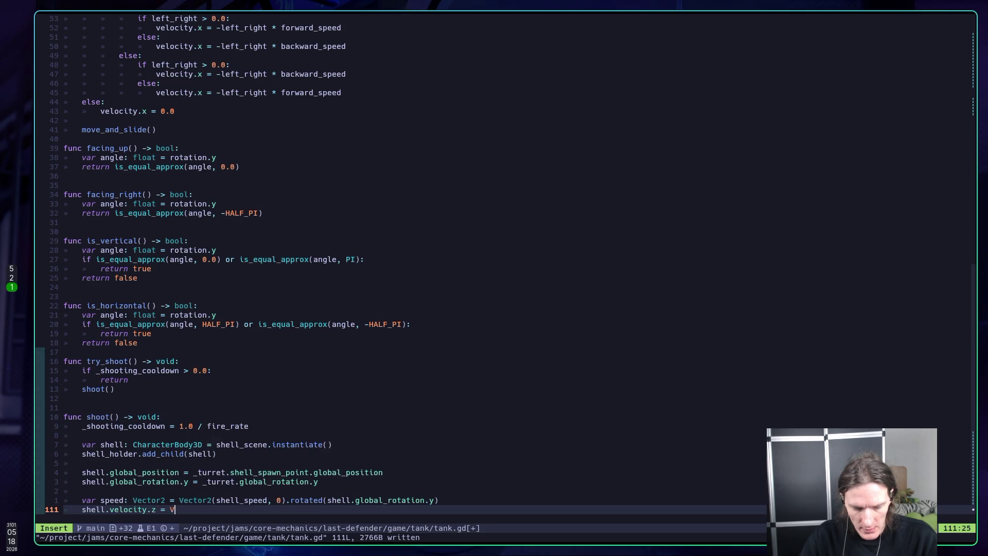
key("BackSpace")
key("BackSpace")
key("BackSpace")
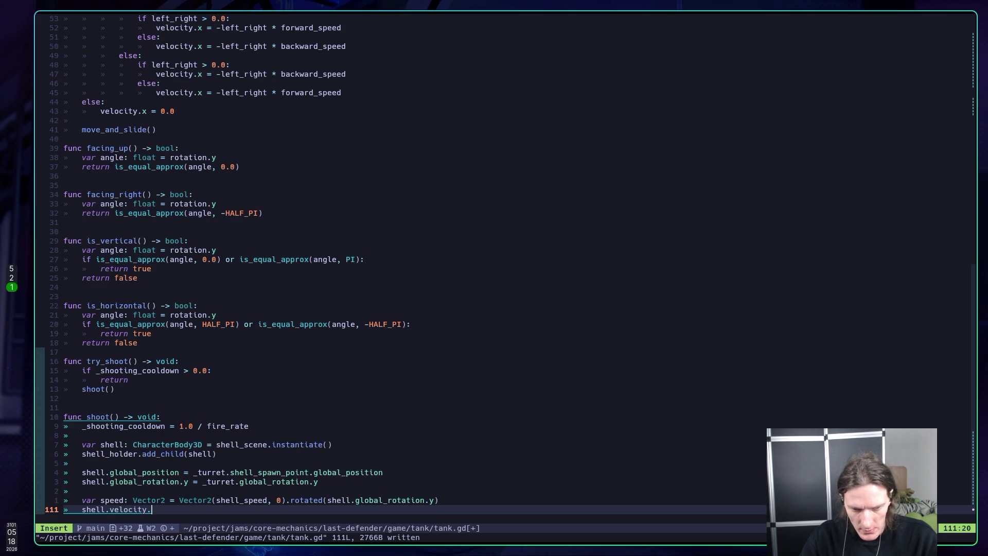
type("= Vect")
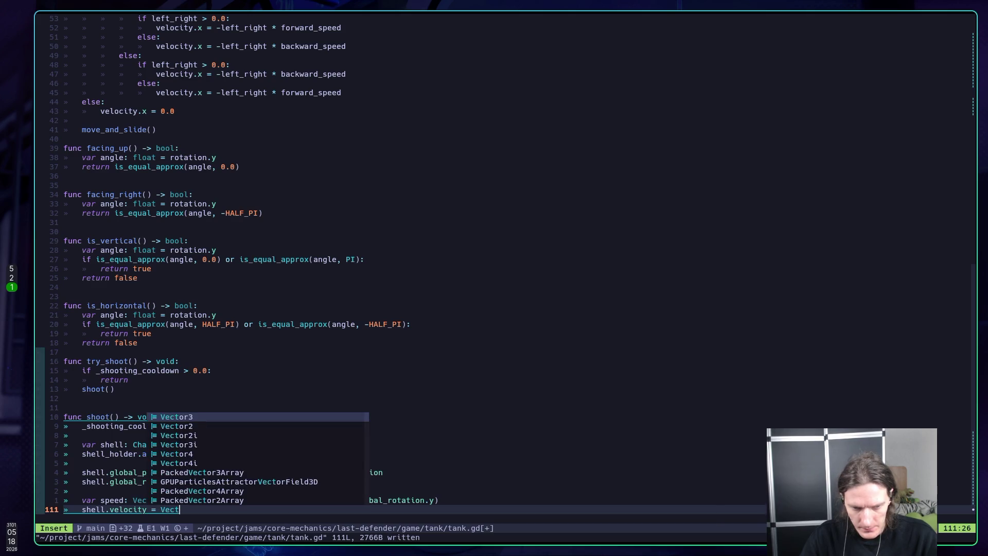
key("Return")
type("(")
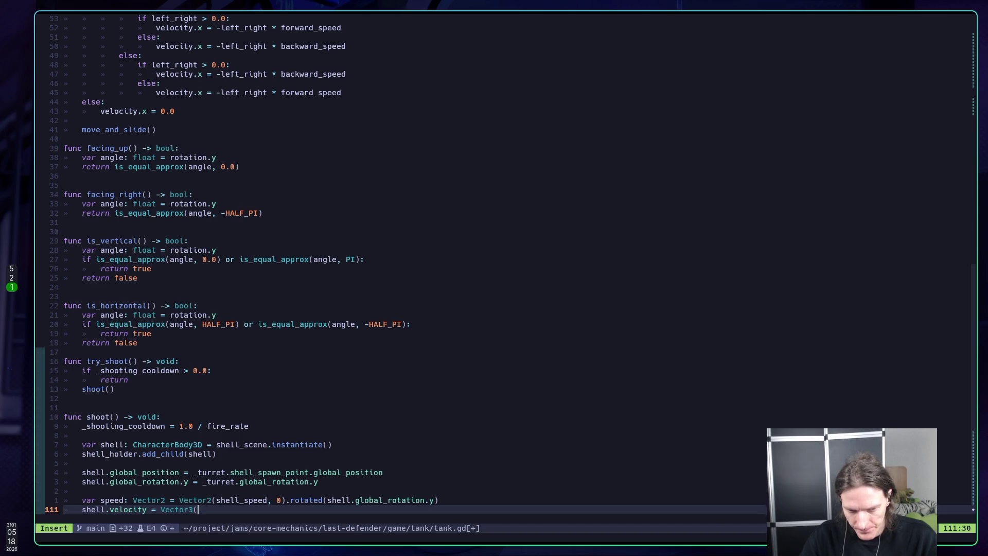
type("speed.")
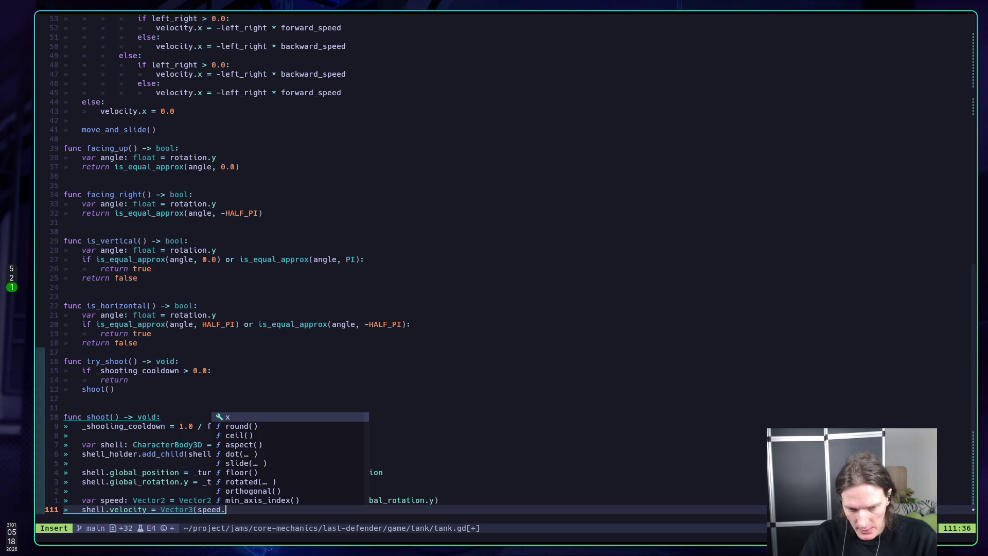
type("x, 0.0")
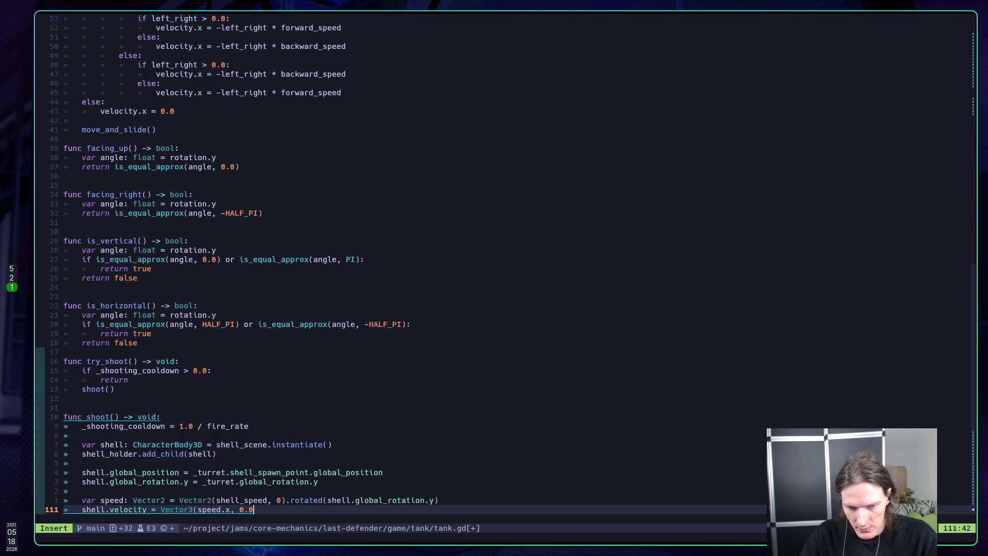
type(", speed.y")
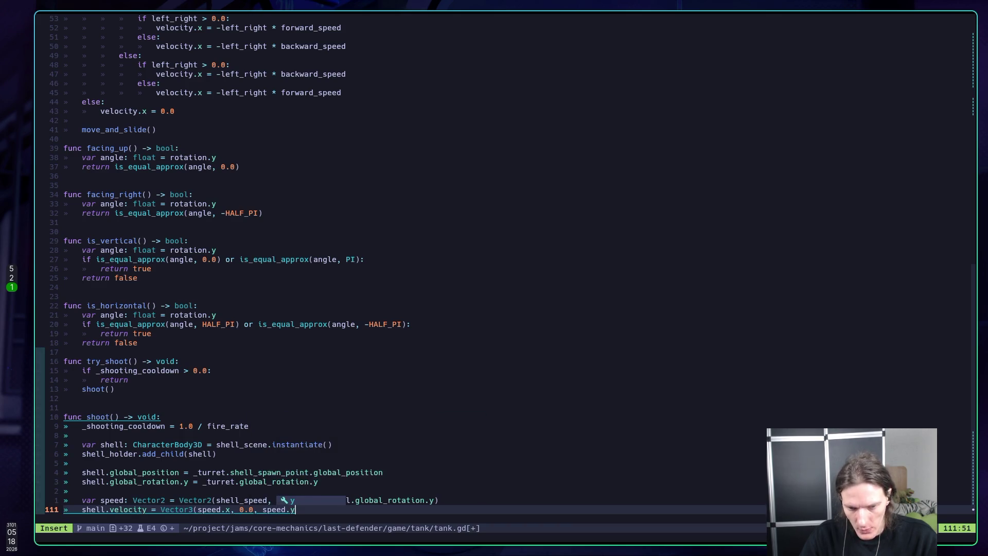
key("Escape")
type(":w")
key("Return")
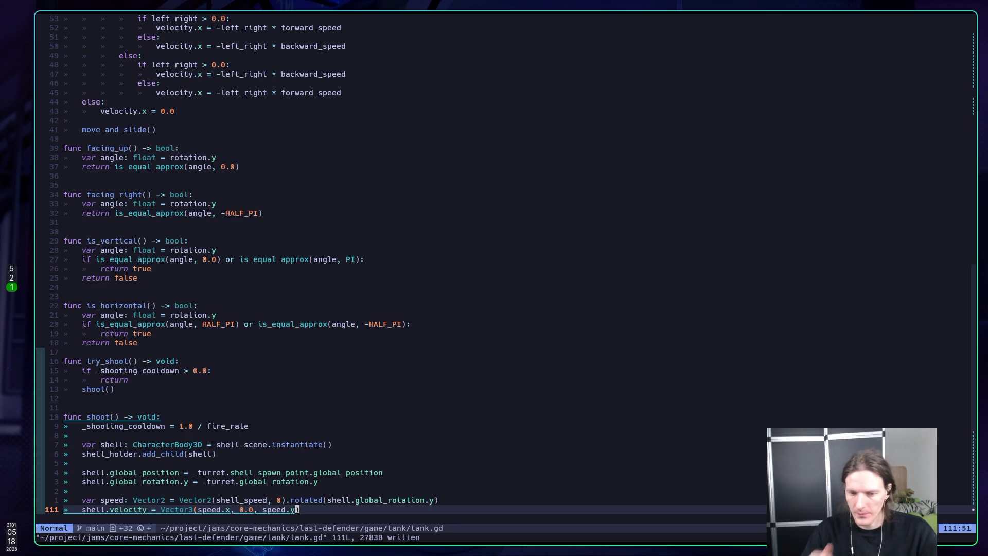
key("alt+Tab")
key("F5")
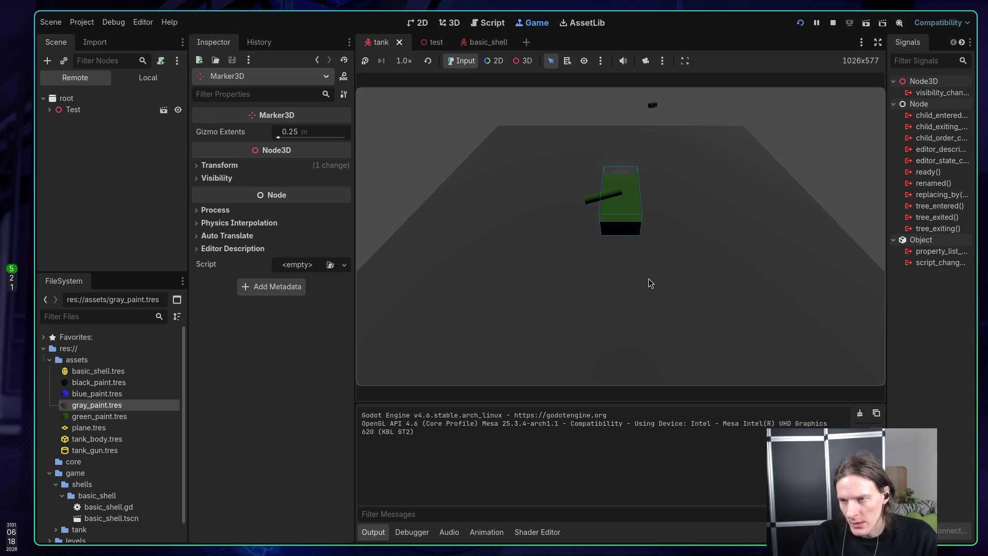
Stop the test run and return to tank.gd in the code editor
left_click(830, 25)
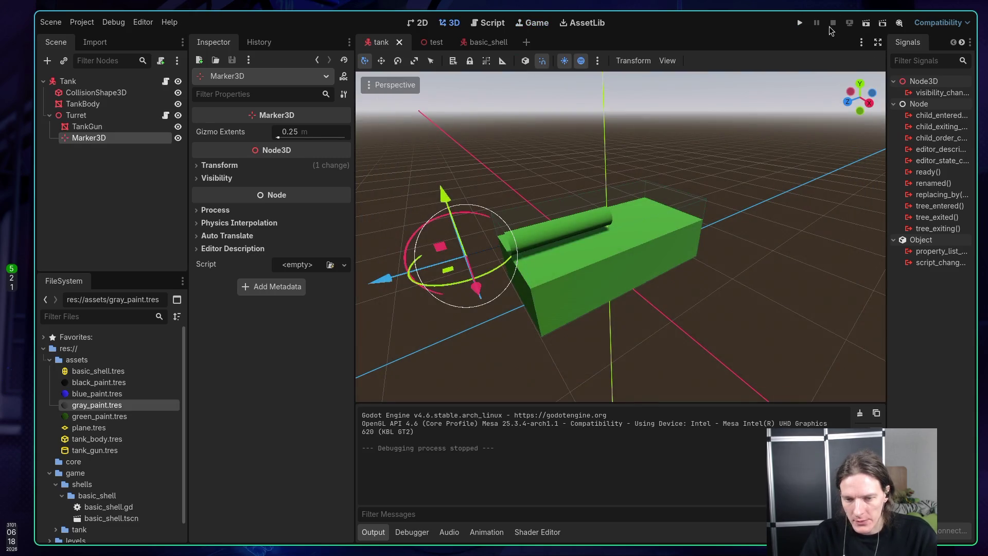
key("super+1")
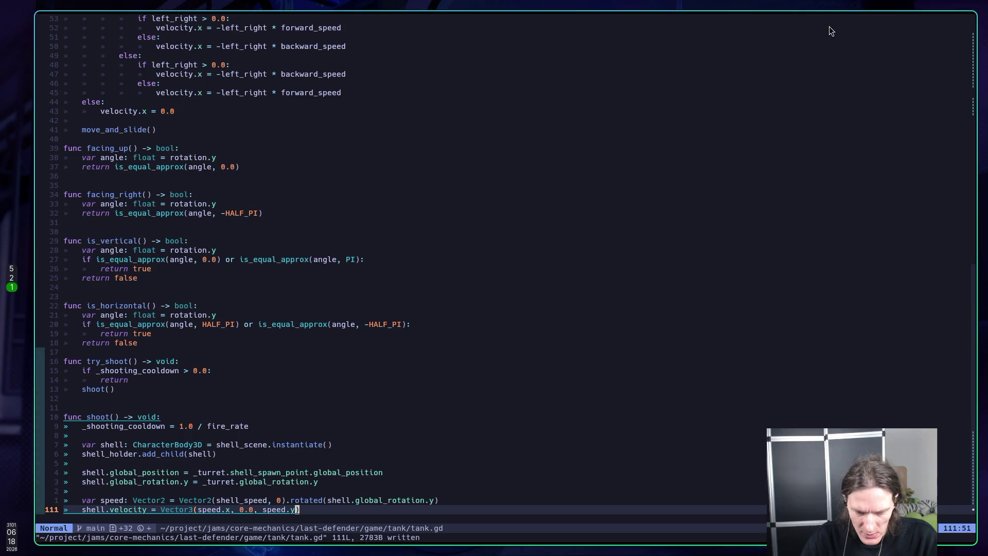
Change the speed line to Vector2(-shell_speed, 0), save, and run the game in Godot
key("k")
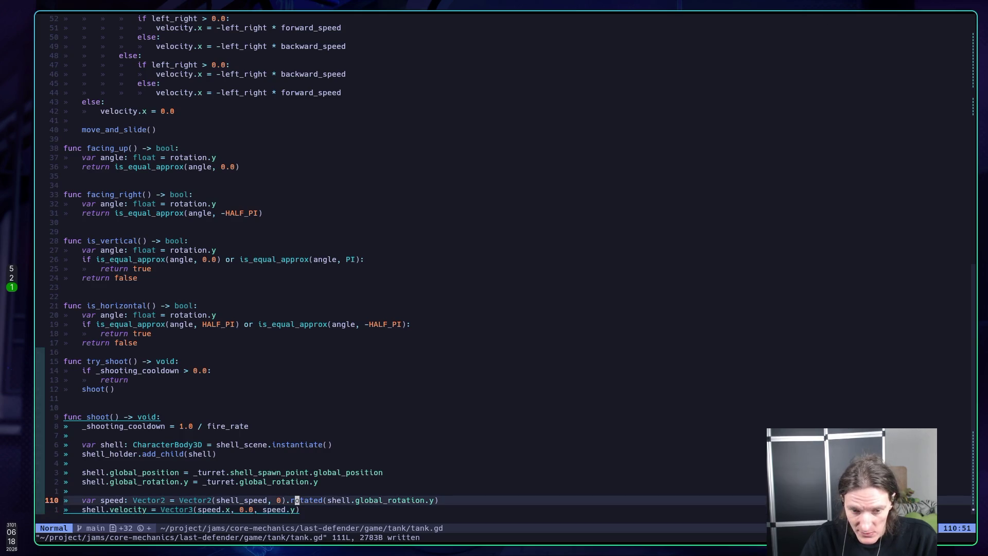
key("b")
key("b")
key("b")
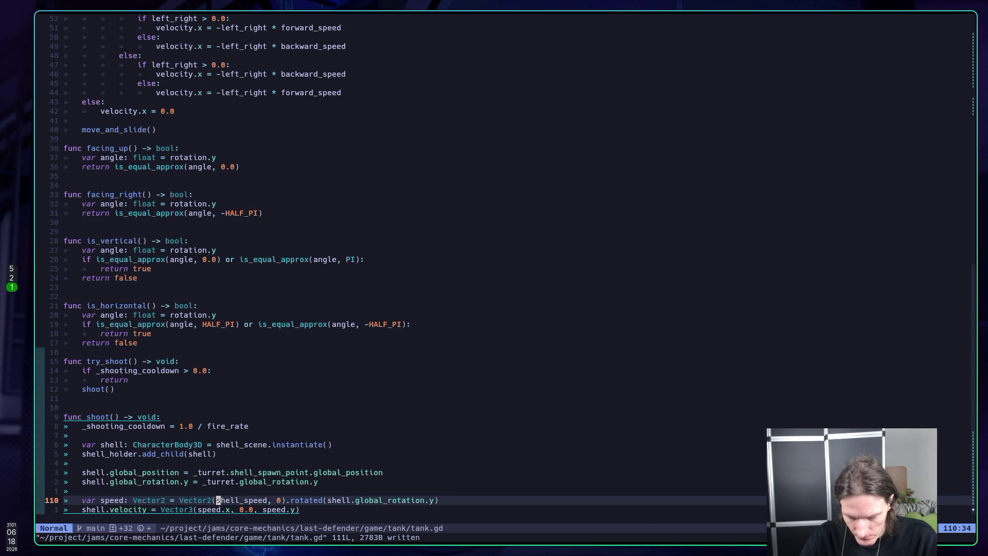
type("i-")
key("Escape")
type(":w")
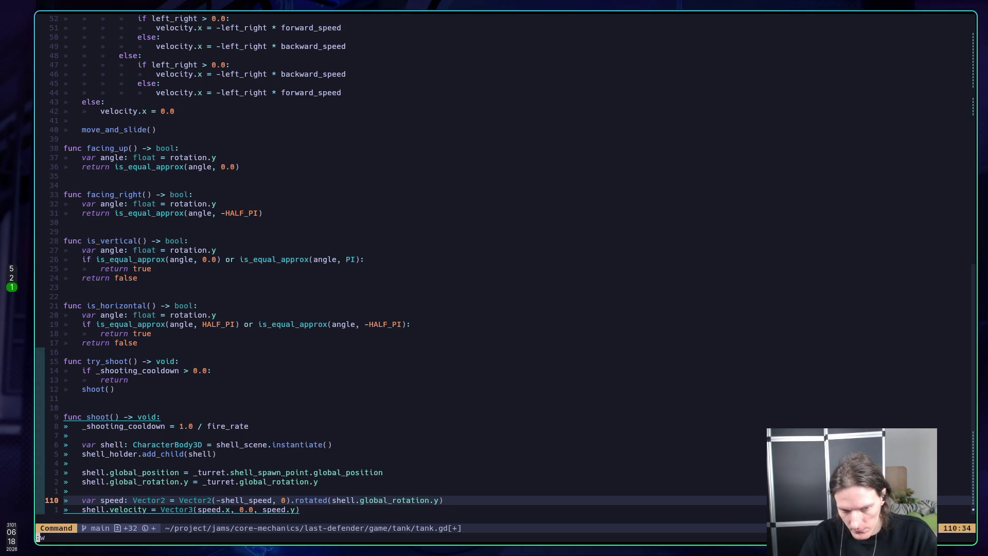
key("Return")
key("alt+Tab")
key("F5")
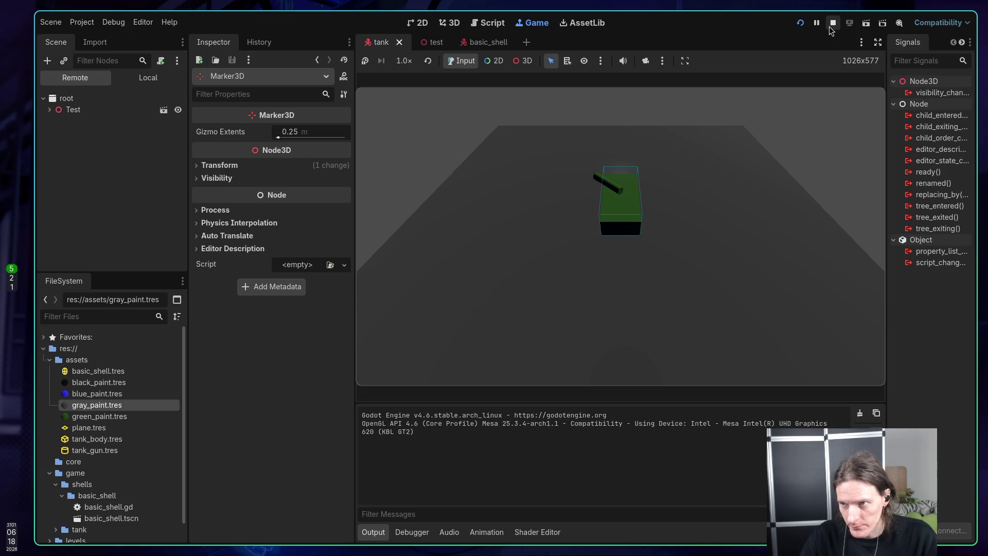
Stop the negated-speed test run and switch back to tank.gd
left_click(829, 26)
key("super+1")
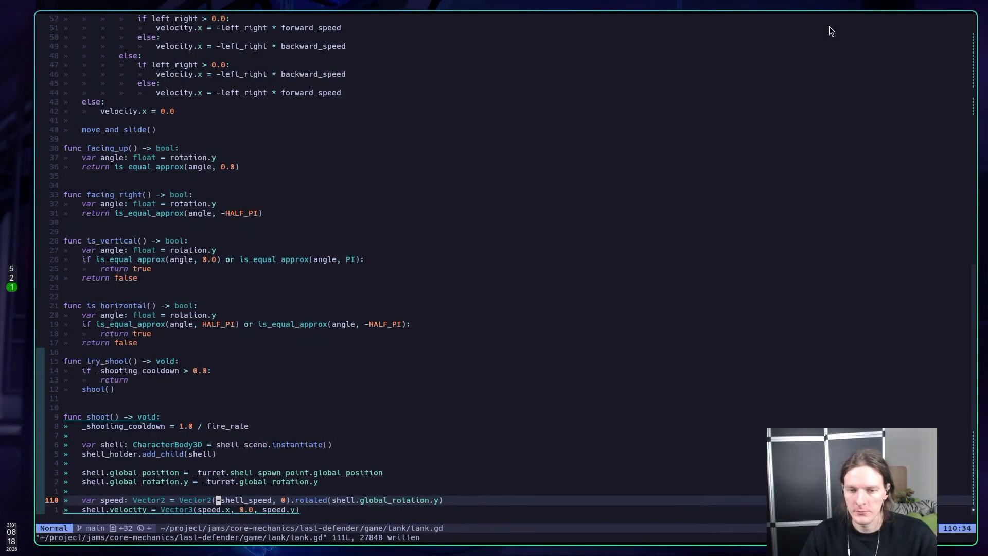
Remove the minus from shell_speed and save tank.gd
type(":w")
key("Return")
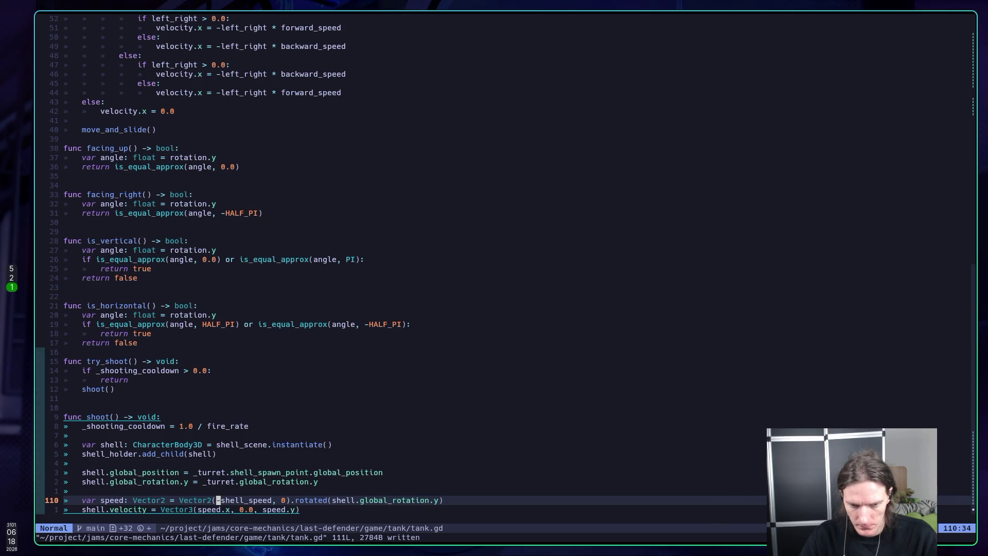
type("x:w")
key("Return")
Negate the angle to rotated(-shell.global_rotation.y), save, and switch to Godot
key("e")
key("e")
key("e")
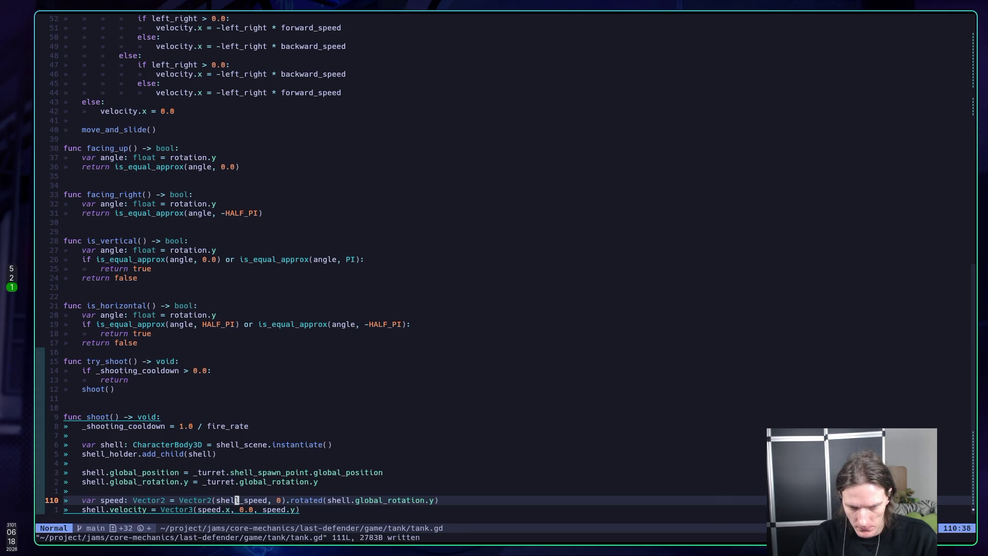
key("h")
key("h")
key("h")
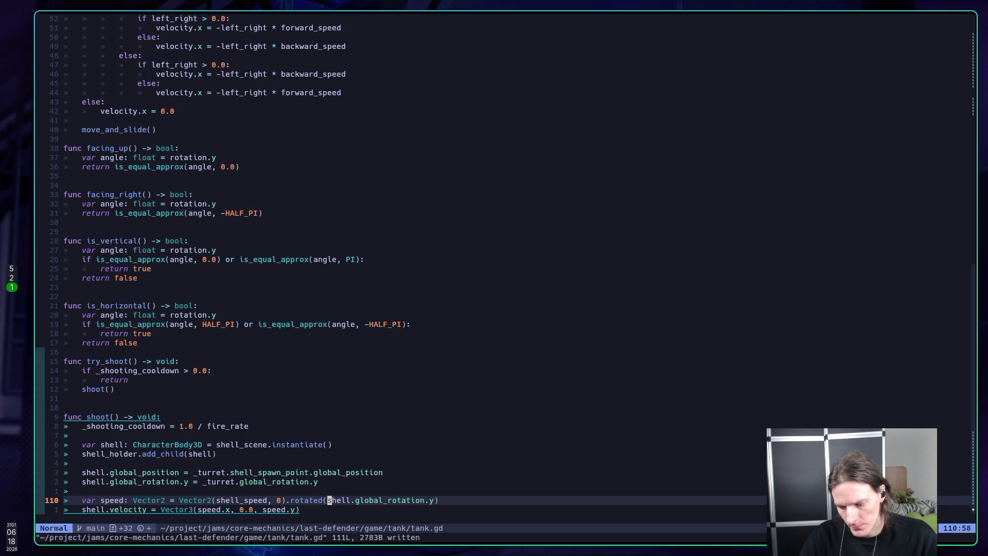
key("k")
key("j")
key("l")
key("l")
key("l")
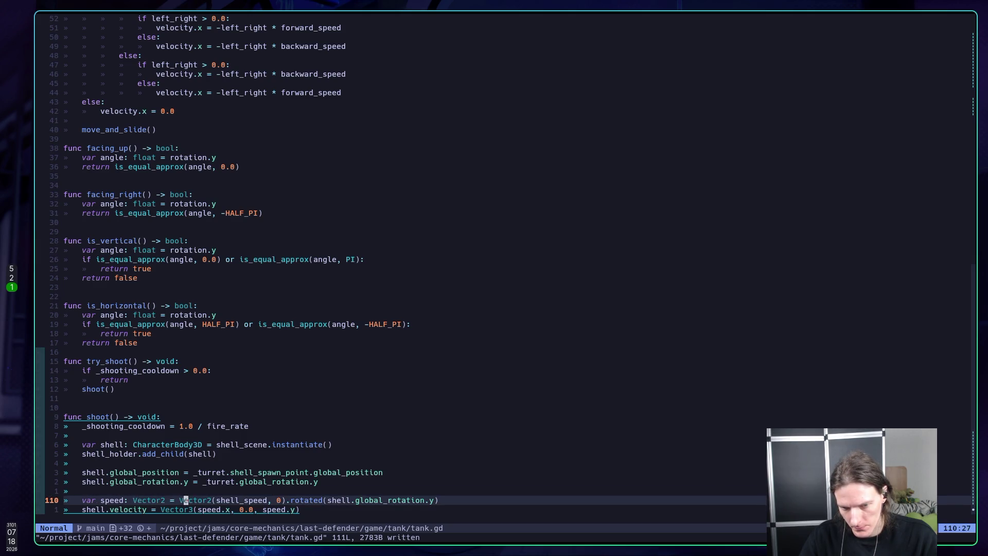
key("l")
key("l")
key("l")
type("i-")
key("Escape")
key("colon")
key("Return")
key("alt+Tab")
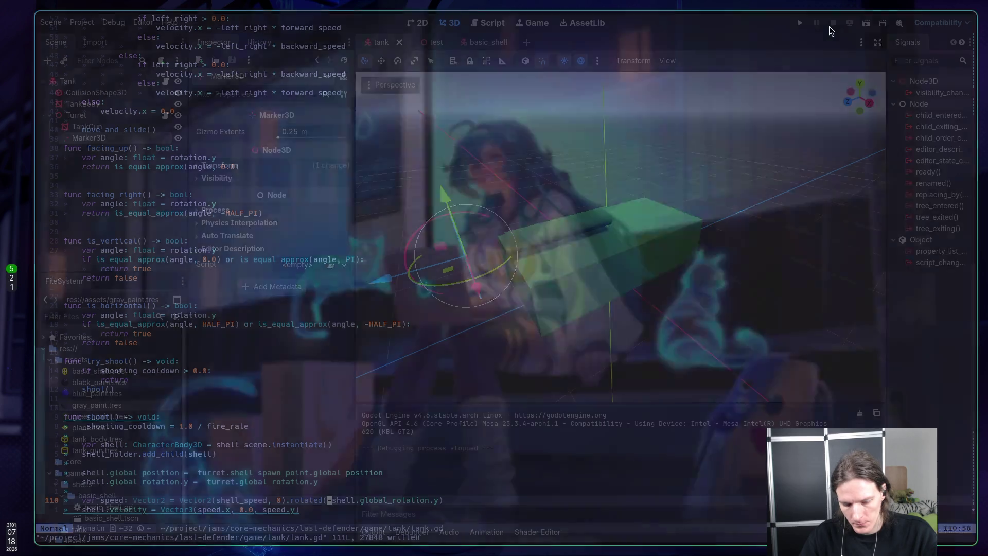
Test the negated rotation in the game, stop it, and return to tank.gd's velocity line
key("F5")
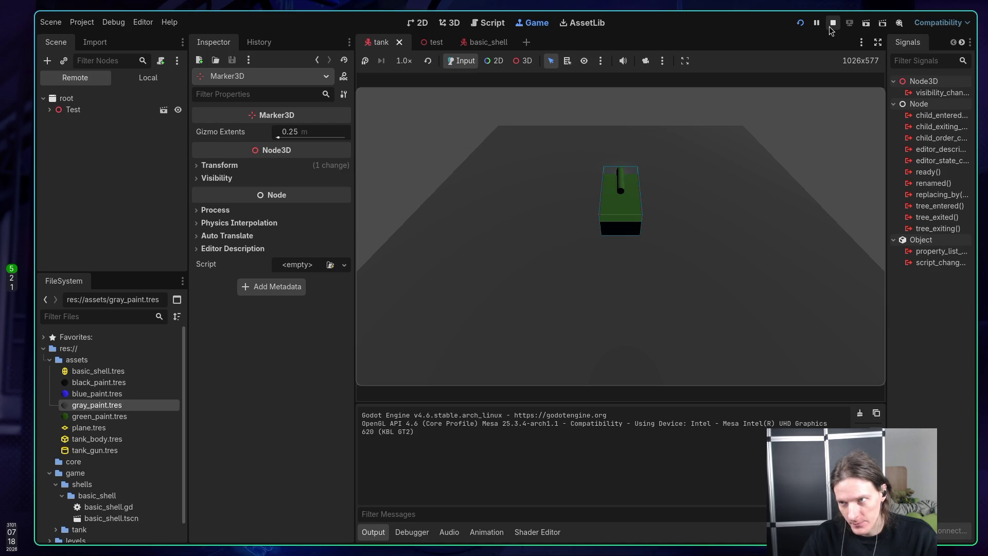
left_click(834, 23)
key("super+1")
key("j")
key("b")
key("b")
key("b")
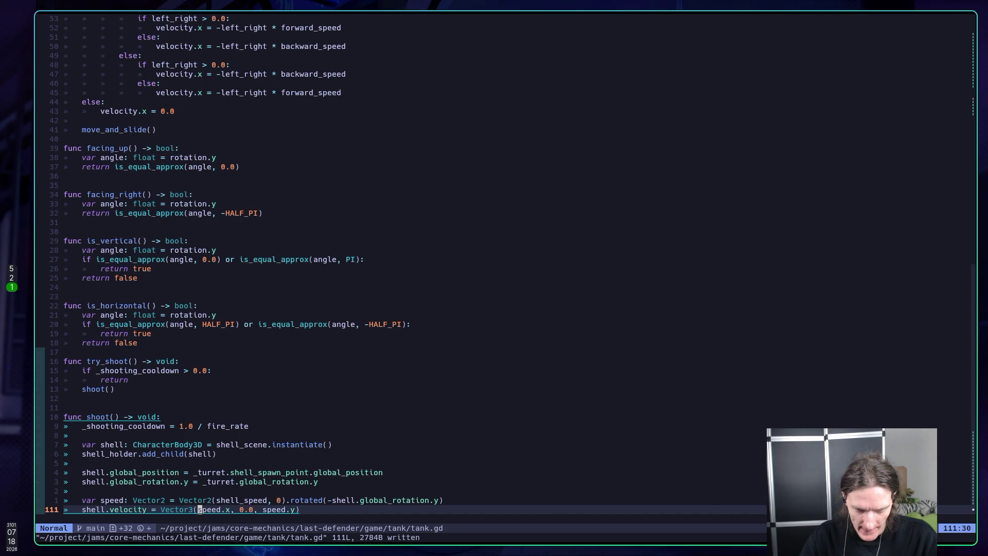
Swap the velocity components to speed.y and speed.x, save, and test the game
key("l")
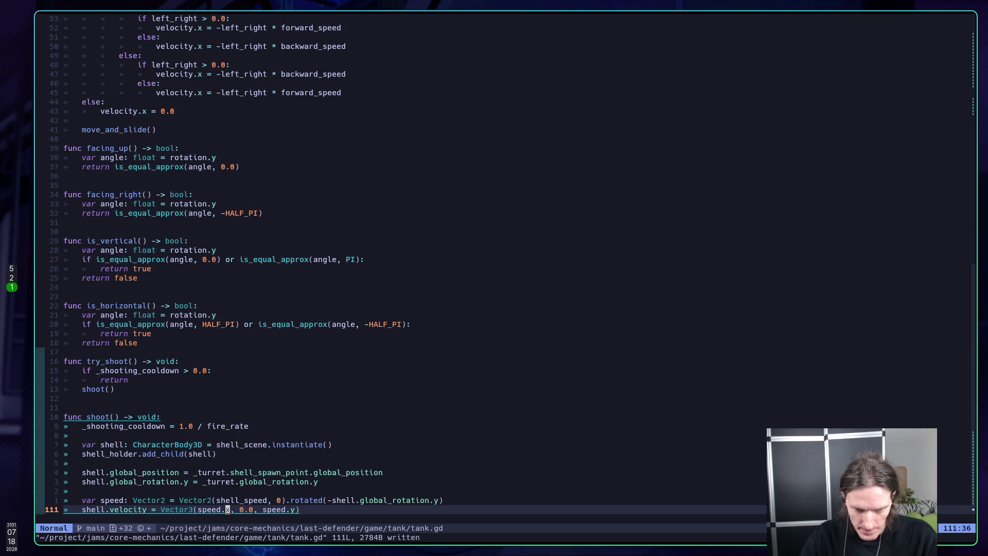
key("x")
key("c")
key("Escape")
type("it")
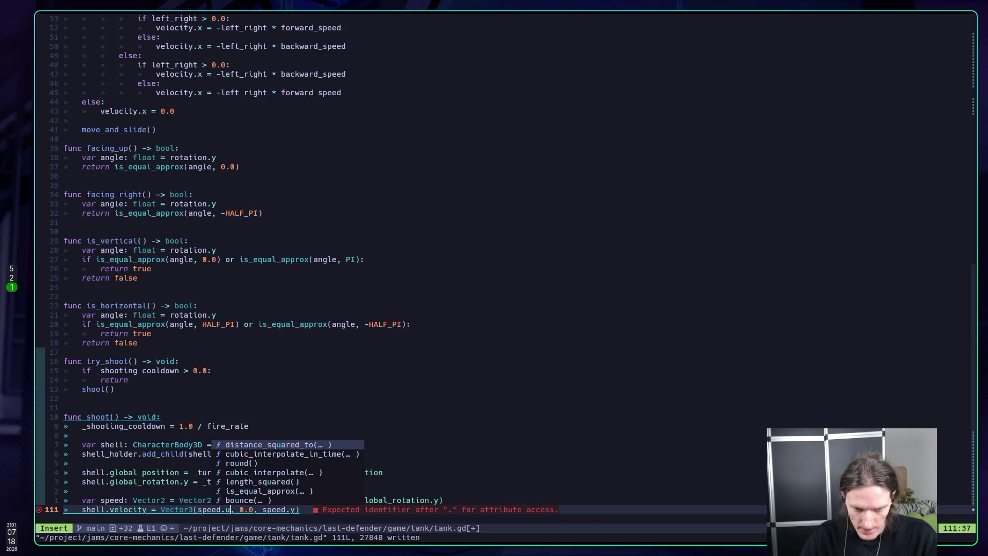
type("y")
key("Right")
key("End")
key("BackSpace")
type("x")
key("Escape")
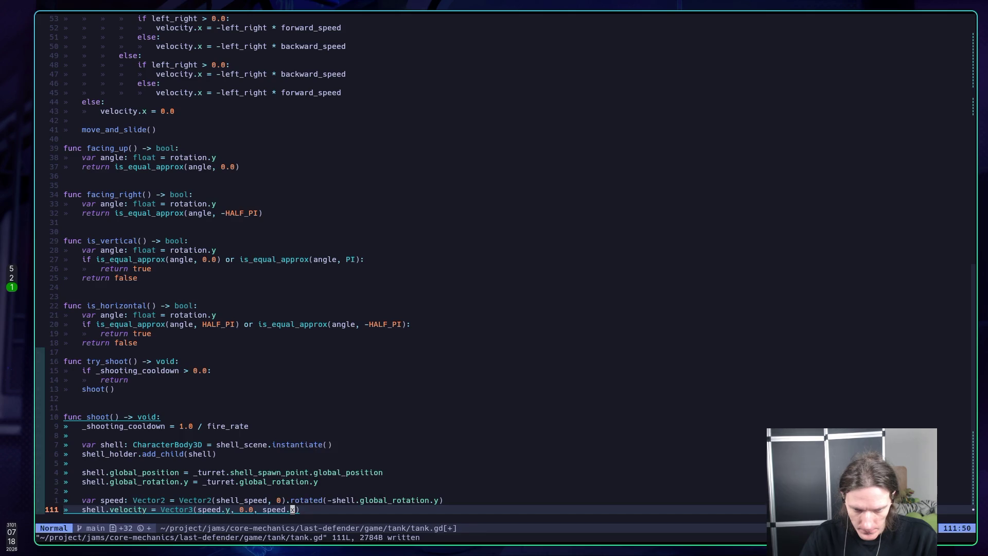
type(":w")
key("Return")
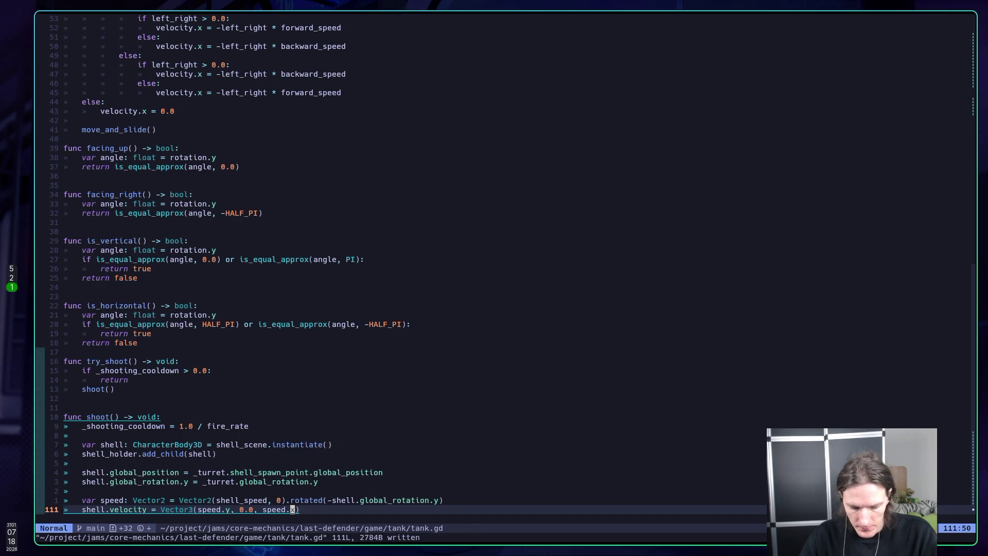
key("alt+Tab")
key("F5")
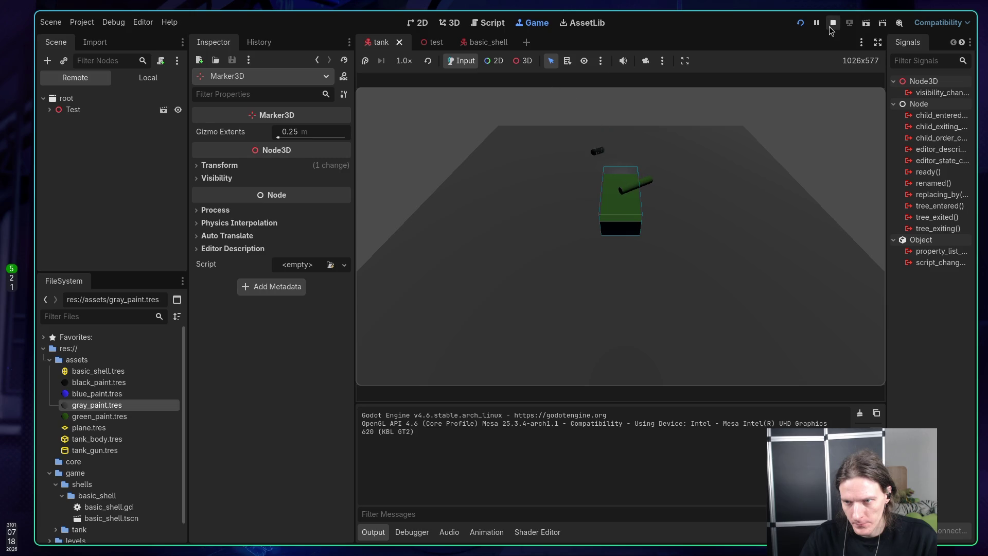
Restore velocity to Vector3(speed.x, 0.0, speed.y) and rerun the game
key("alt+Tab")
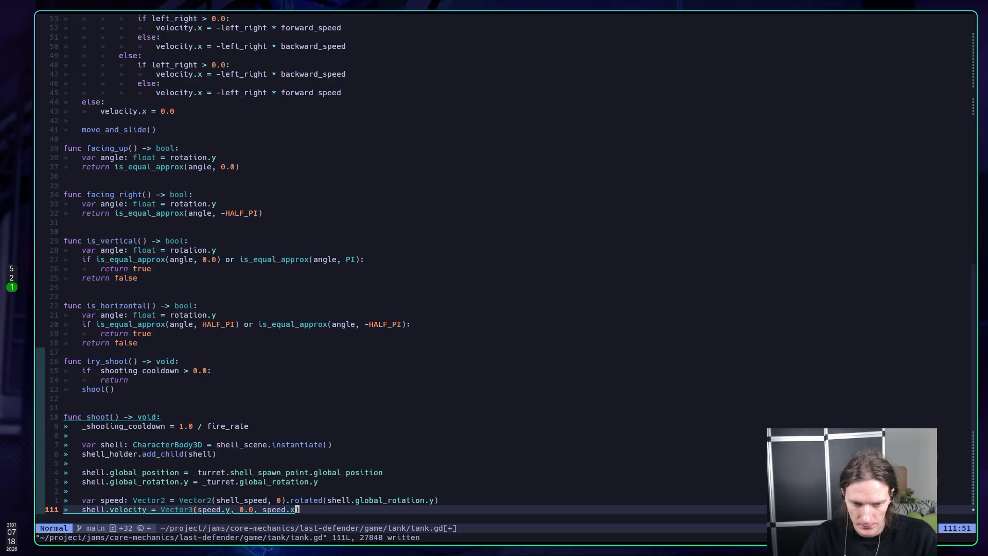
key("h")
key("h")
key("h")
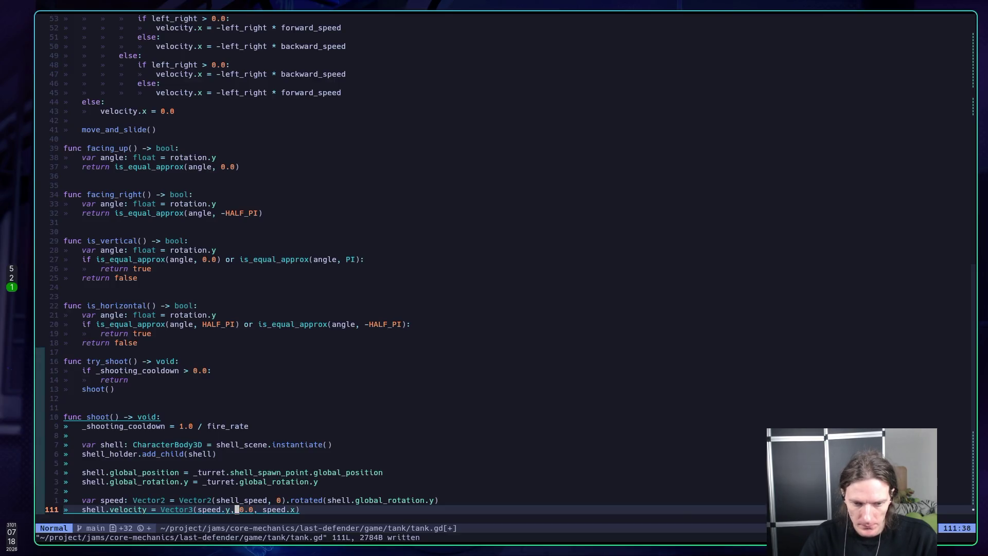
key("x")
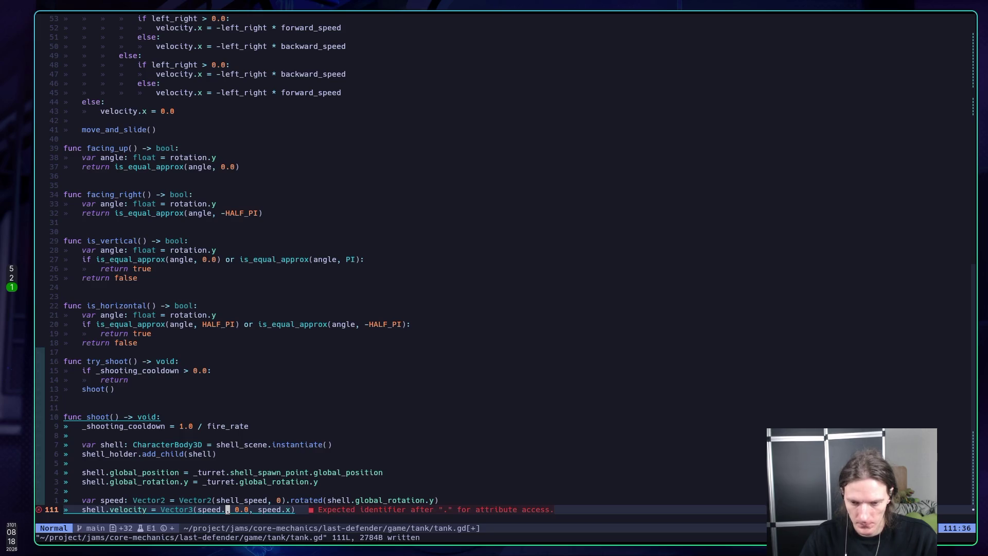
type("ix")
key("Escape")
key("l")
key("l")
key("l")
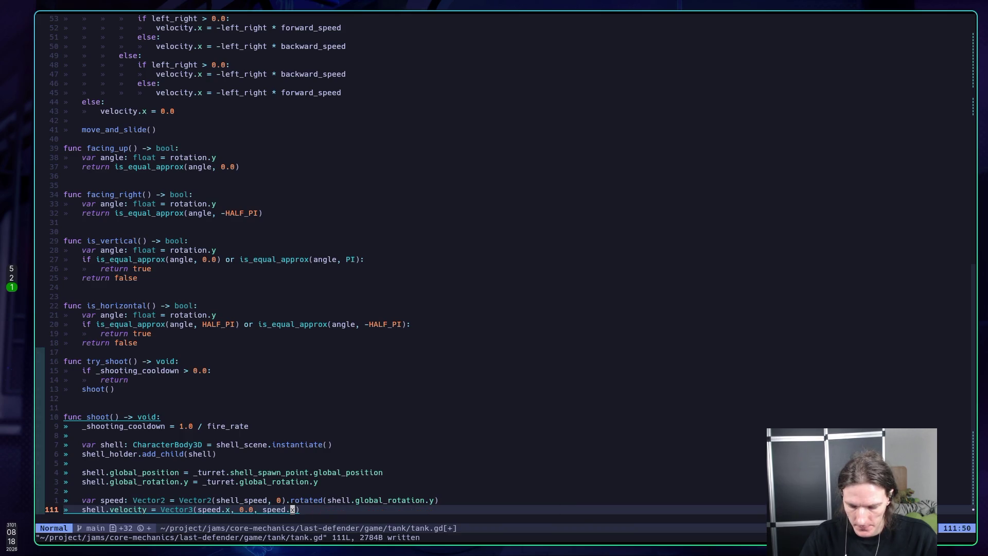
key("y")
key("h")
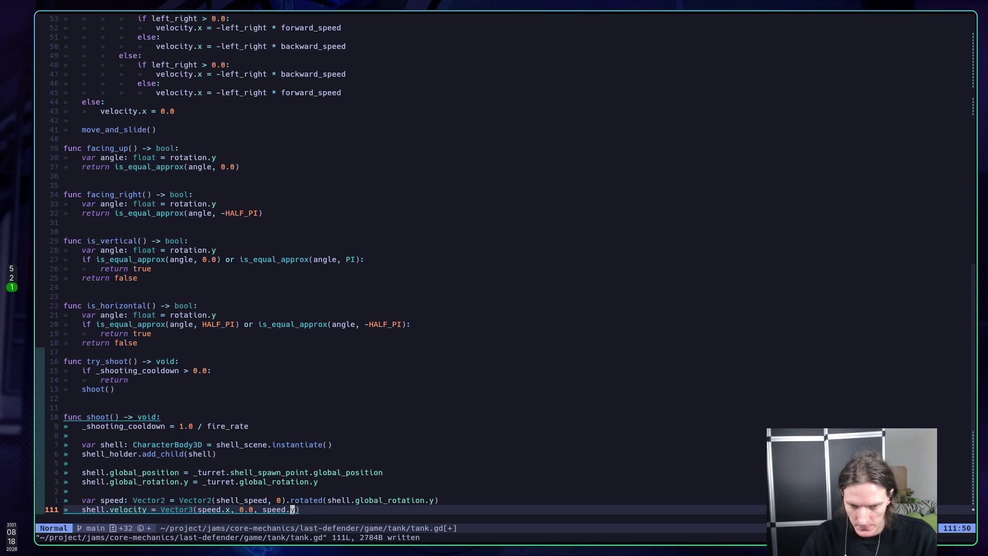
key("alt+Tab")
key("F5")
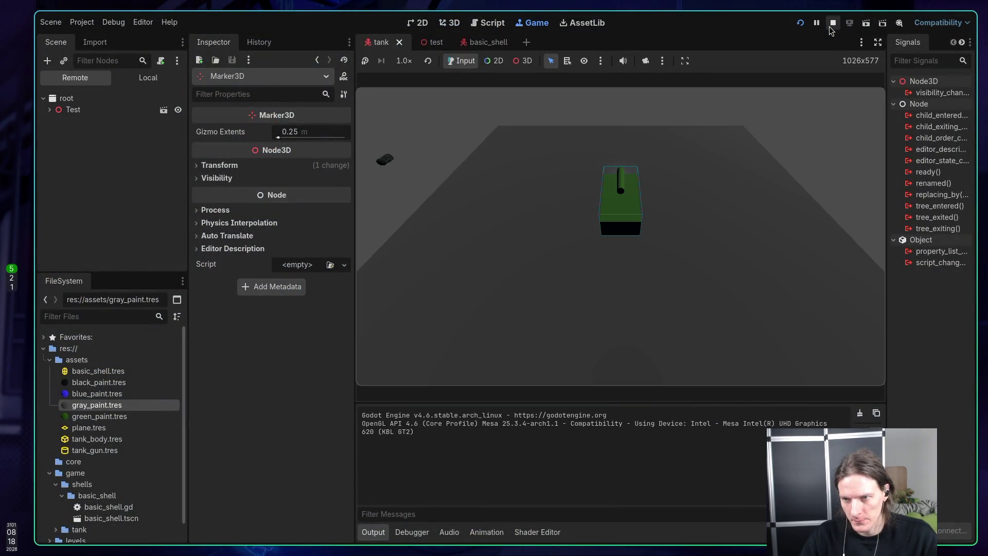
Restart the game, fire a shell toward the left of the field, then stop with F8
left_click(833, 23)
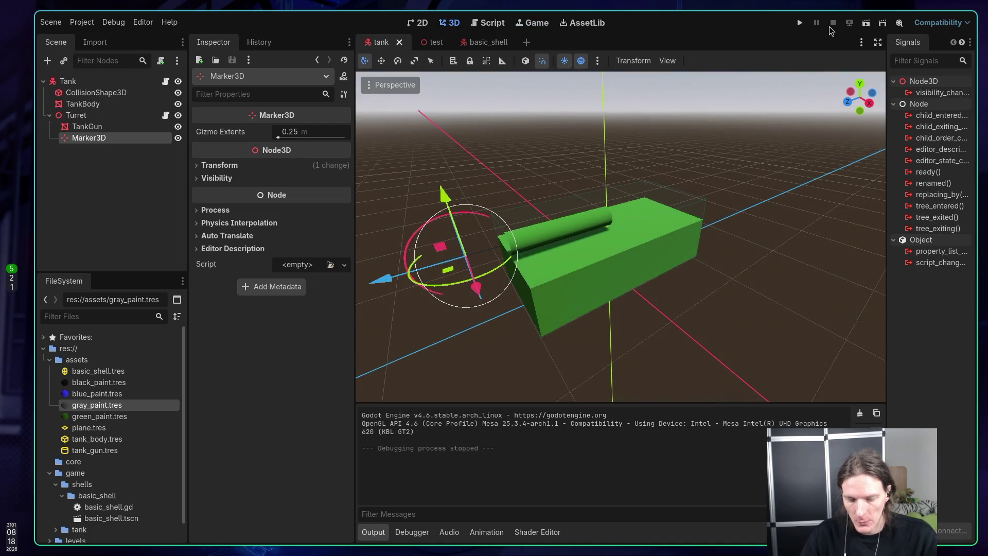
key("F5")
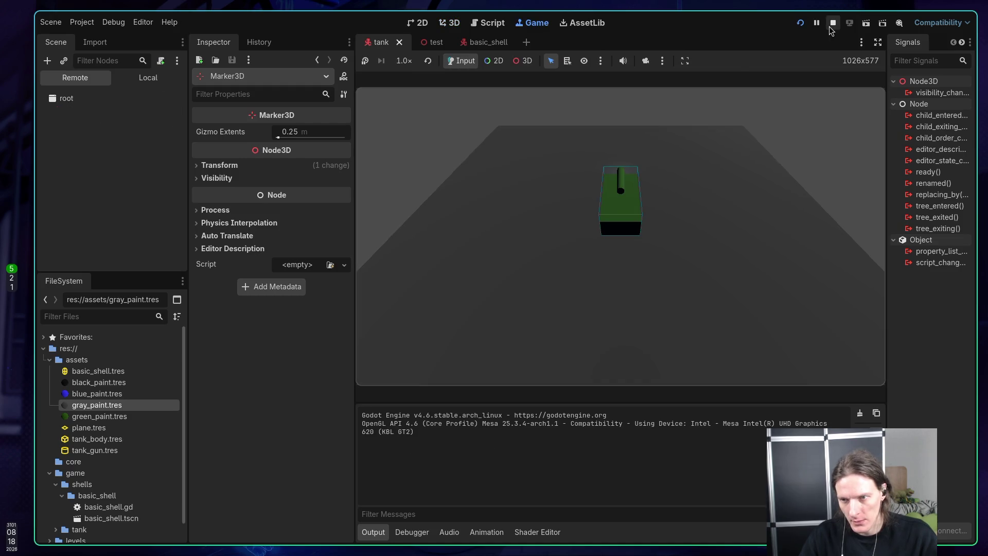
left_click(758, 165)
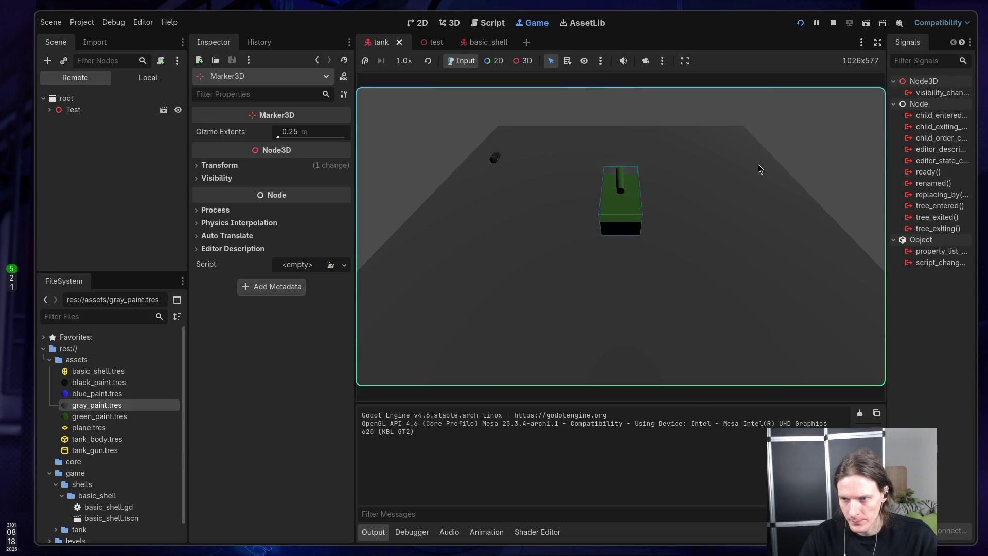
key("F8")
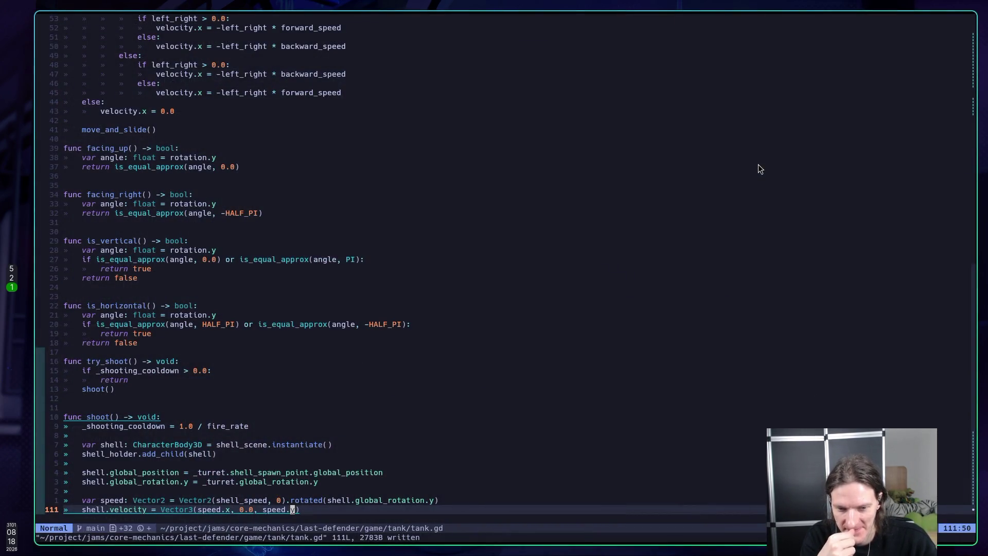
Insert a minus before shell_speed in the speed declaration on line 110
key("k")
key("b")
key("b")
key("b")
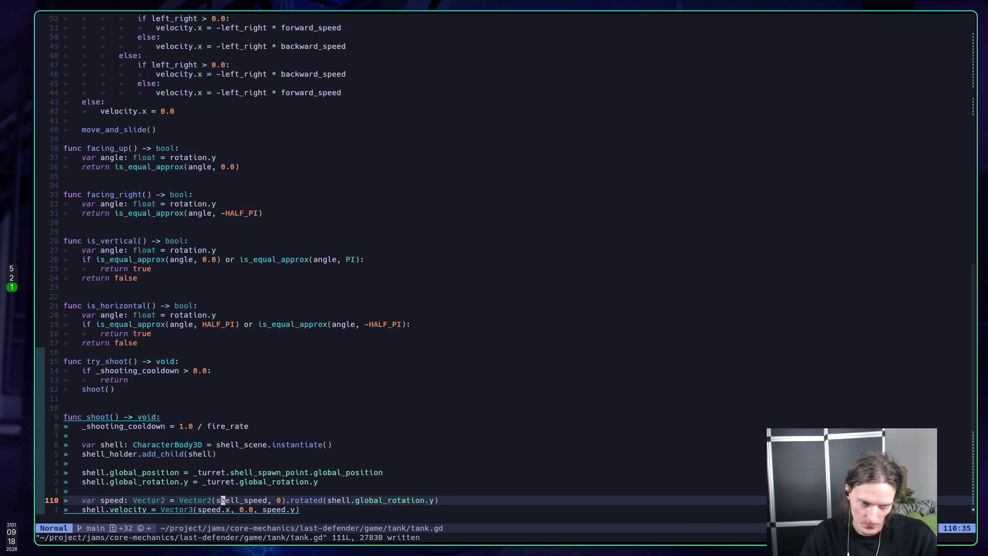
left_click(66, 492)
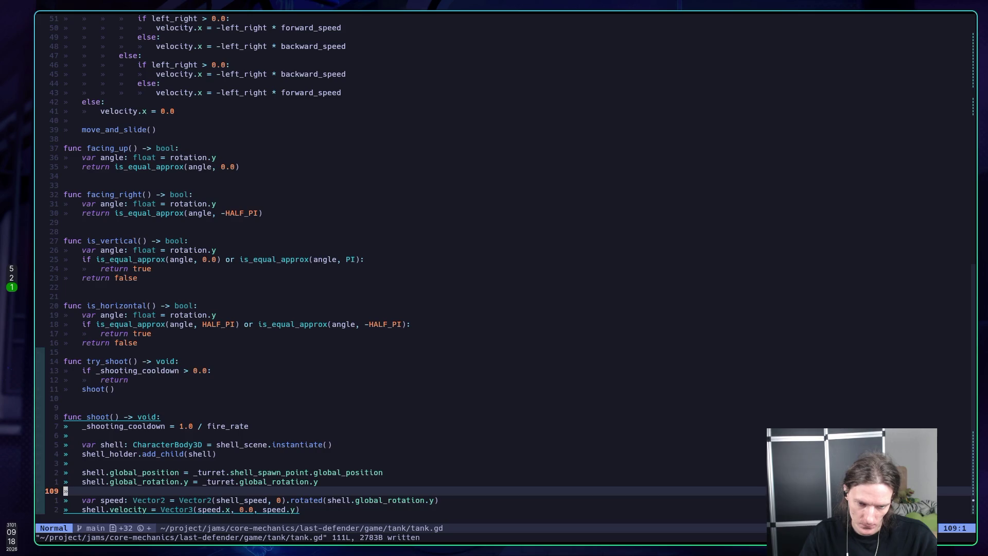
key("j")
key("e")
key("e")
key("e")
key("w")
key("w")
key("w")
key("e")
type("b")
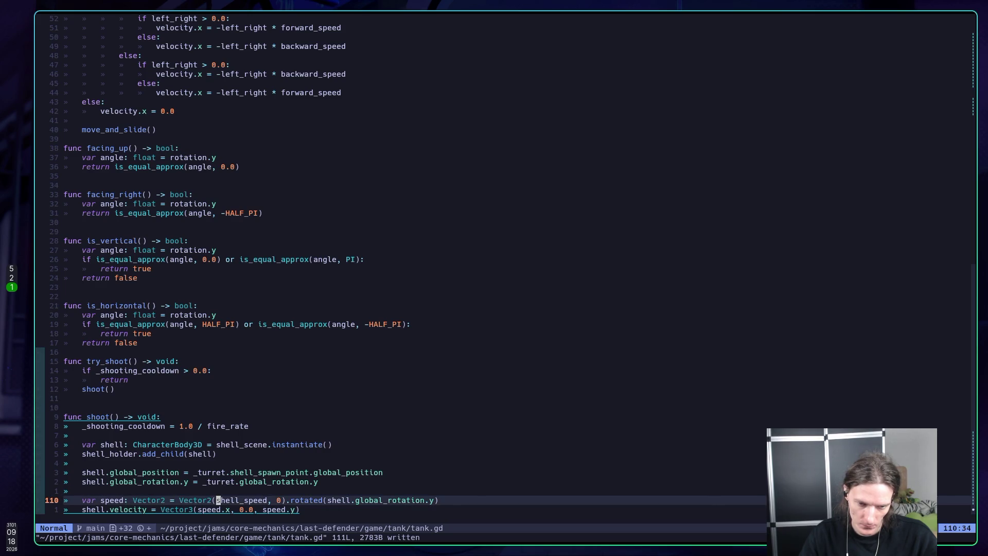
type("i-")
key("Escape")
Save tank.gd and launch the game in Godot to test the shot
key("colon")
type("w")
key("Return")
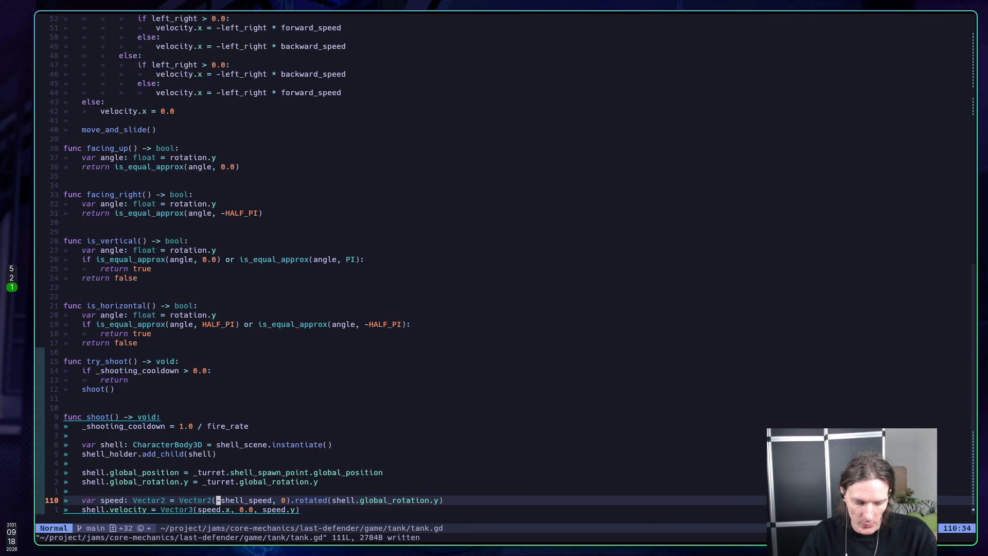
key("super+5")
key("F5")
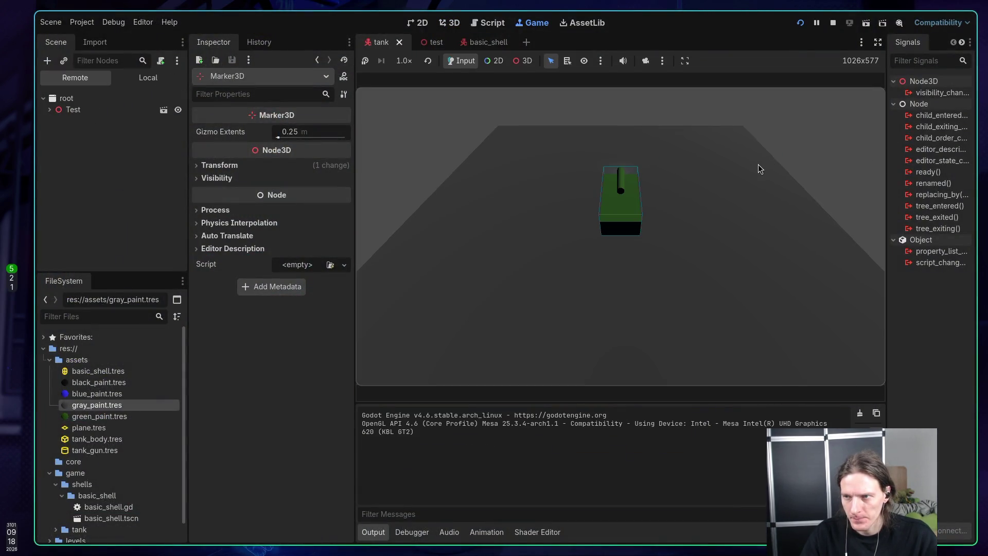
Stop the game, change tank.gd's shot speed to Vector2(0.0, shell_speed), and save
left_click(832, 24)
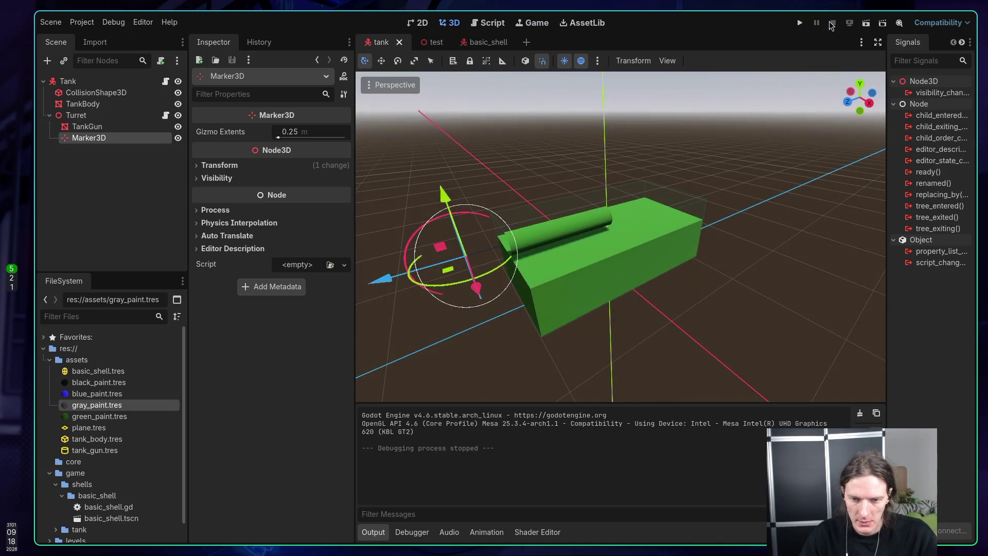
key("super+1")
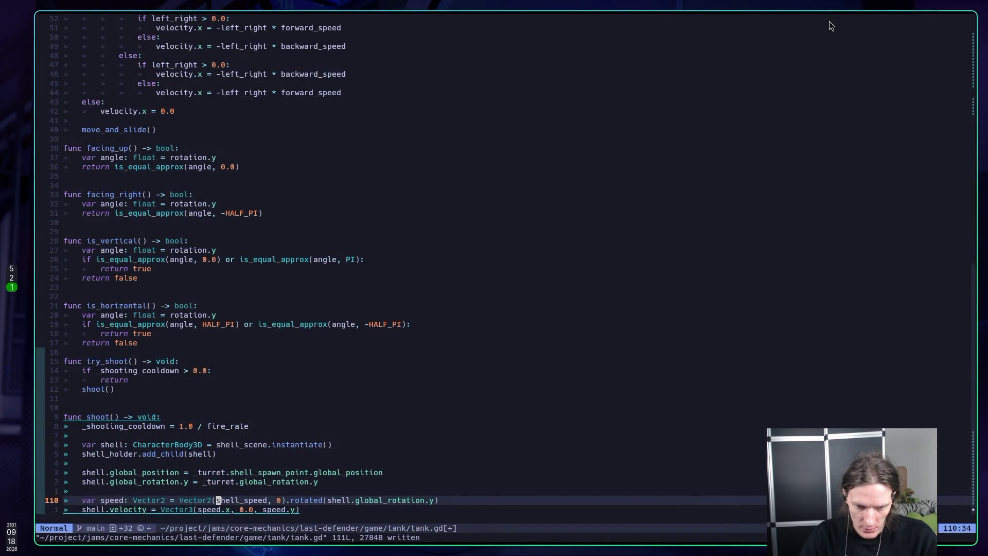
key("i")
type("0.0,")
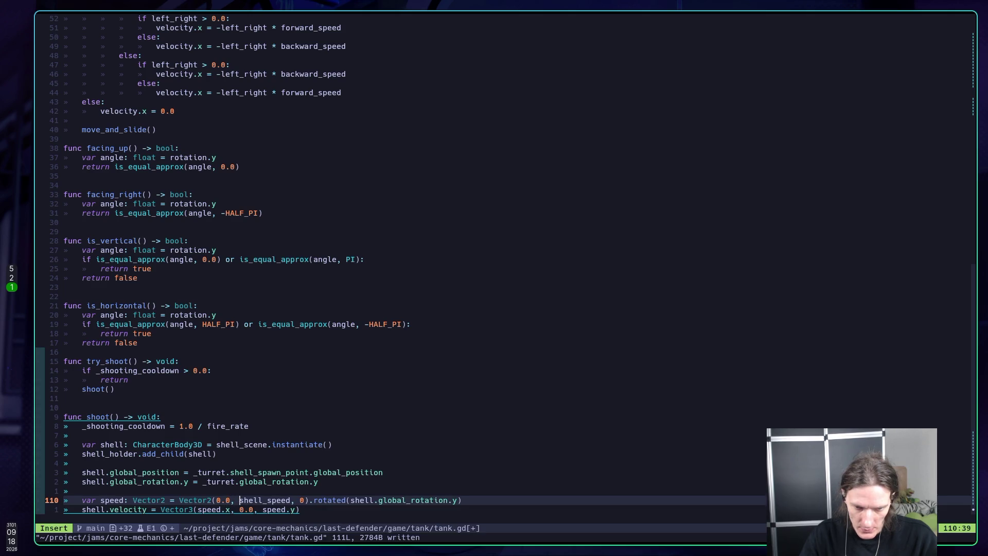
key("BackSpace")
key("BackSpace")
key("BackSpace")
key("Escape")
type(":w")
key("Return")
Run the game in Godot to test shells firing along the turret, then stop it
key("super+2")
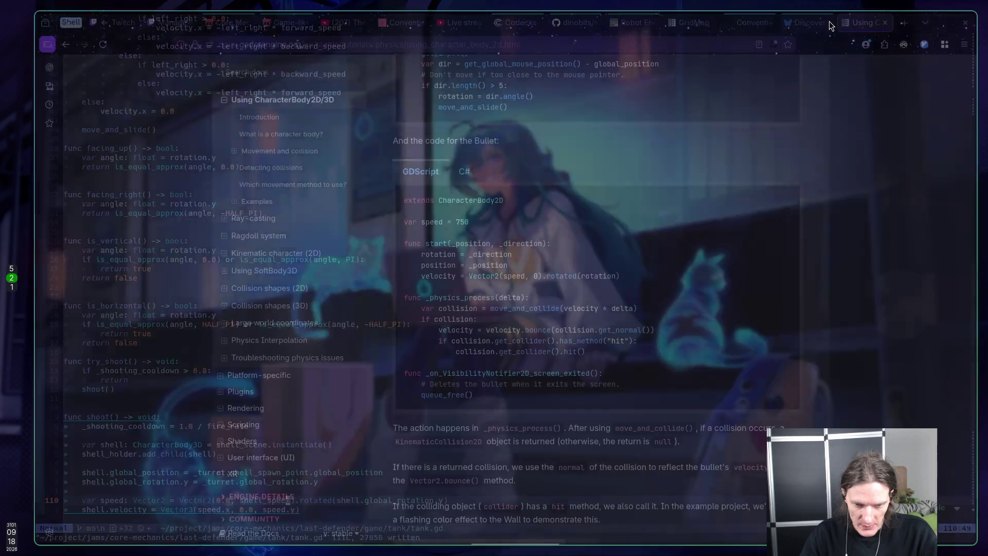
key("super+5")
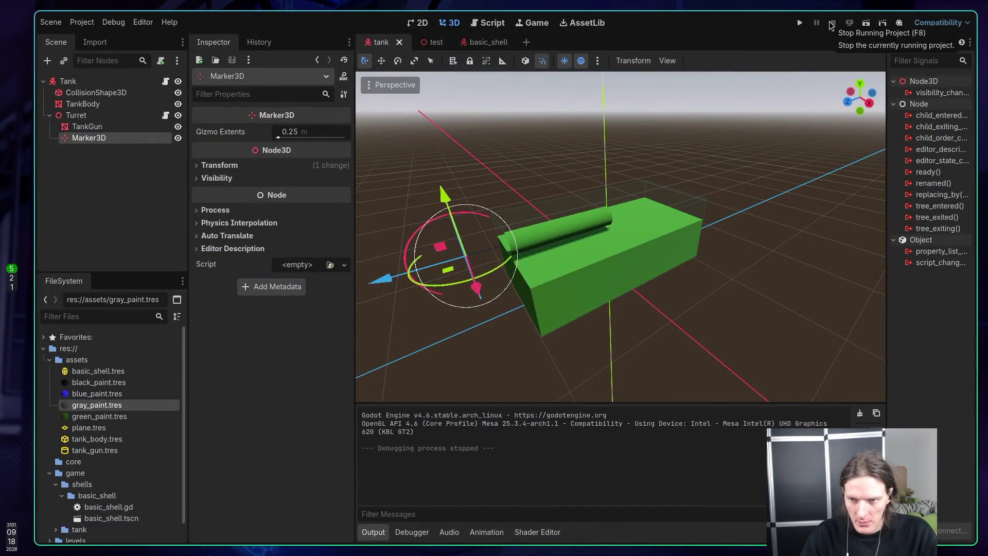
key("F5")
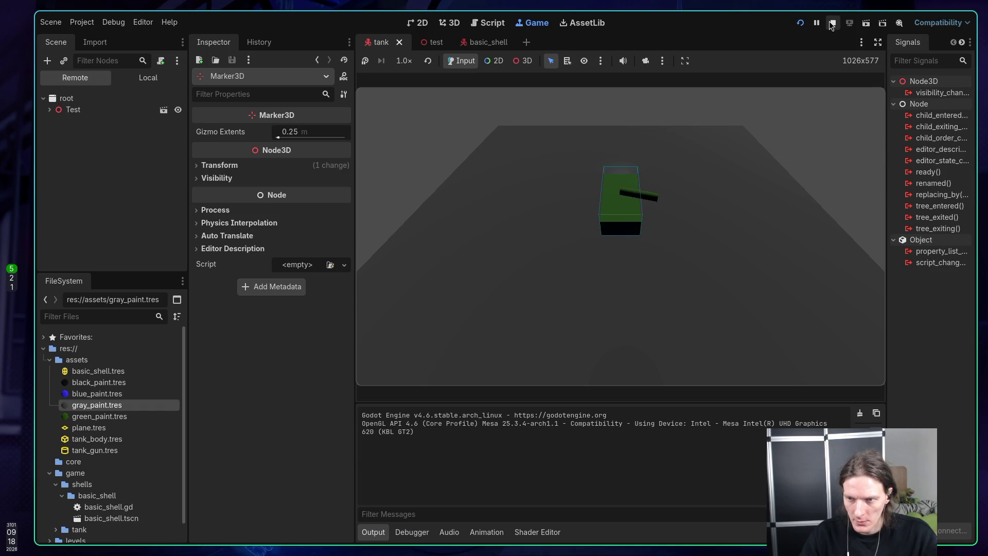
left_click(832, 24)
key("super+1")
key("y")
key("j")
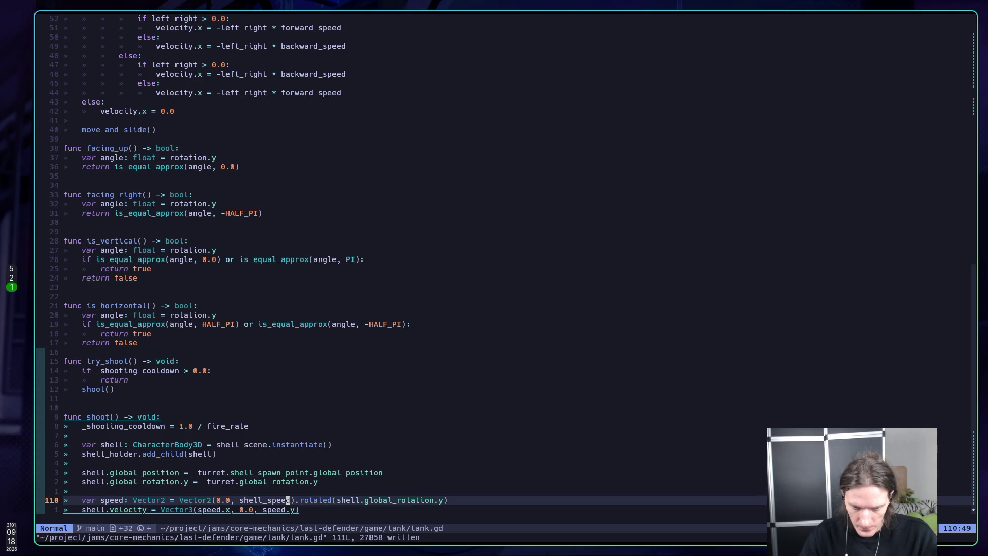
key("l")
key("l")
key("h")
key("h")
key("h")
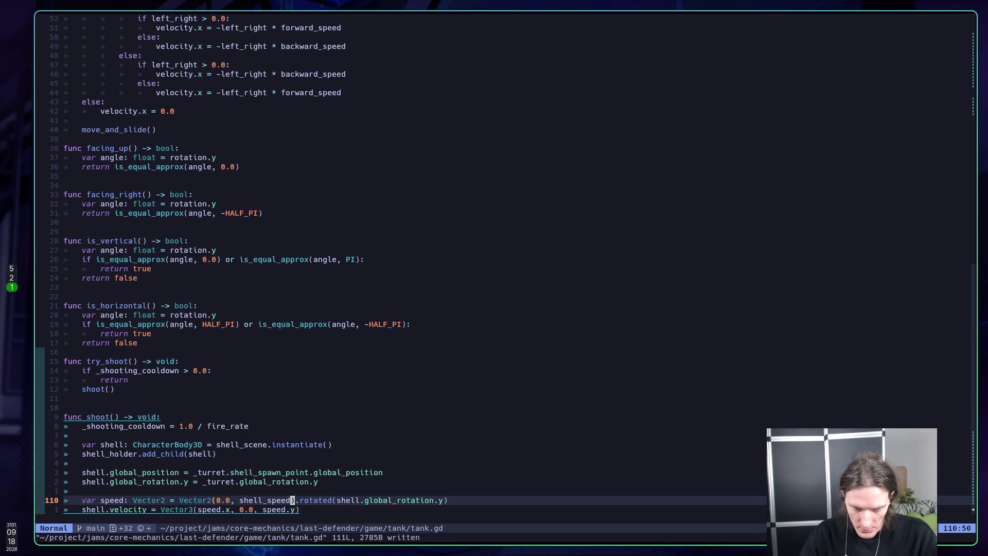
key("j")
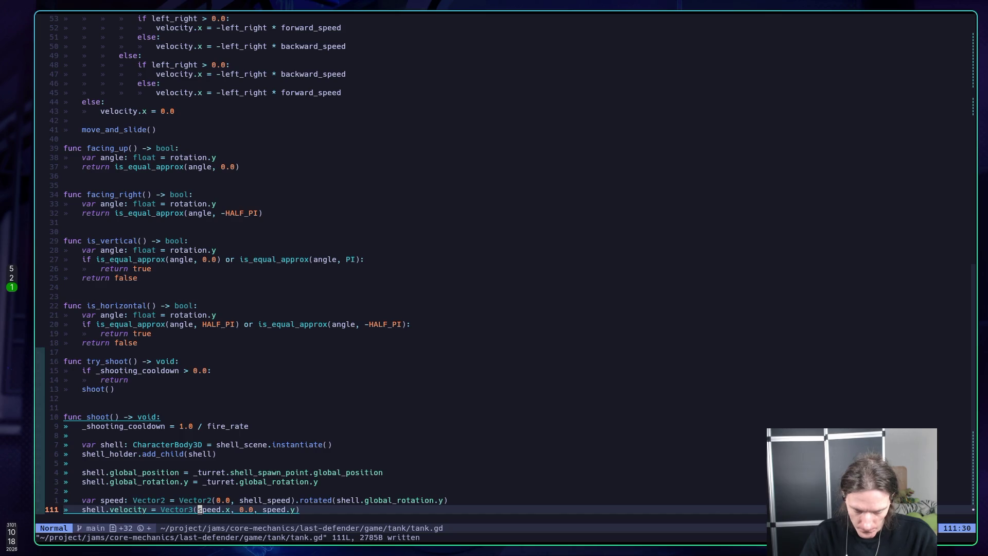
key("k")
key("l")
key("l")
key("l")
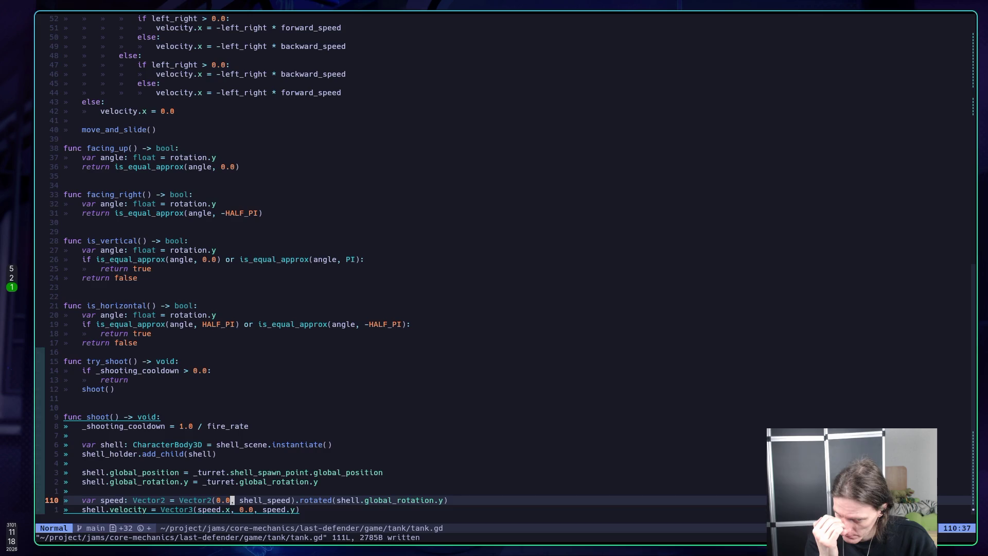
Put a minus before speed.y in tank.gd's velocity line and save
key("j")
key("w")
key("w")
key("w")
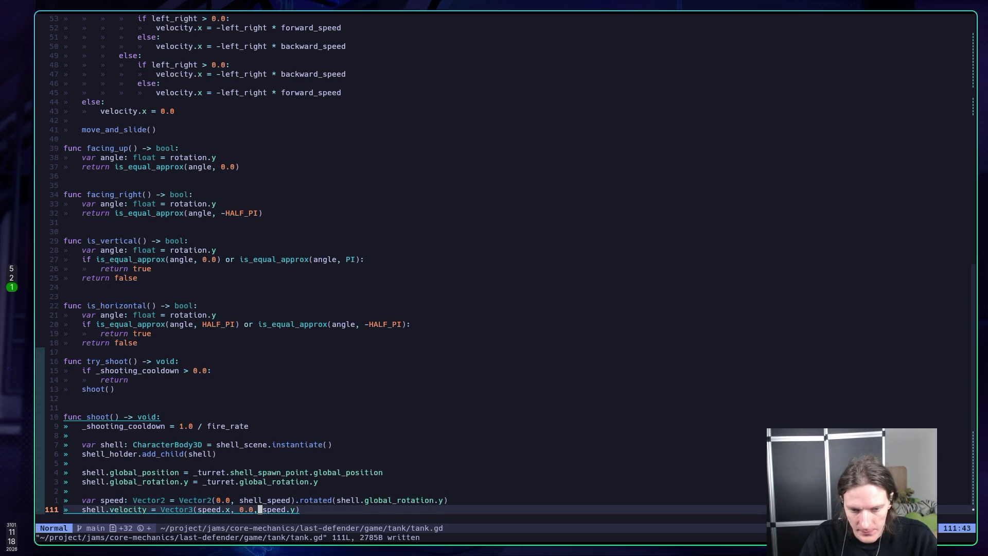
type("i-")
key("Escape")
type(":w")
key("Return")
Run the game to test the negated velocity, then delete the minus sign again
key("super+2")
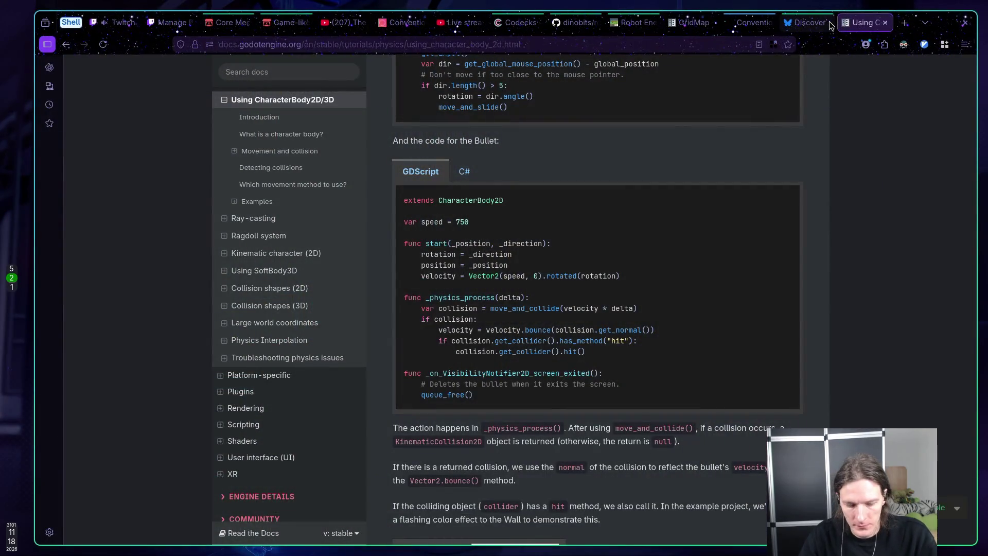
key("super+5")
key("F5")
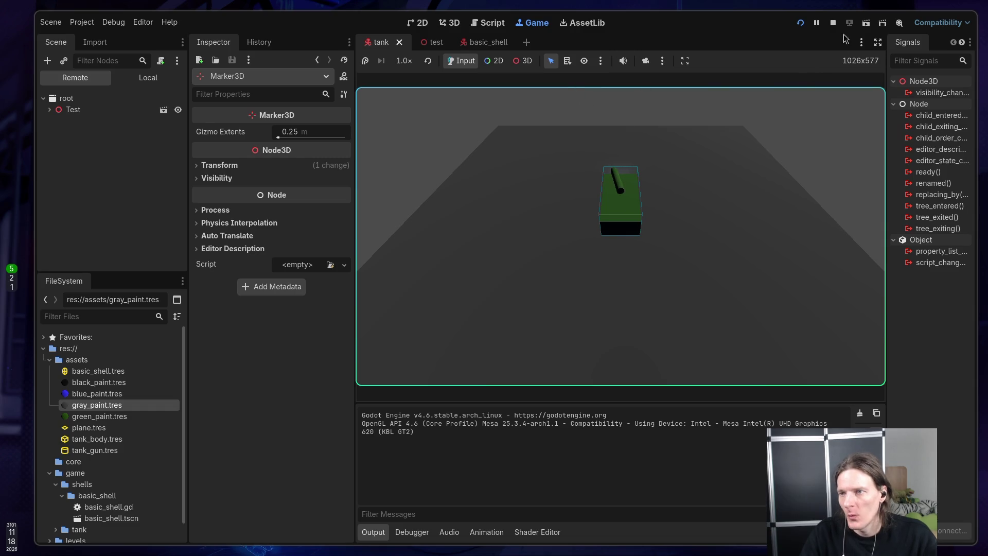
key("super+1")
key("x")
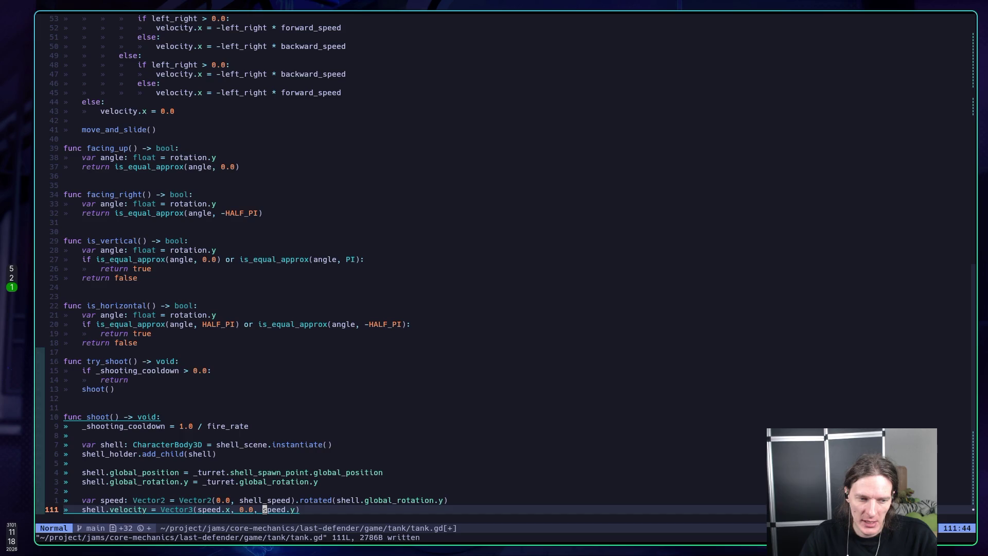
Save tank.gd and review the speed declaration and velocity lines
type(":w")
key("Return")
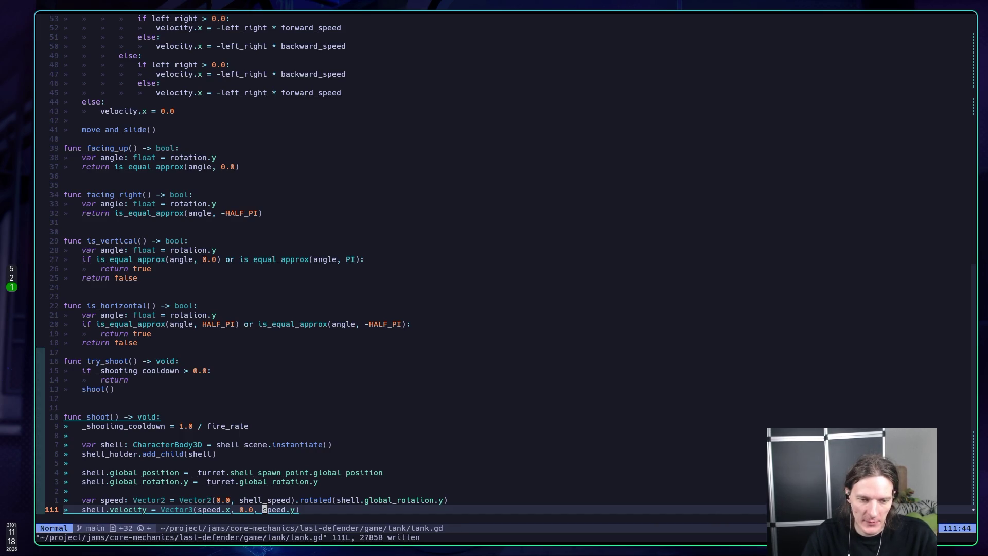
key("k")
key("j")
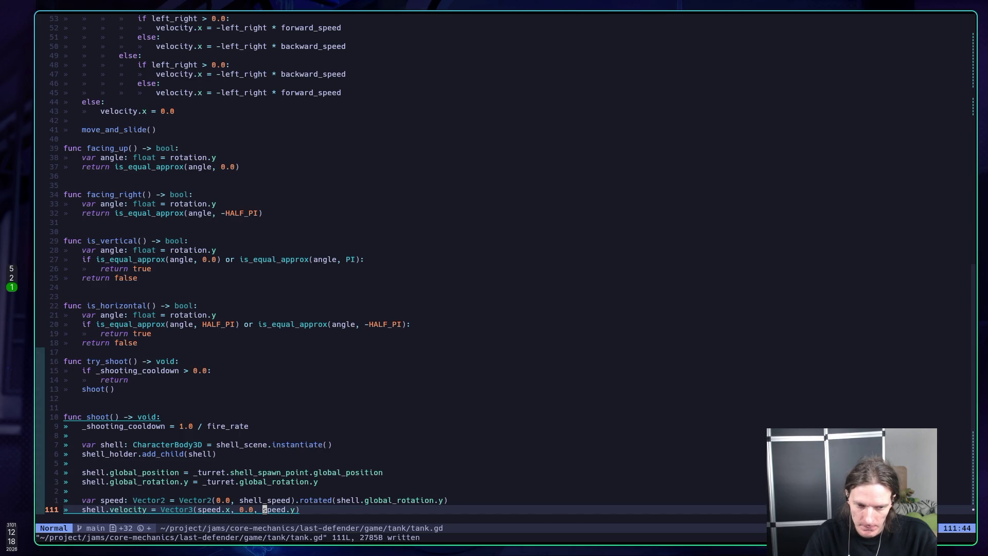
key("k")
key("j")
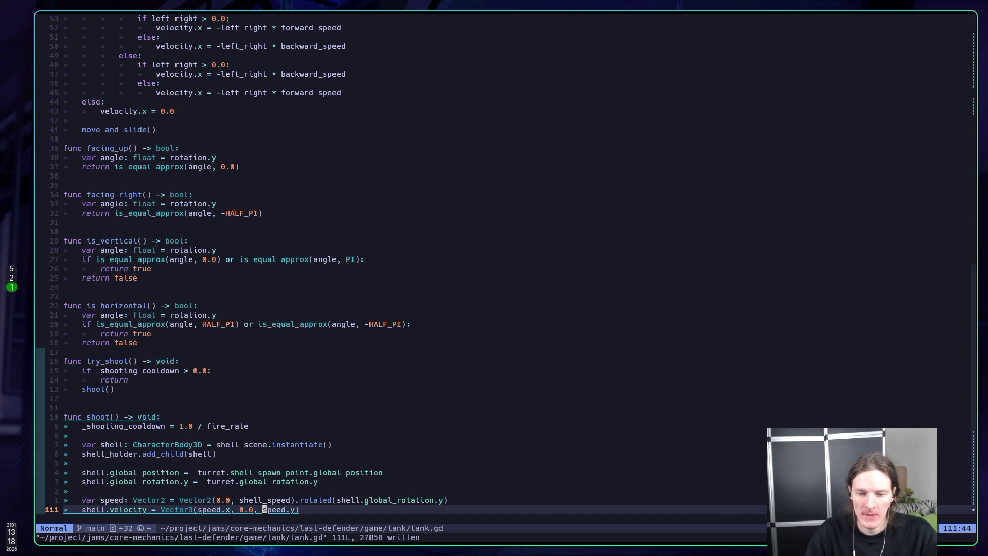
Save tank.gd again and switch to the basic_shell.gd buffer
key("k")
key("k")
key("j")
key("j")
type(":w")
key("Return")
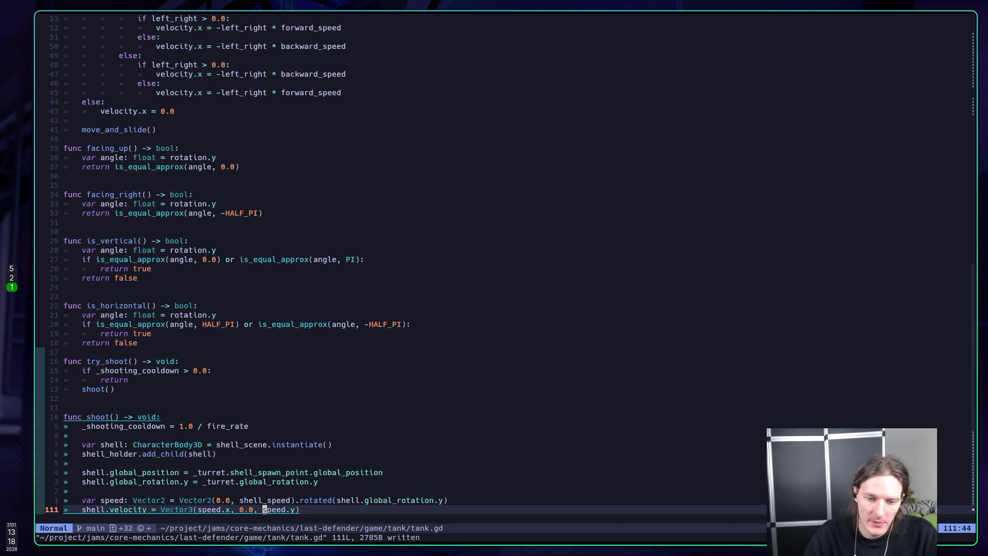
key("k")
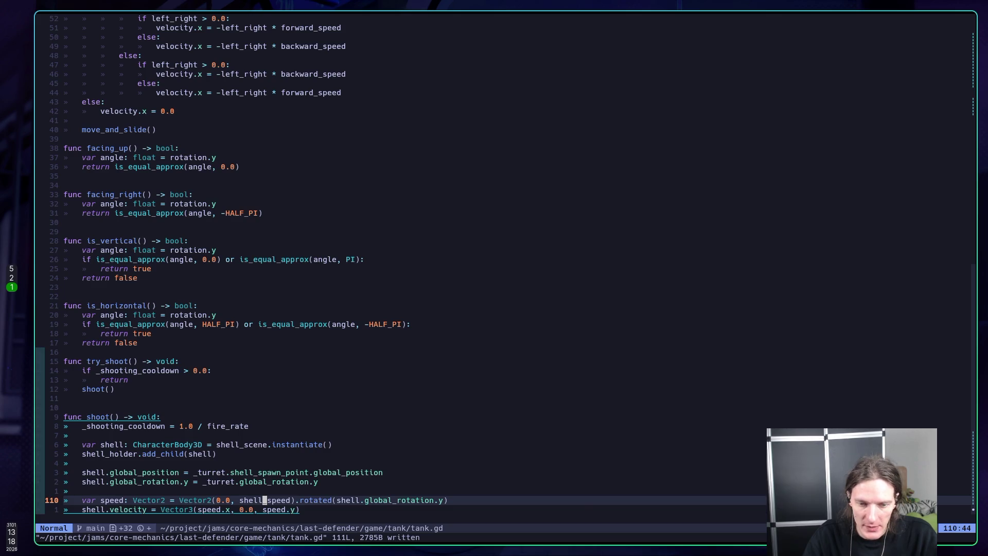
key("ctrl+asciicircum")
Add a 'func start(pos, dir) -> void:' header in basic_shell.gd, checking the docs' version
key("k")
key("k")
key("k")
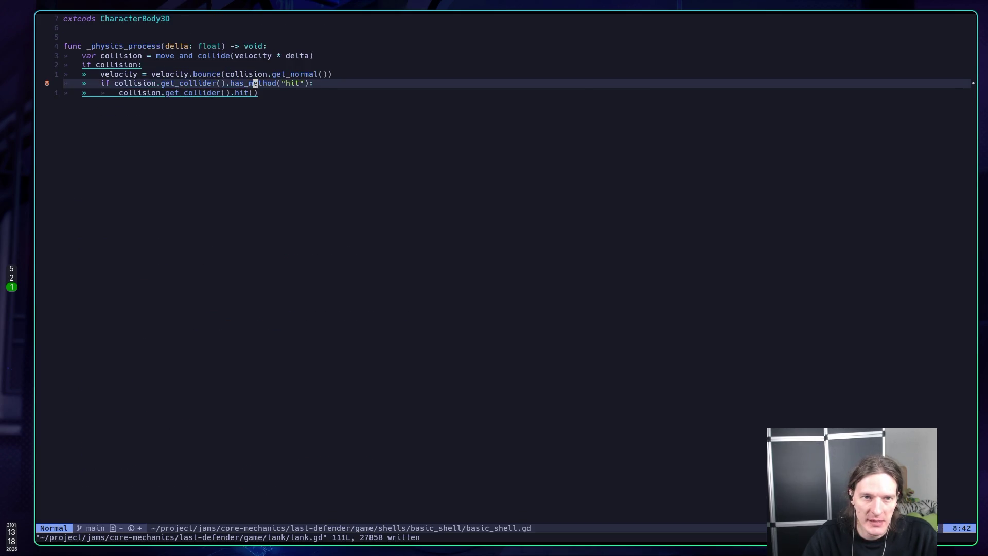
type("O")
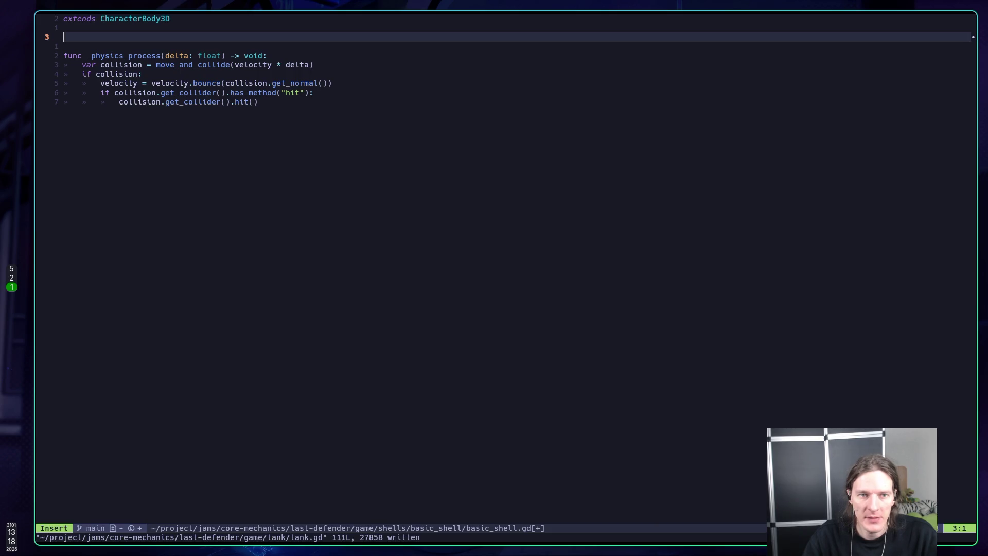
type("func start()")
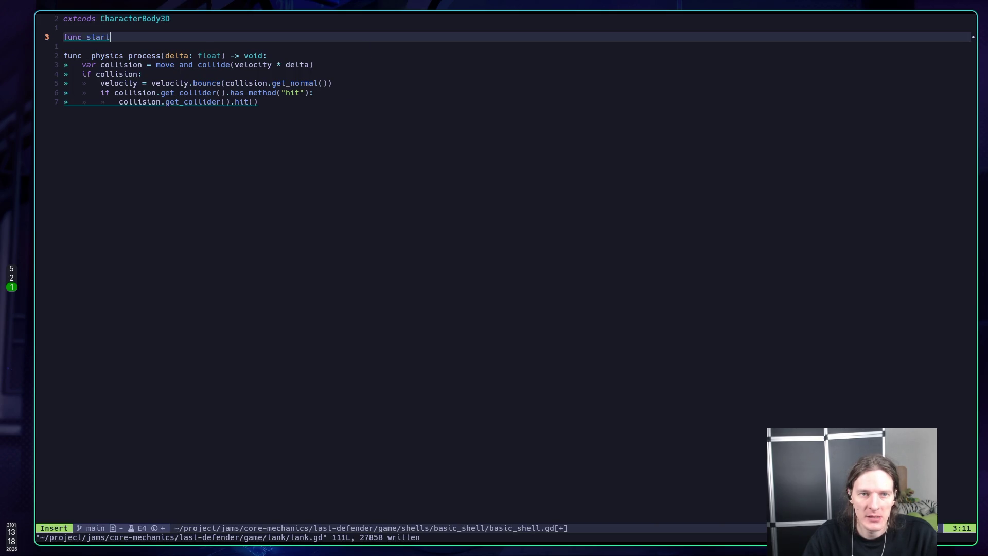
key("super+2")
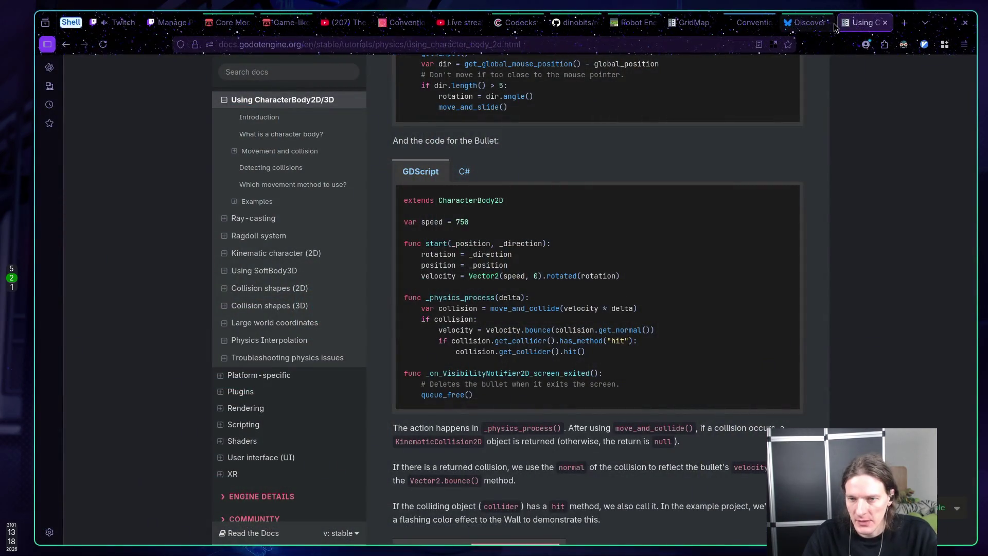
key("super+1")
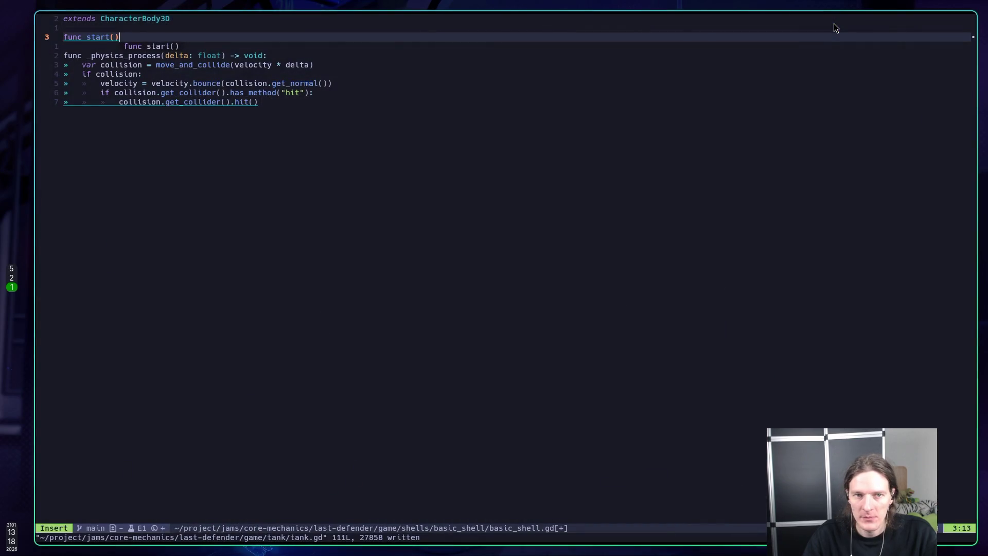
key("super+5")
key("super+2")
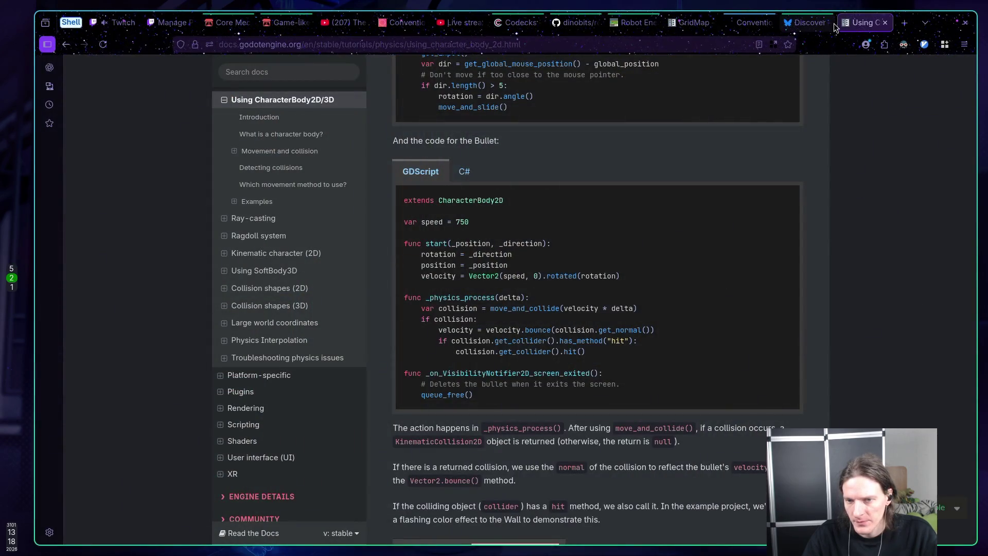
key("super+1")
type("pos, dir")
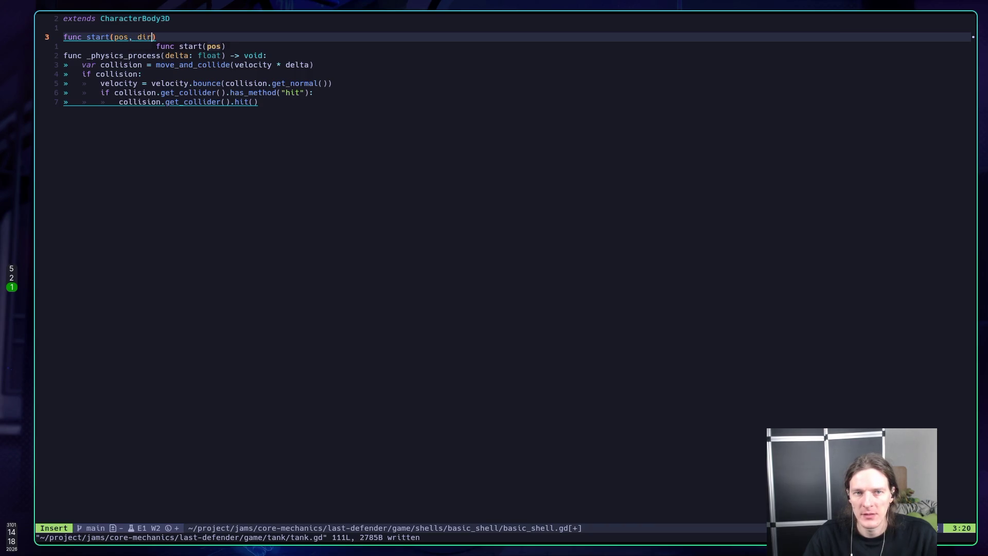
type(") -")
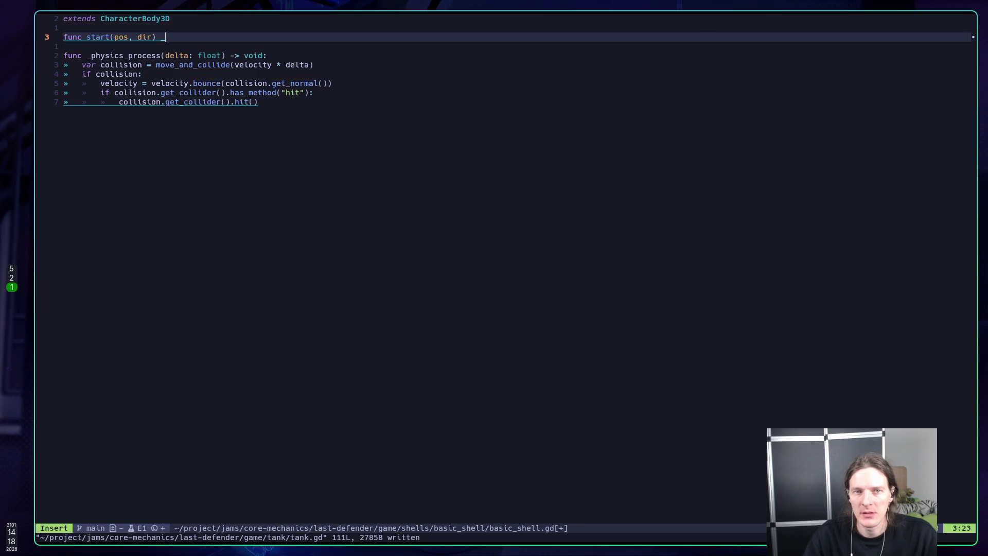
type("> void:")
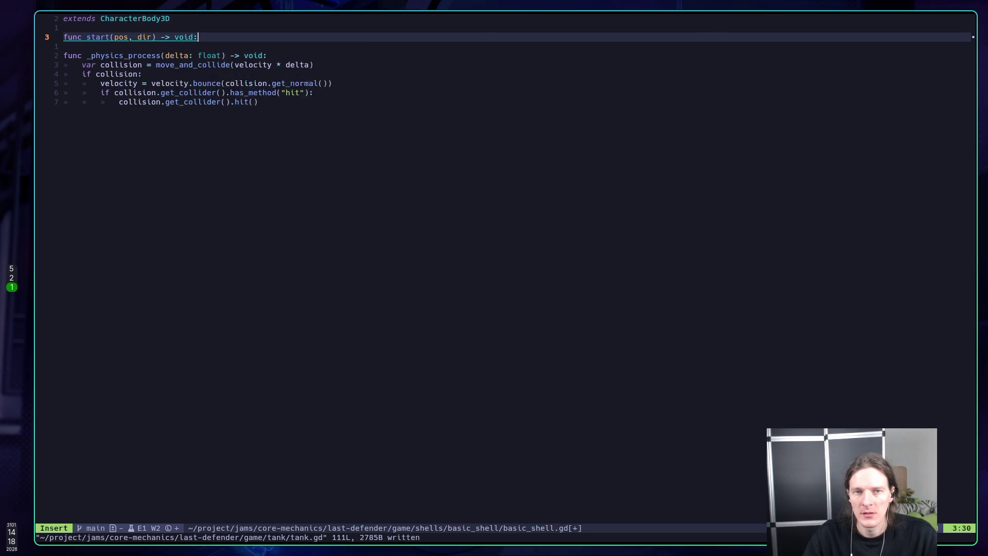
key("Return")
Copy the Bullet example's start() code from the Godot docs and paste it into the function
key("super+2")
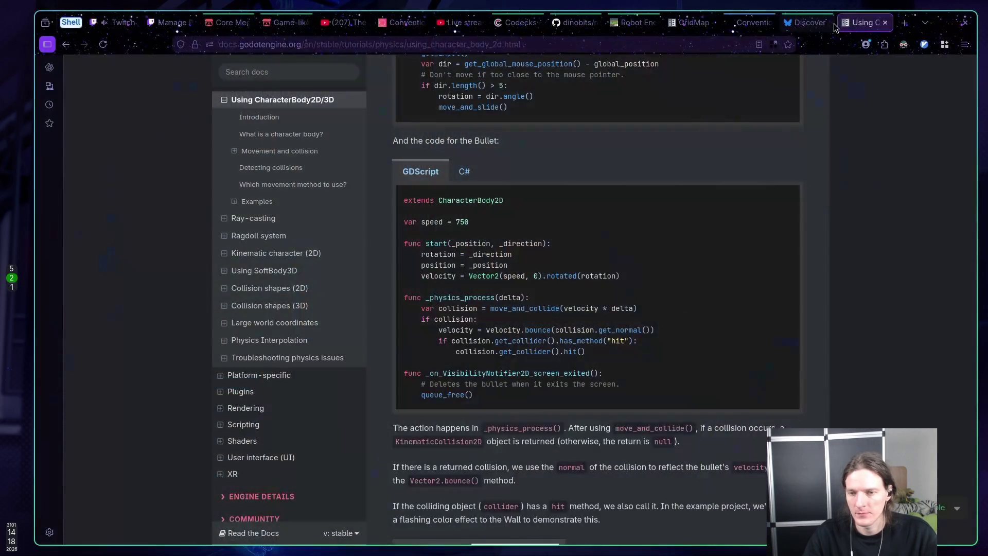
left_click_drag(622, 276, 384, 249)
key("super+1")
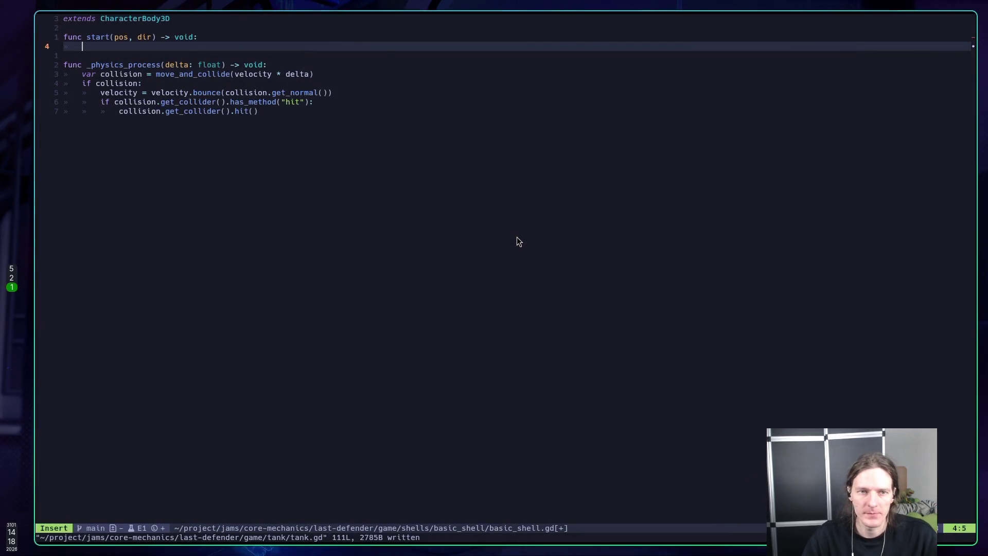
key("Escape")
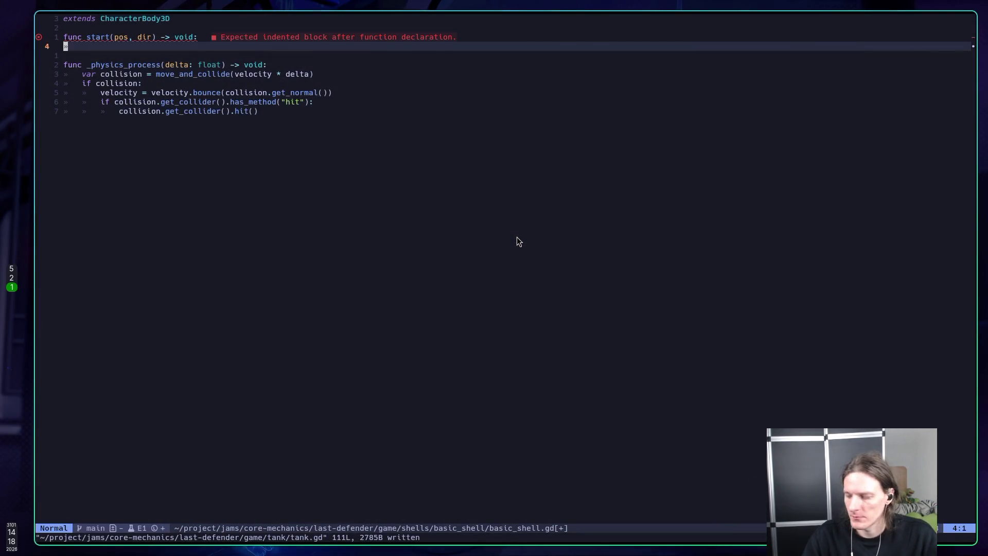
key("p")
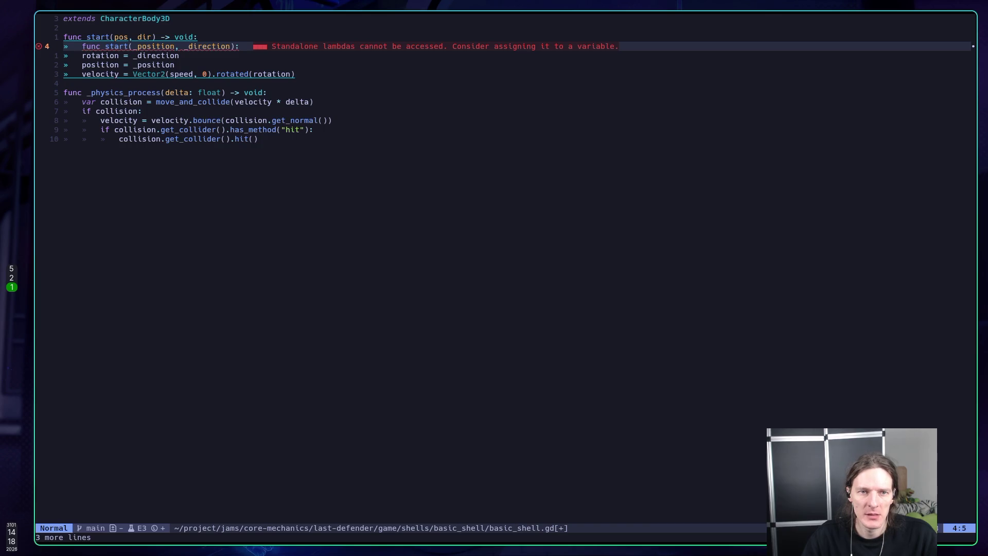
Delete the duplicate func line and replace _direction with dir and _position with pos
key("d")
key("d")
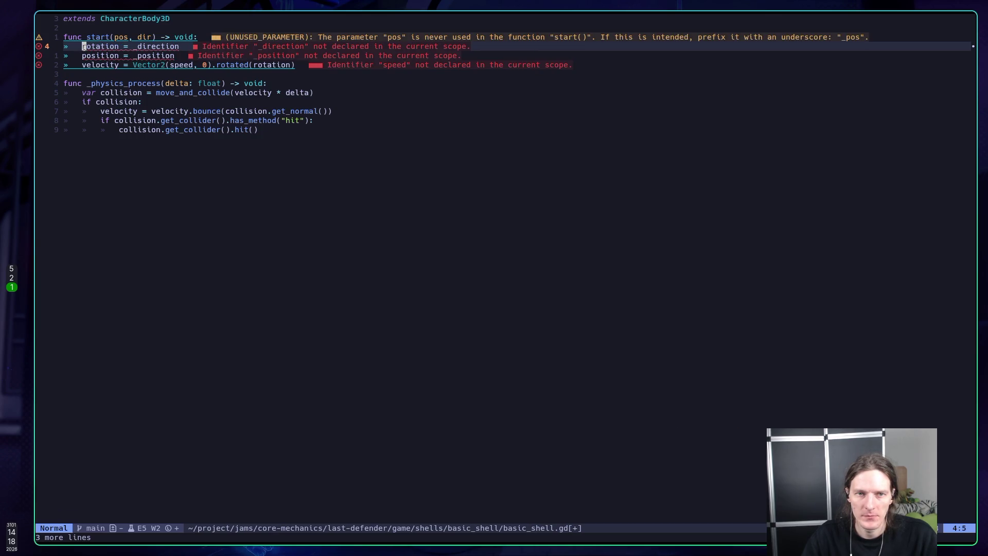
key("w")
key("w")
key("l")
key("h")
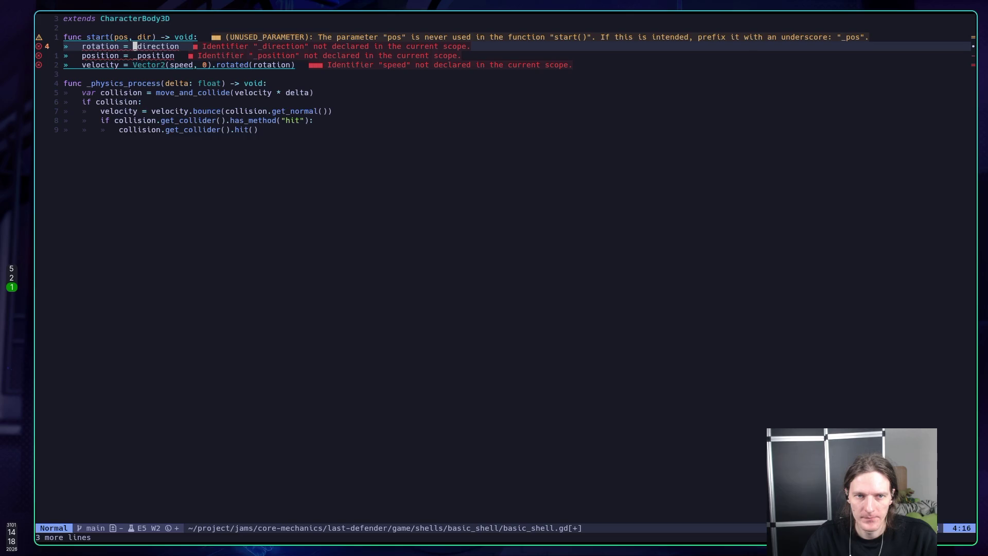
type("cw")
type("di")
type("r")
key("Escape")
key("j")
key("h")
key("c")
key("w")
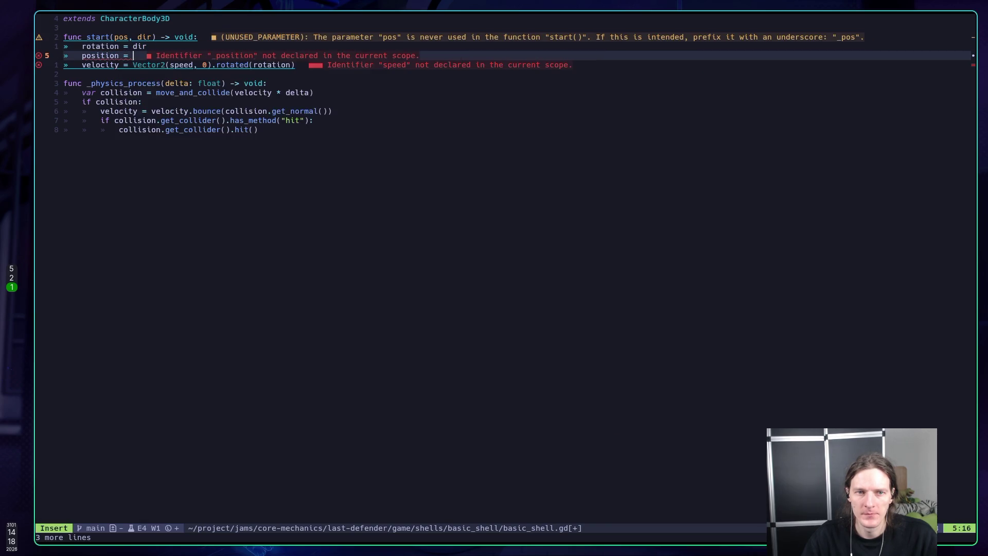
type("pos")
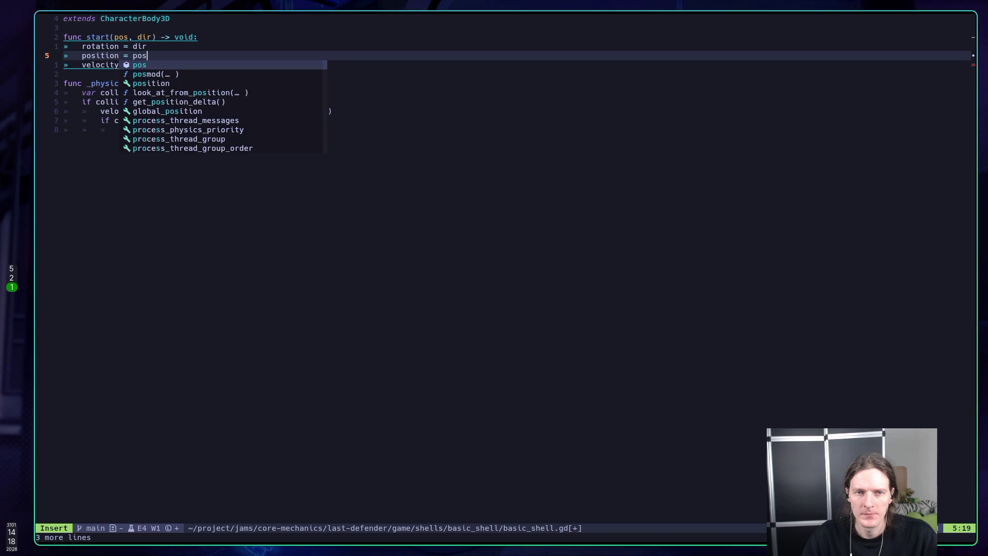
key("Escape")
Type both the pos and dir parameters of start() as Vector3
key("k")
key("k")
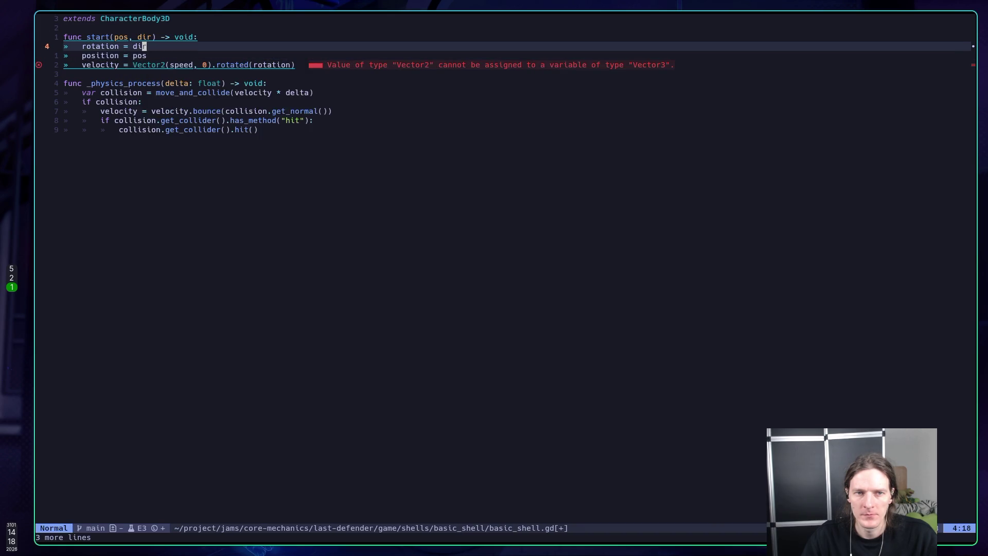
key("h")
key("h")
key("i")
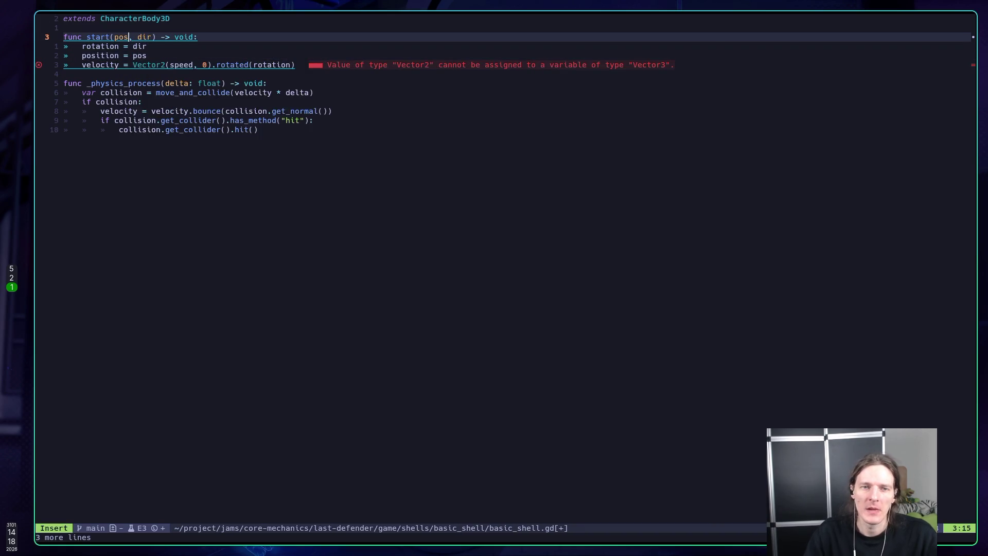
type(": ")
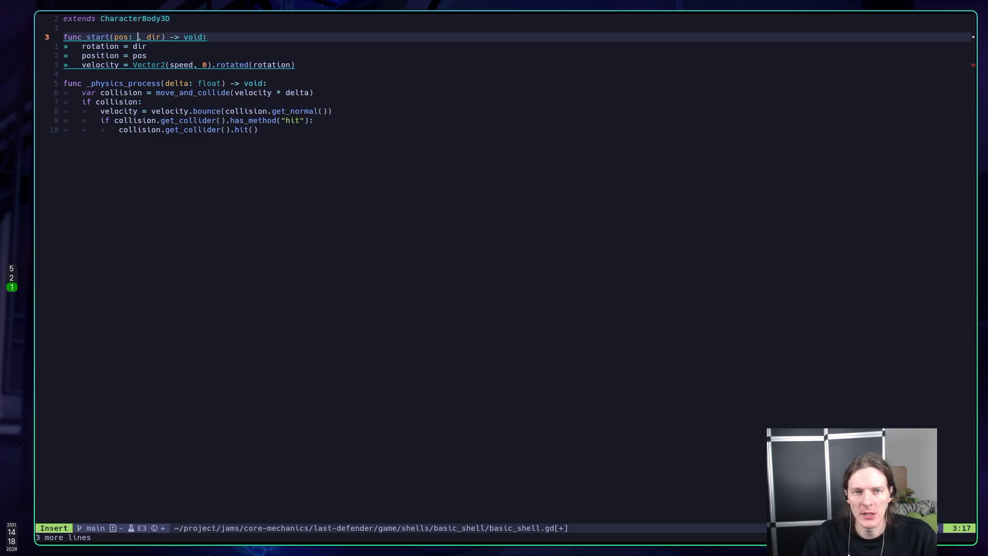
type("Vec")
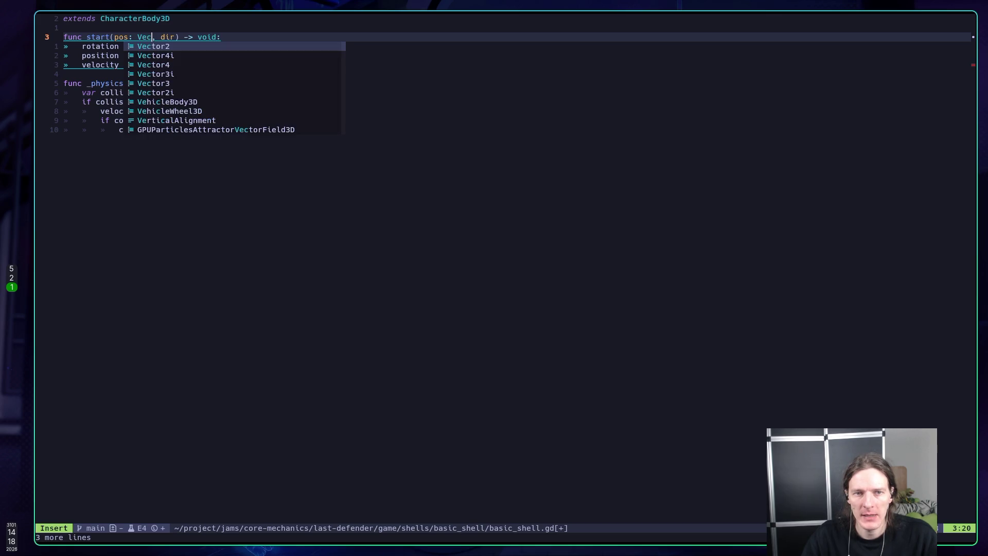
key("ctrl+n")
key("ctrl+n")
key("ctrl+n")
key("Return")
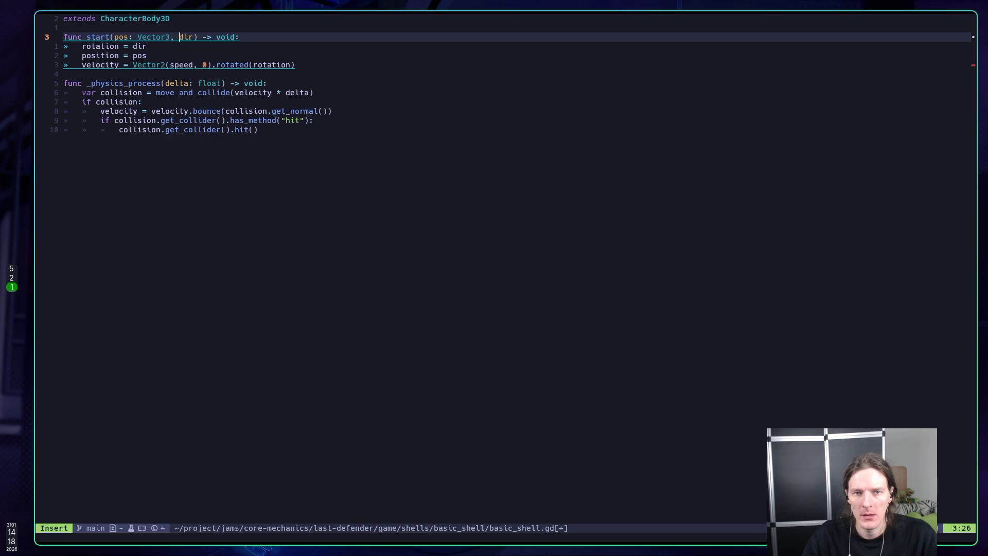
type(": Vec")
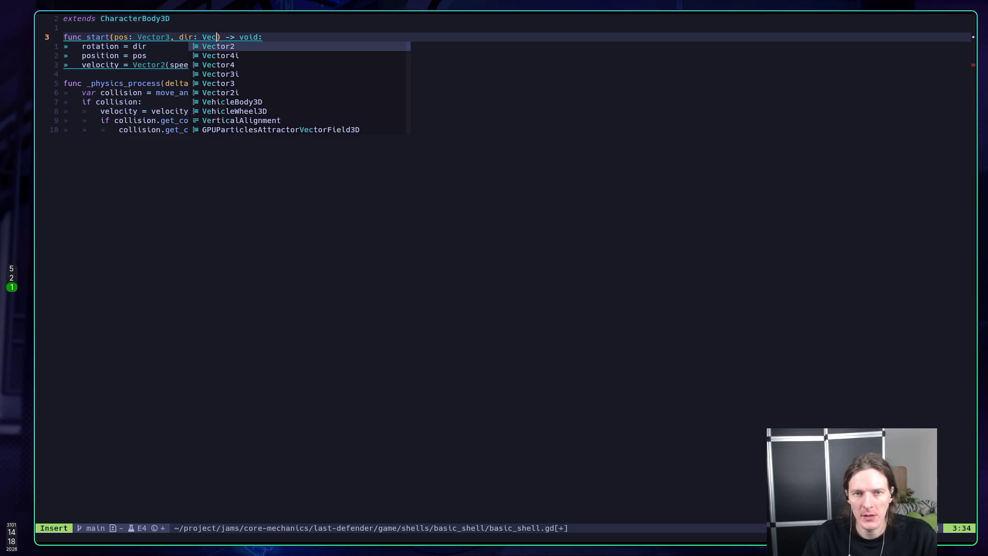
key("ctrl+n")
key("ctrl+n")
key("ctrl+n")
key("Return")
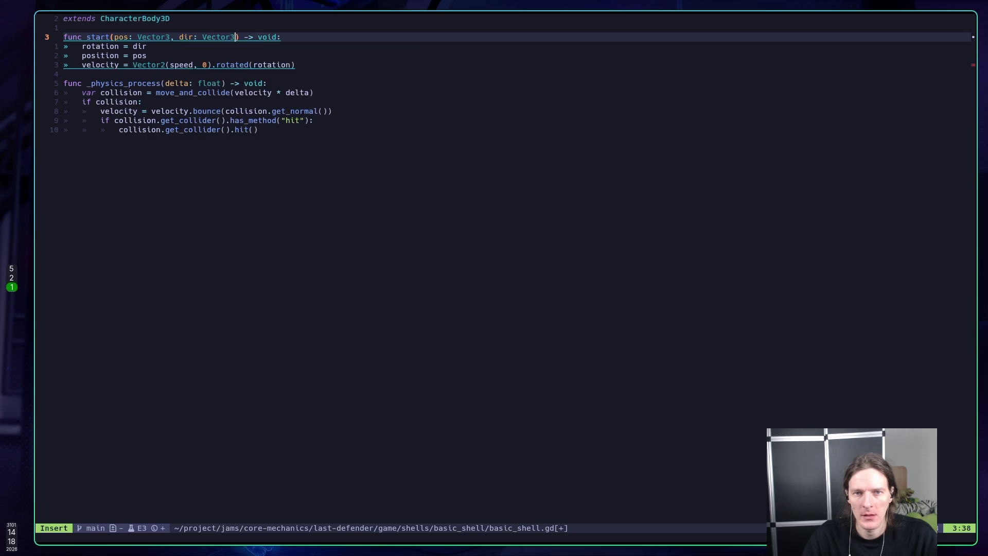
key("Escape")
key("Return")
key("Return")
key("Return")
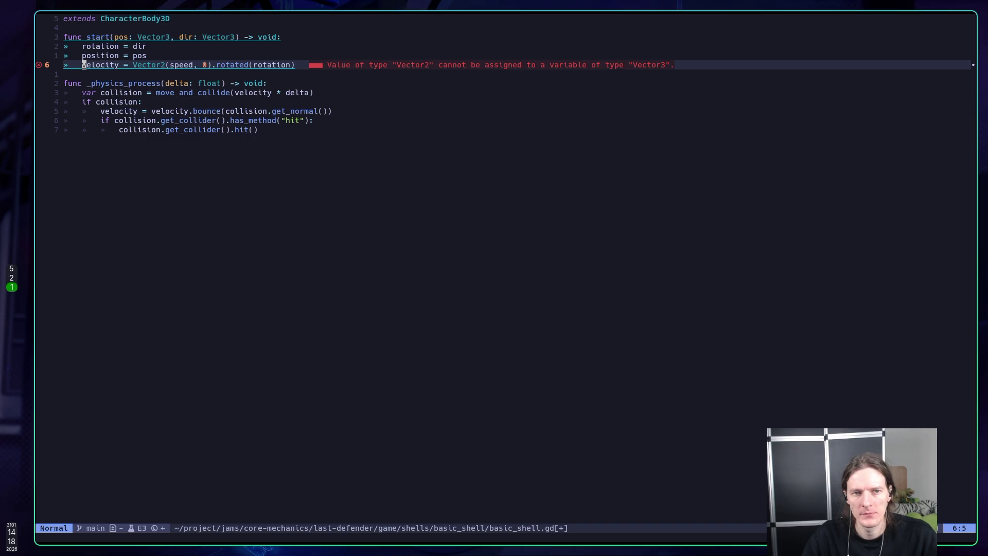
key("Return")
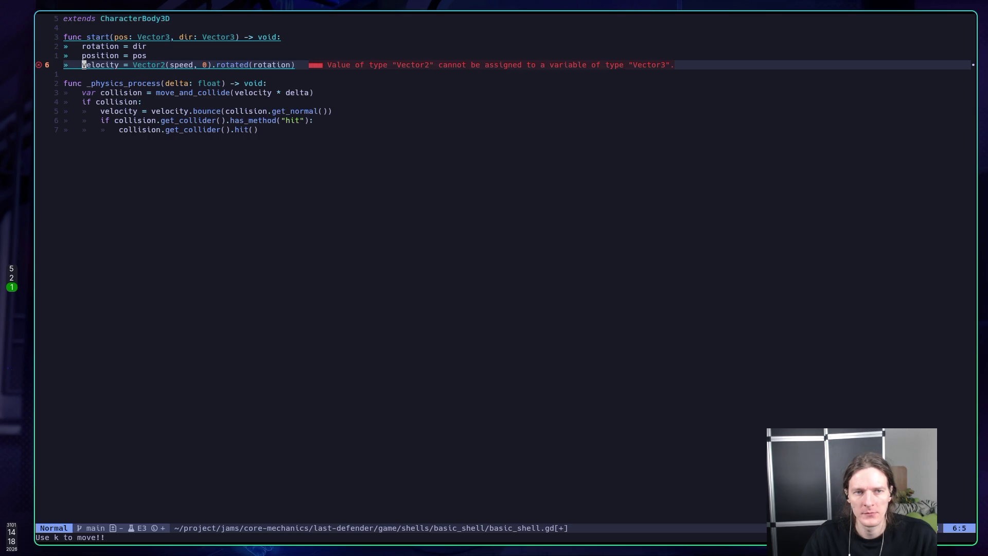
Add a blank line after start() and save basic_shell.gd
key("j")
key("o")
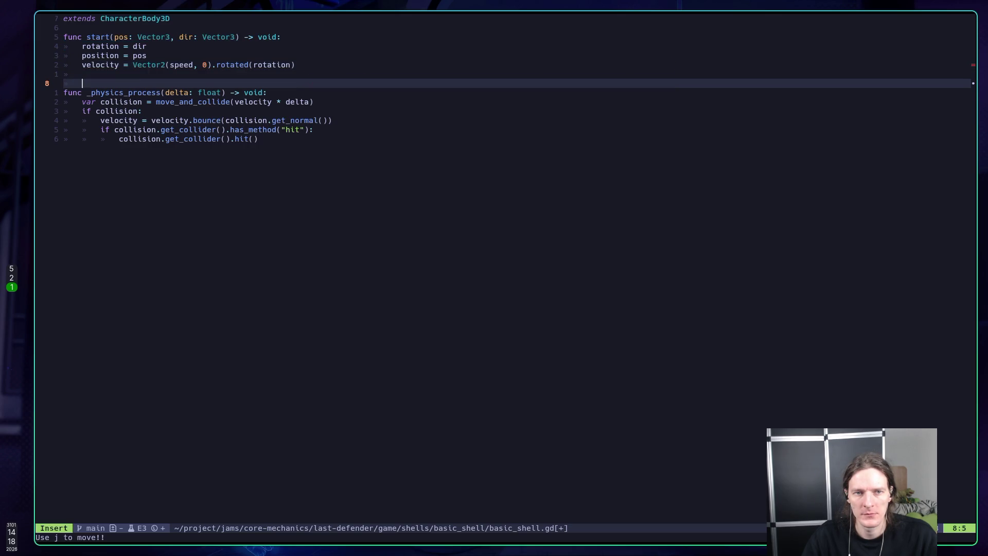
key("Escape")
type(":w")
key("Return")
Change the velocity's Vector2 to Vector3
key("k")
key("k")
key("l")
key("l")
key("l")
key("l")
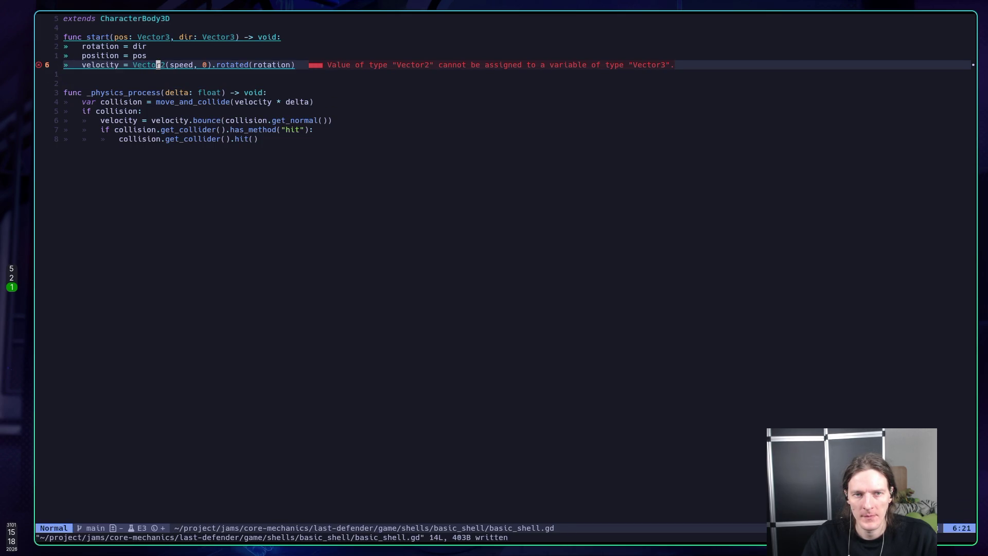
type("x")
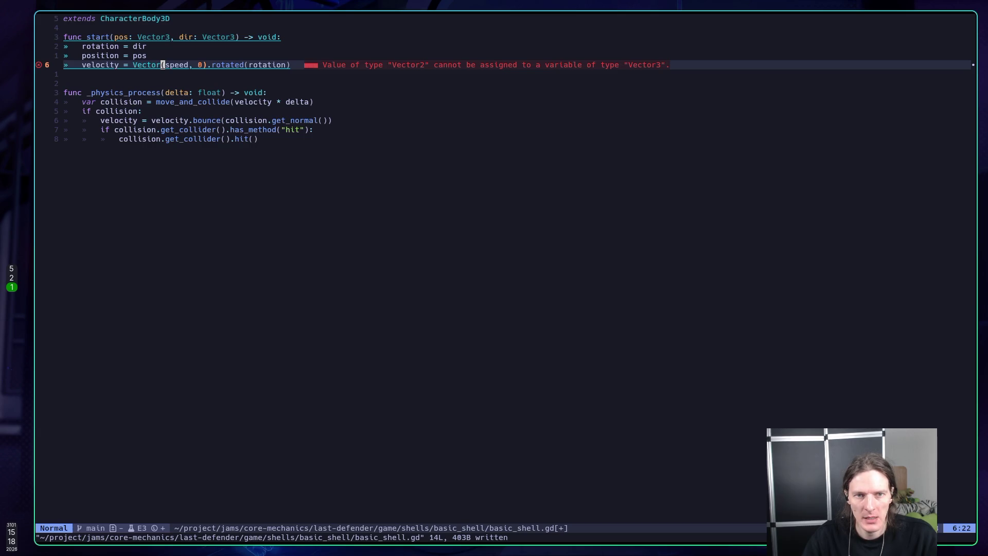
type("i3")
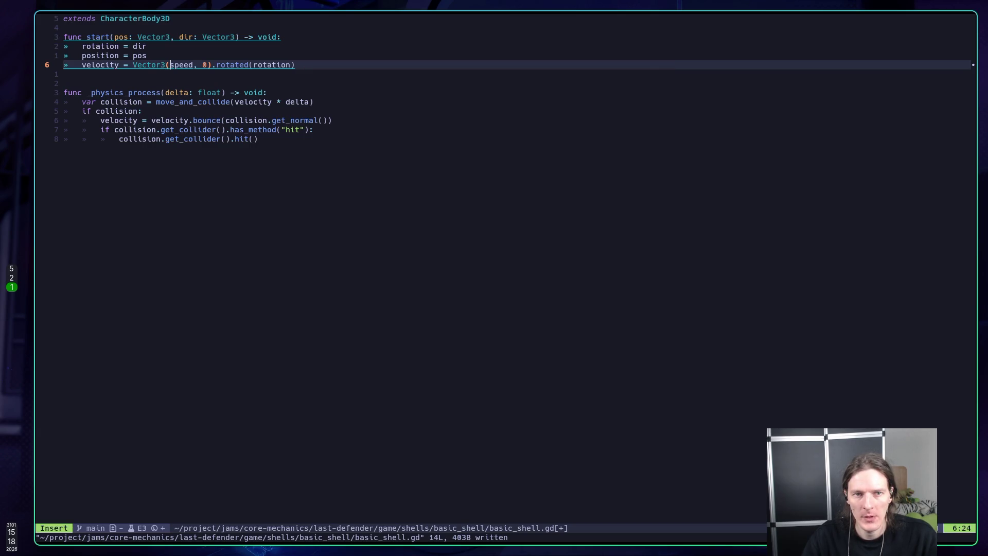
key("Escape")
Add a speed: float parameter with default 1.0 to start() and save
key("k")
key("k")
key("k")
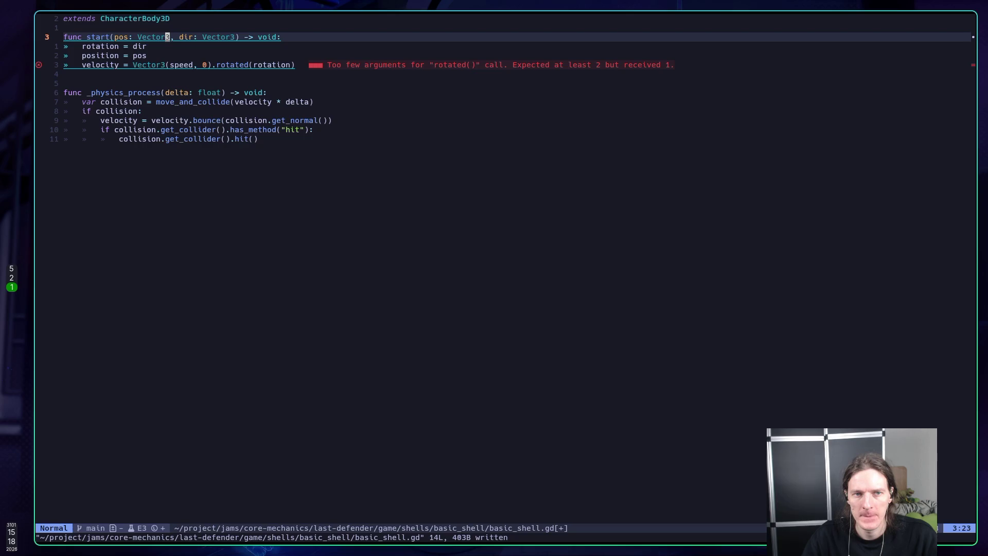
key("w")
key("w")
key("w")
key("w")
type("ewi, ")
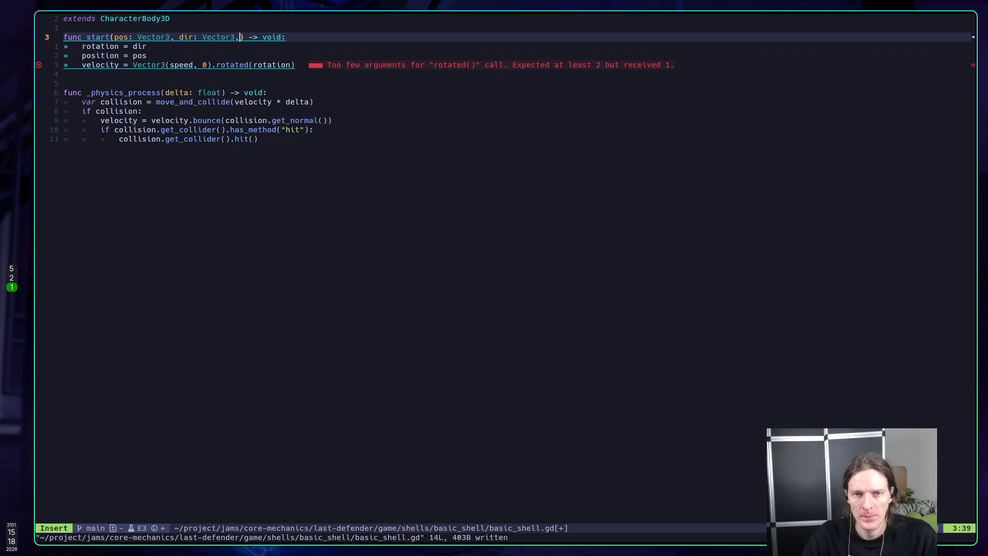
type("speed: floa")
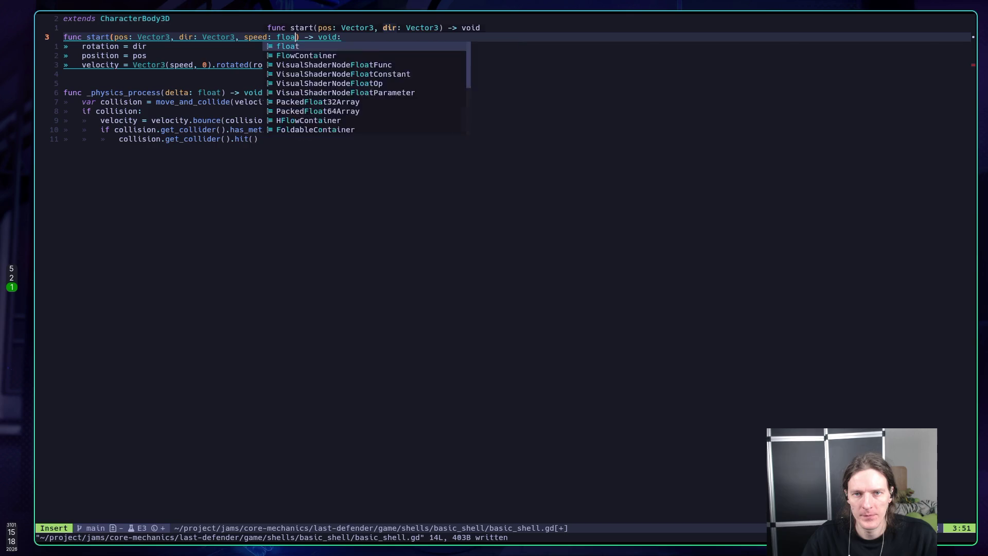
type("t")
key("Escape")
key("A")
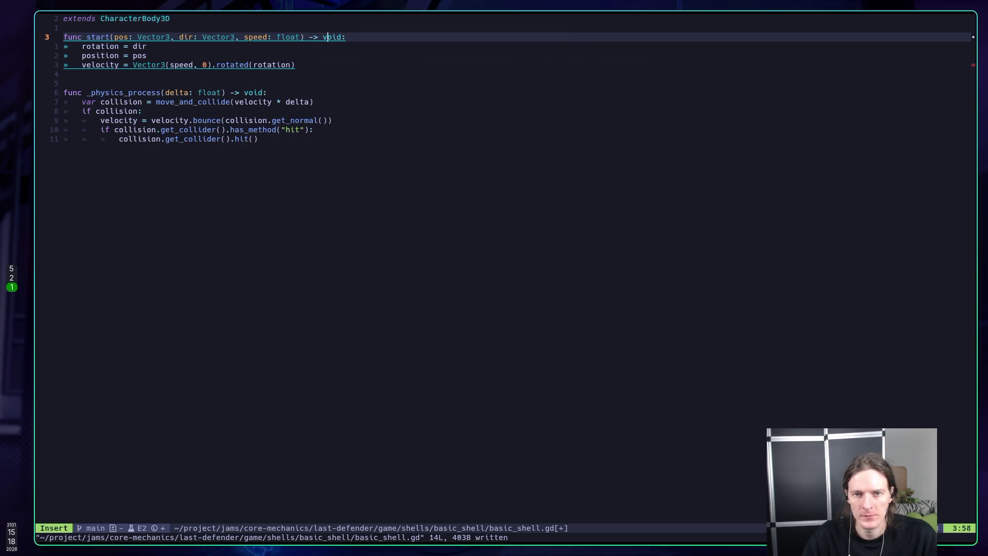
type("= 10")
type(".0")
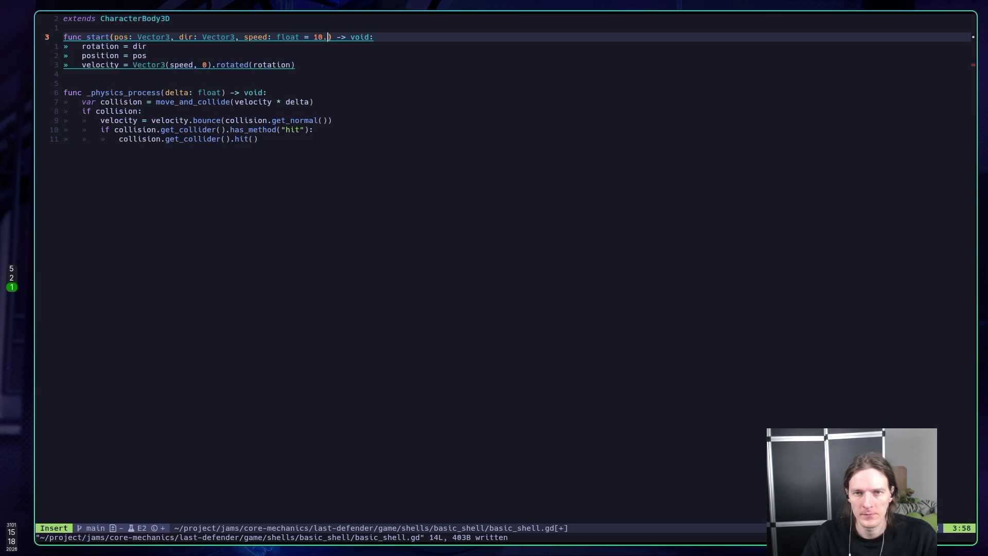
key("Escape")
key("Return")
key("k")
key("w")
key("w")
key("w")
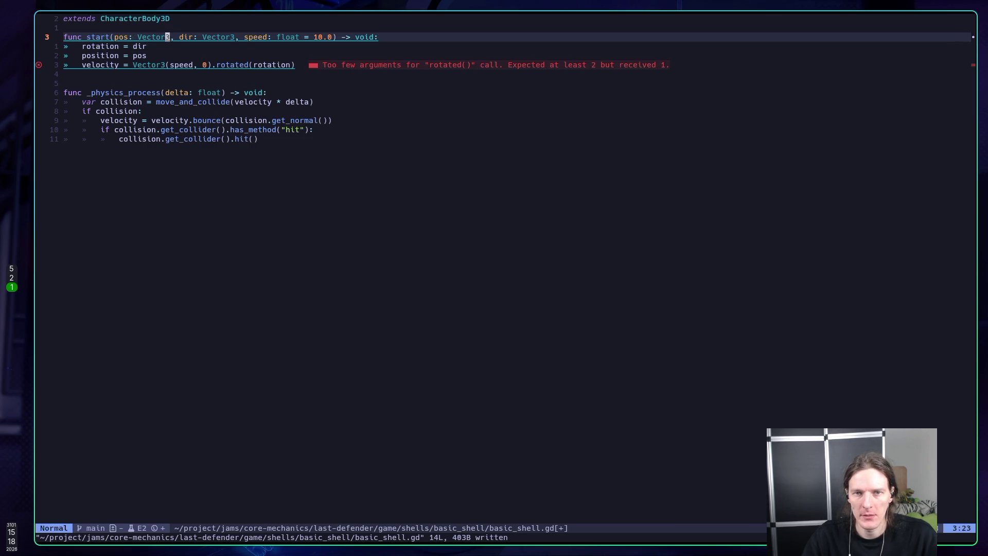
key("e")
key("e")
key("e")
type("xj:w")
key("Return")
Make speed the first argument of the velocity's Vector3 and save basic_shell.gd
key("j")
key("j")
key("$")
key("h")
key("b")
key("b")
key("b")
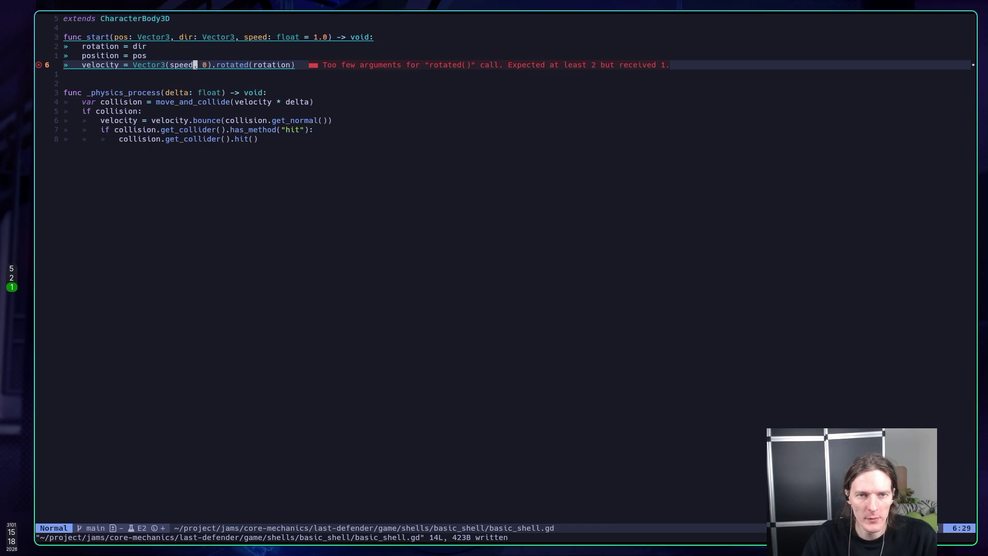
type("wcw")
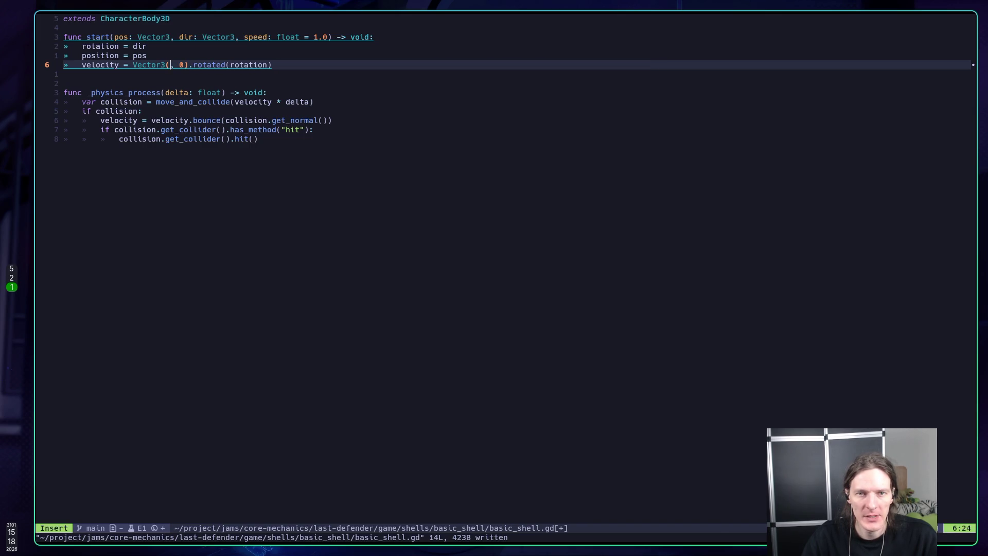
type("speed")
key("Escape")
type(":w")
key("Return")
key("l")
key("l")
key("l")
key("l")
key("l")
key("h")
key("h")
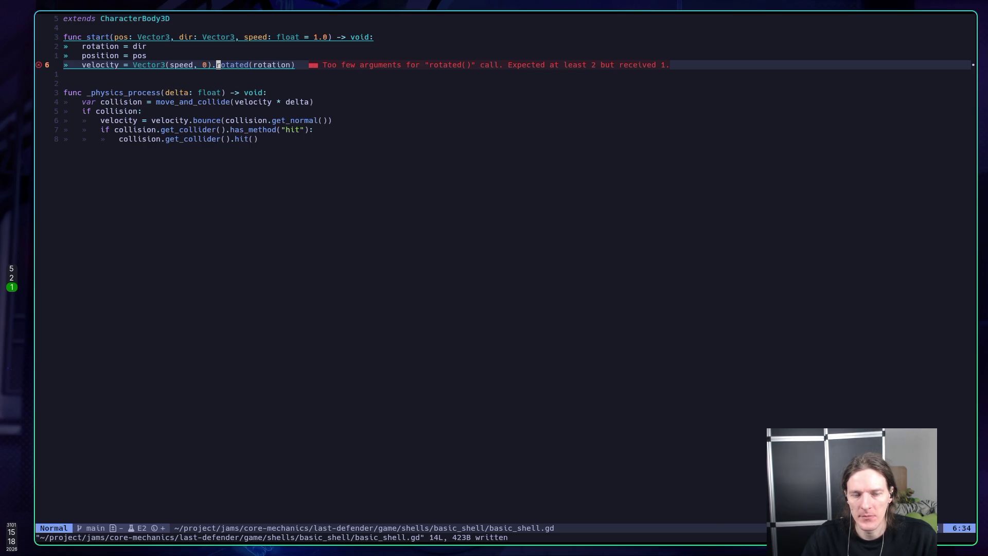
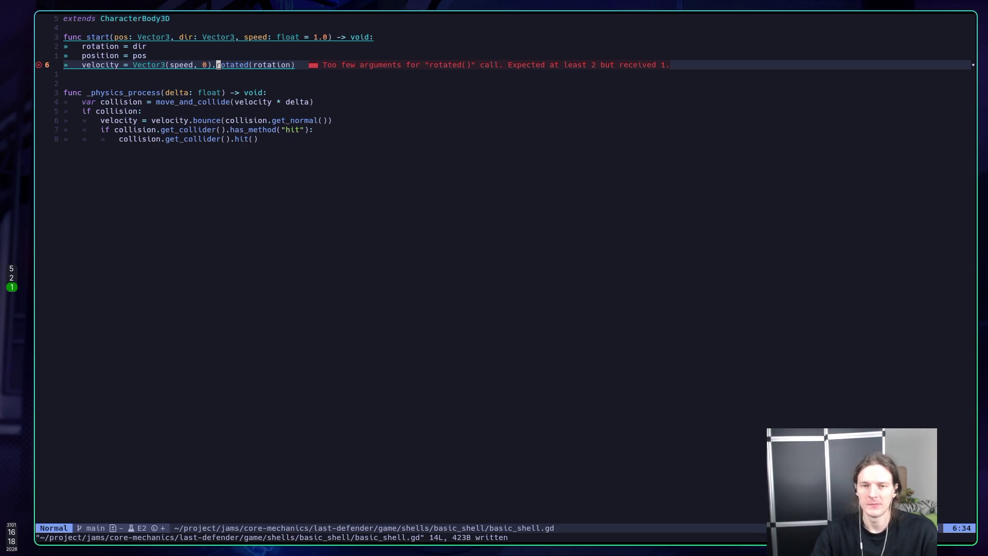
Save basic_shell.gd with :w and move back to the speed argument on the velocity line
type(":w")
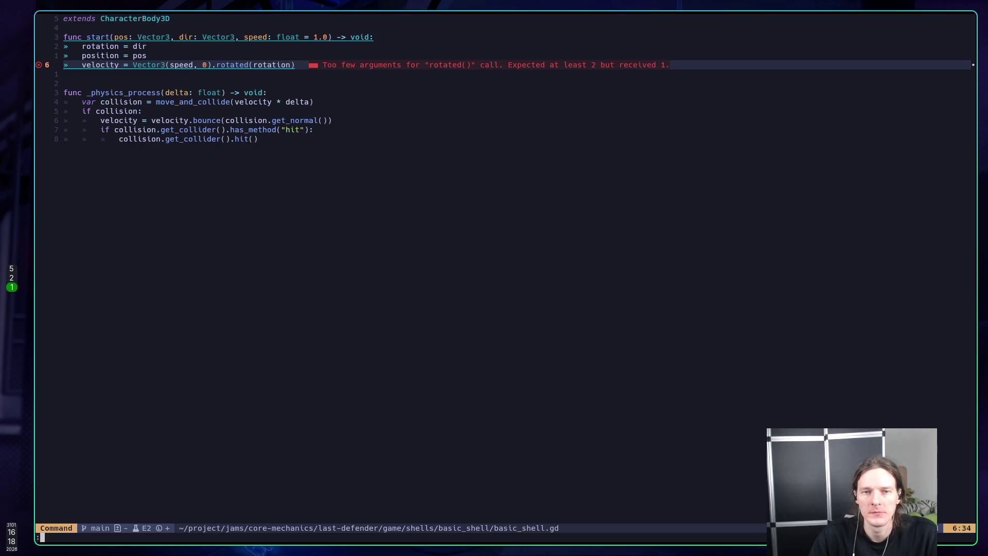
key("Return")
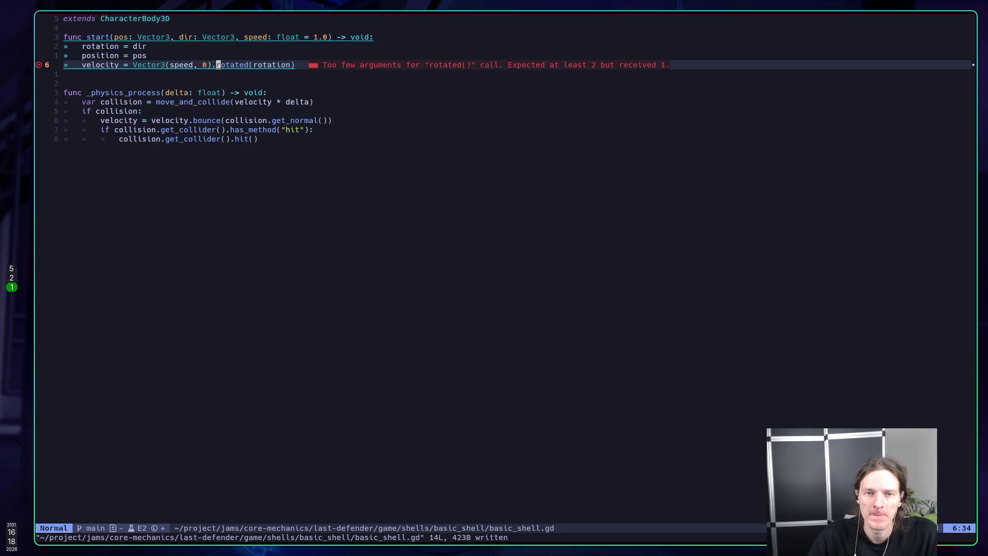
key("j")
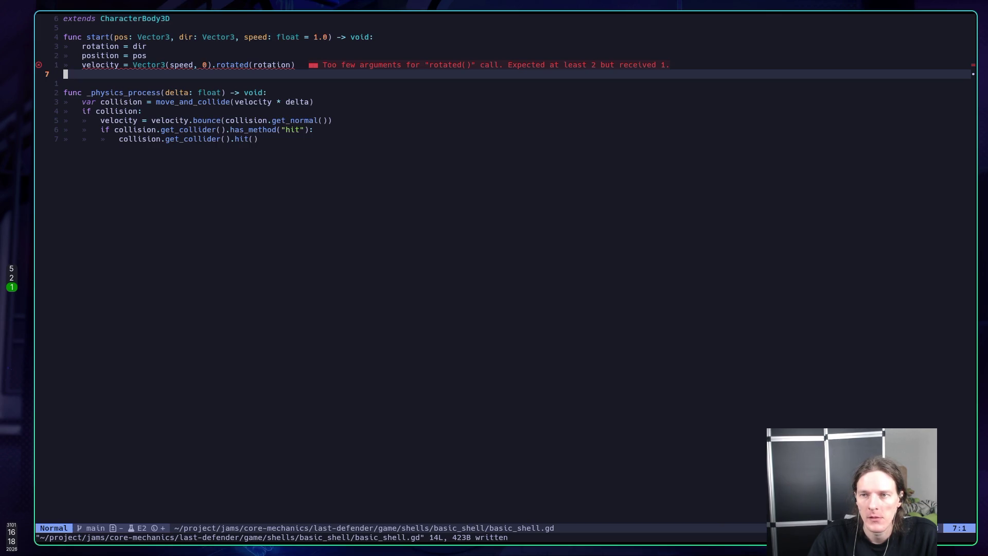
key("k")
key("h")
key("h")
key("h")
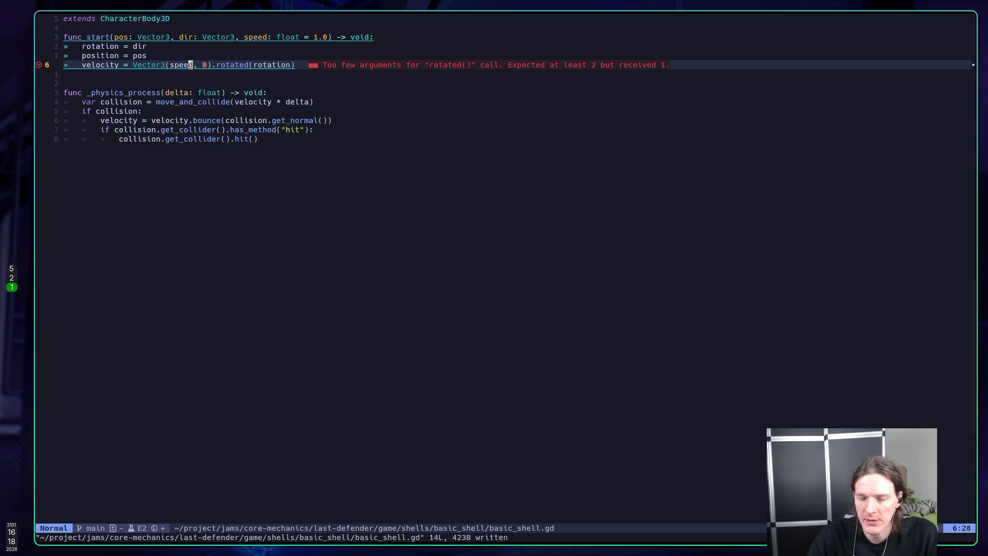
Switch to tank.gd and go to the end of the shell_holder.add_child(shell) line in shoot()
key("ctrl+o")
key("j")
key("k")
key("k")
key("k")
key("k")
key("$")
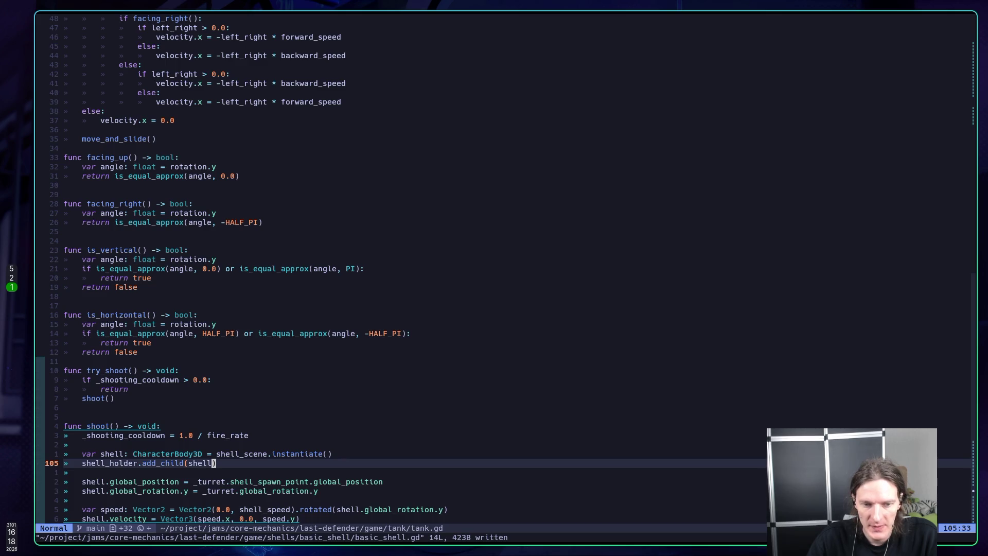
Add a new line below add_child(shell), undoing the misplaced line above it
key("O")
key("Escape")
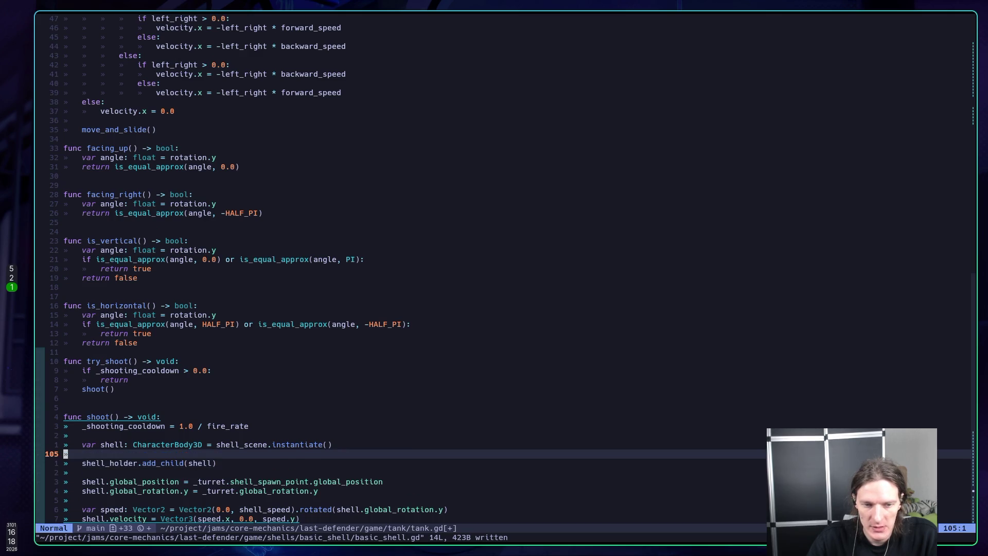
key("u")
key("j")
key("o")
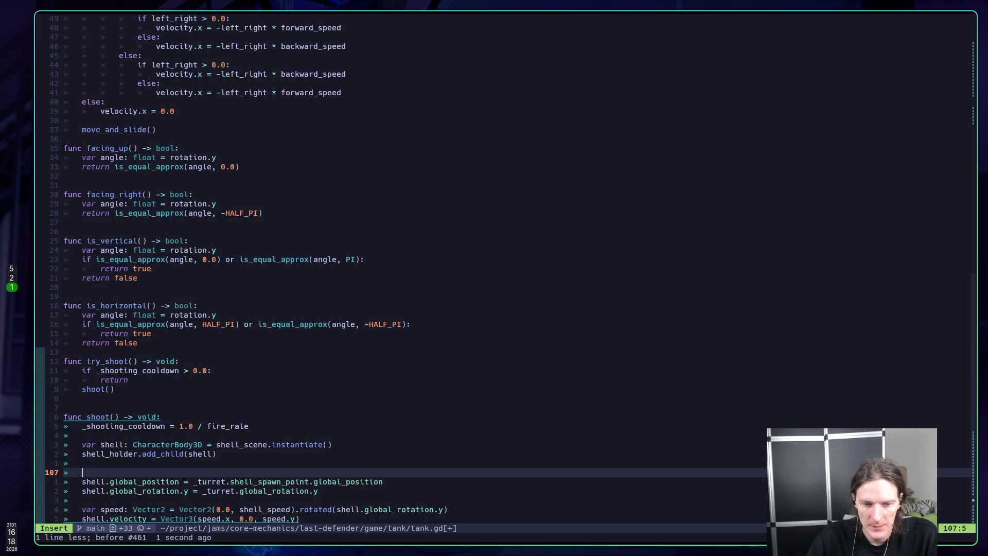
key("Return")
key("Up")
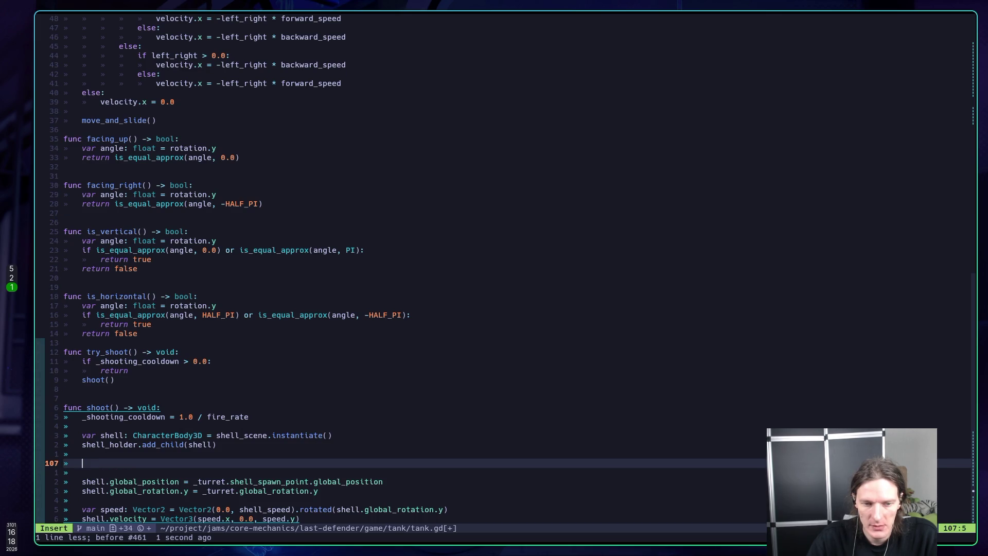
Type shell.start( and check the Godot docs' Bullet start() example
type("shell.")
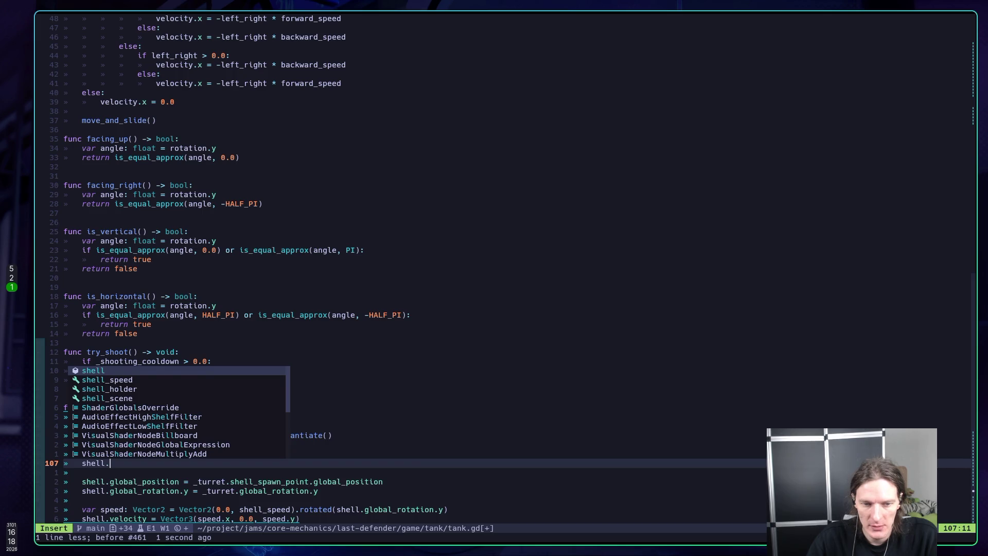
type("start")
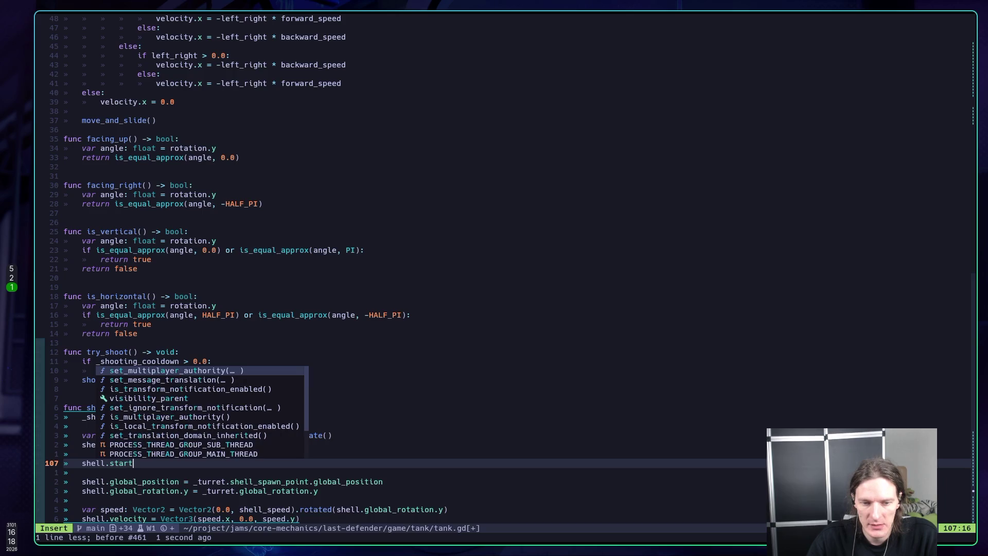
type("(")
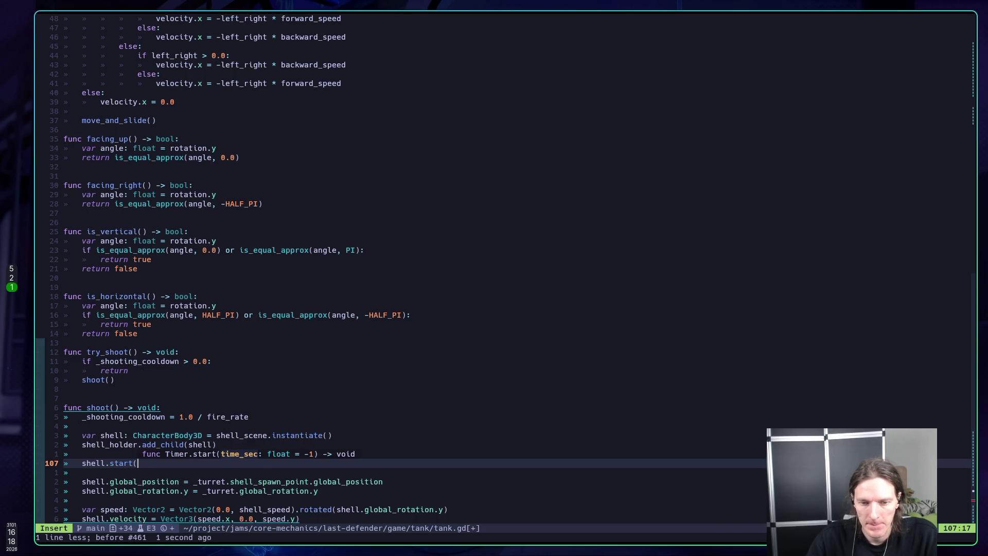
key("super+2")
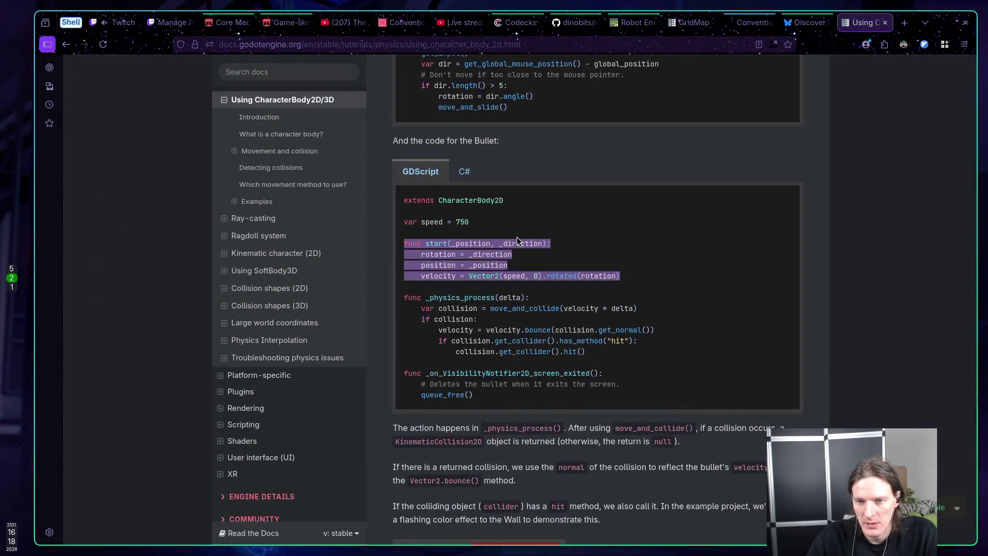
key("super+1")
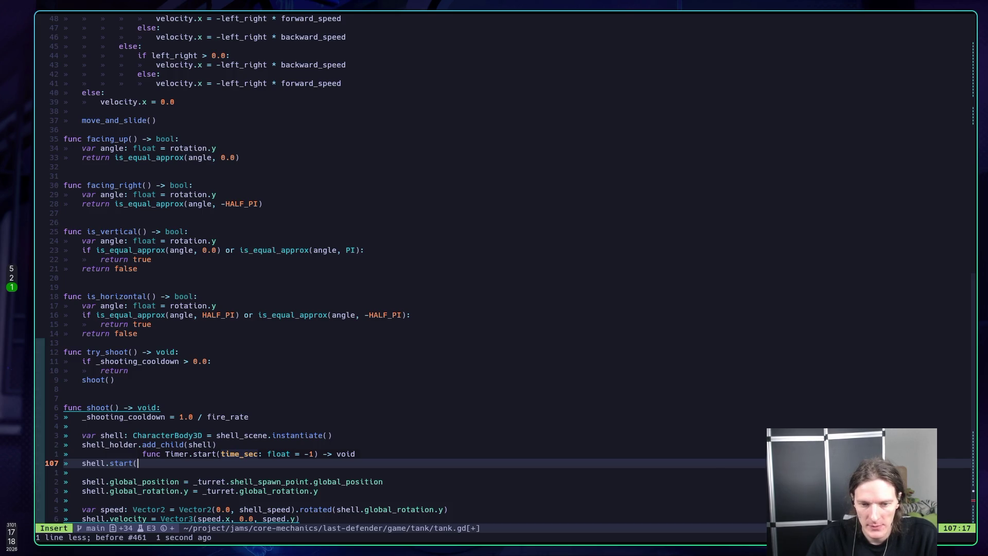
Complete shell.start(_turret.global_position, _turret.global_rotation.y, shell_speed) and save tank.gd
type("_turret")
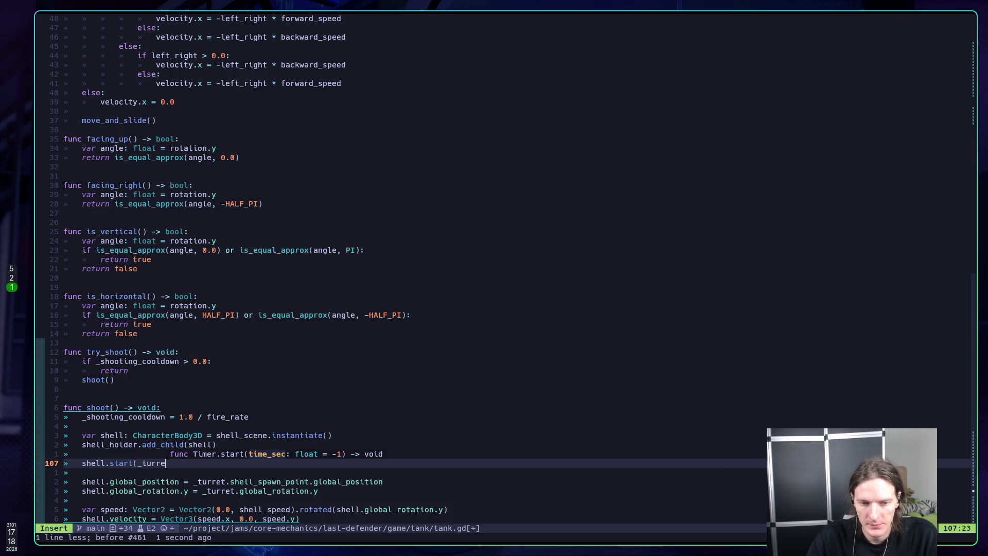
type(".glo")
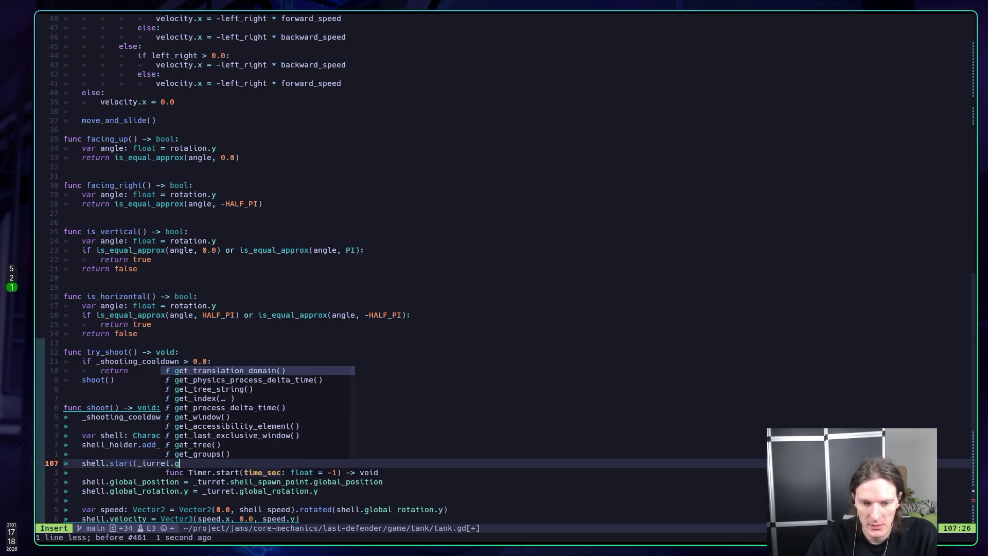
type("bal_p")
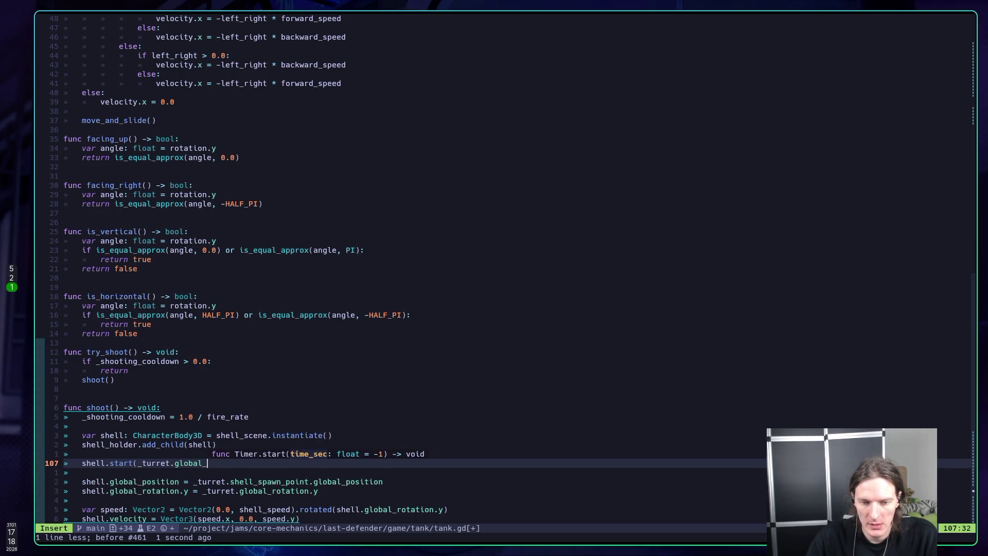
type("osition")
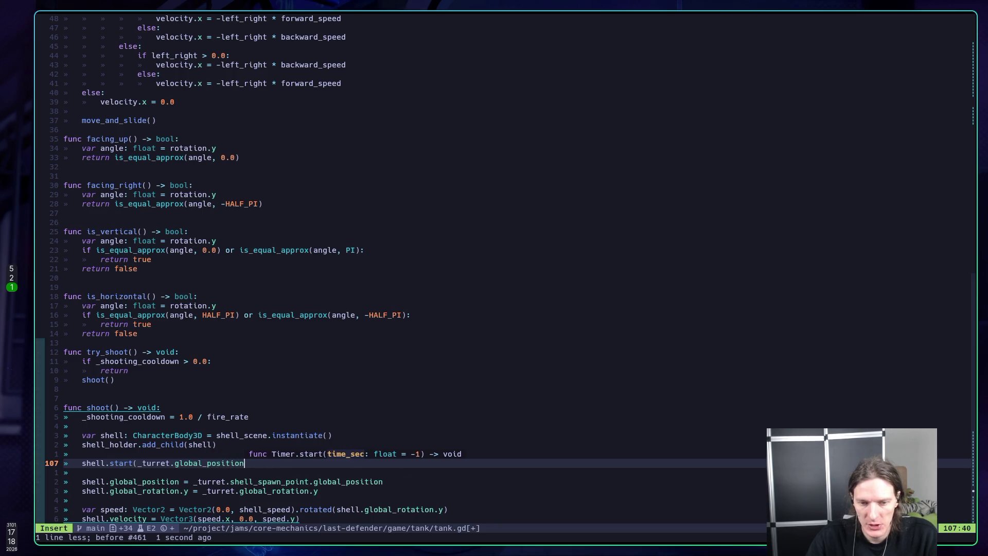
type(", ")
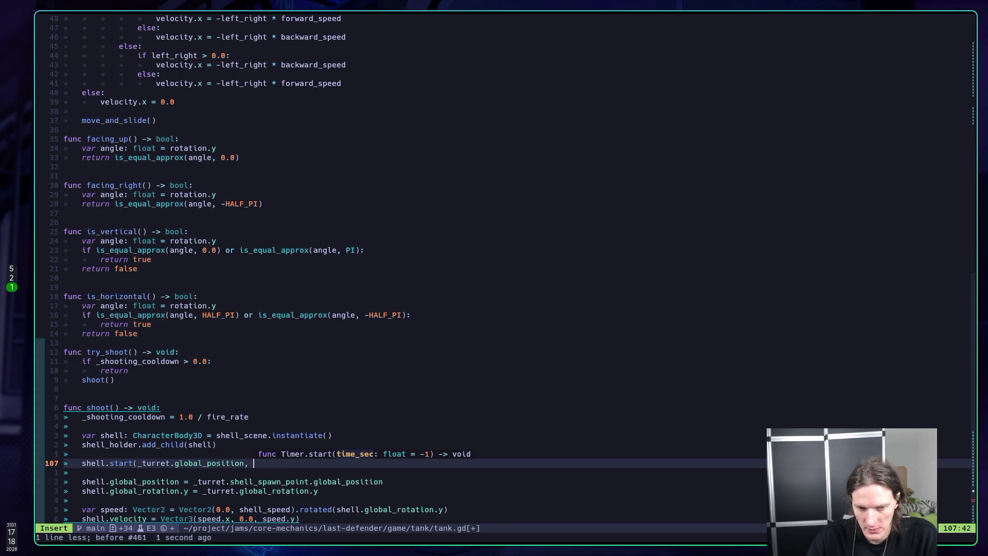
type("_turre")
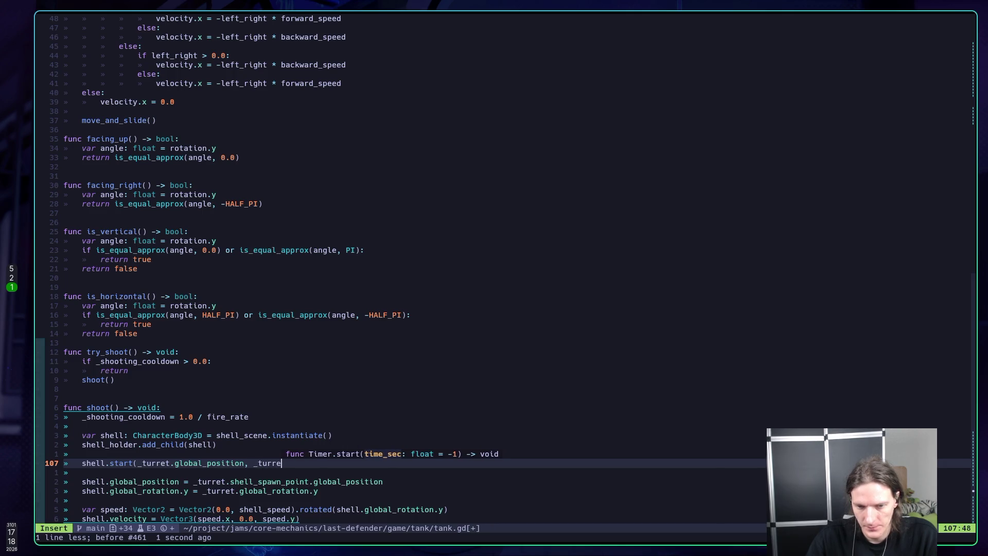
type("t, ")
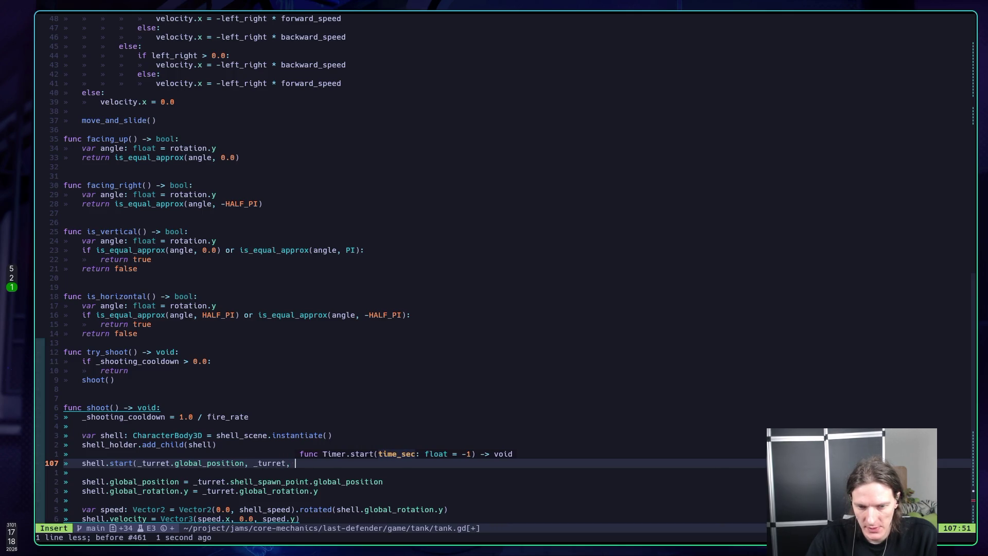
type("global")
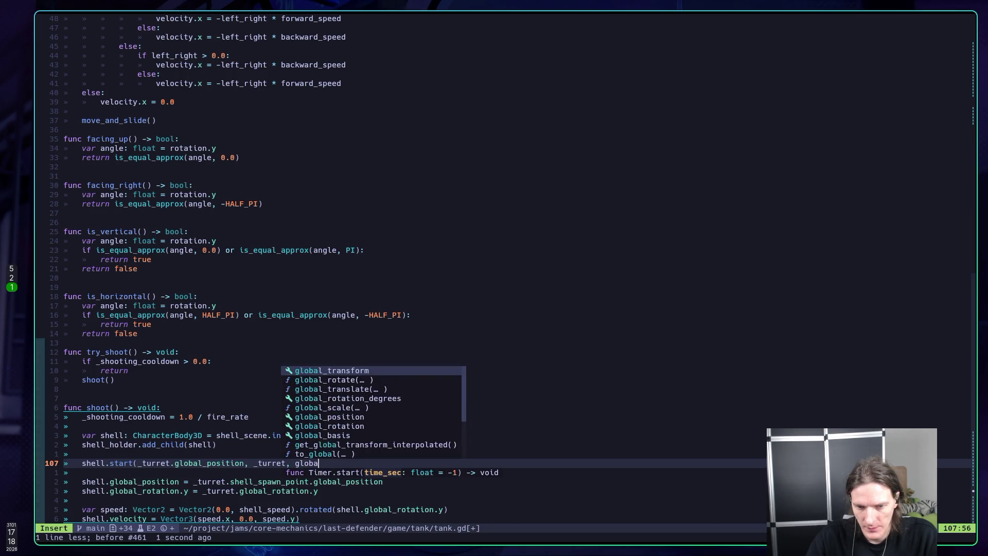
type("_rotat")
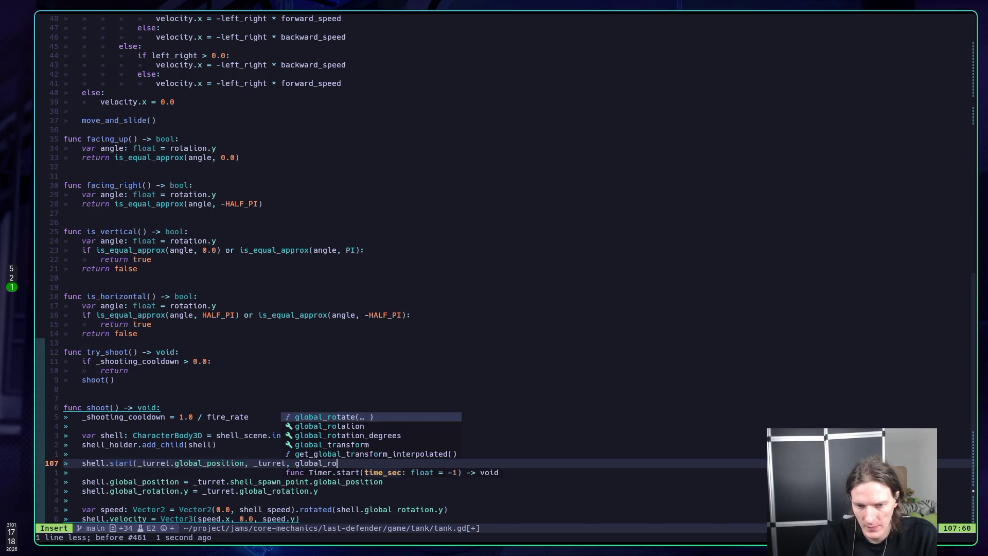
type("ion")
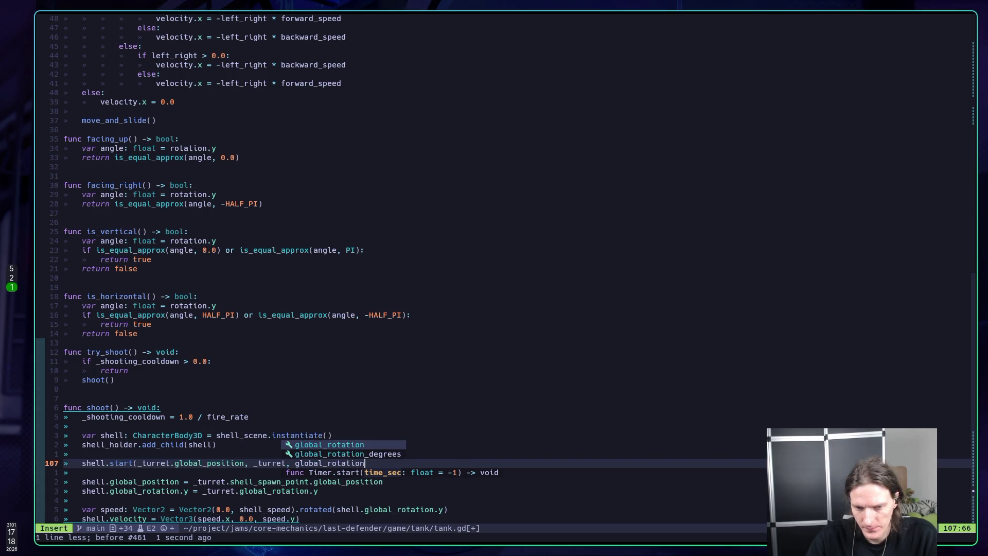
type(".")
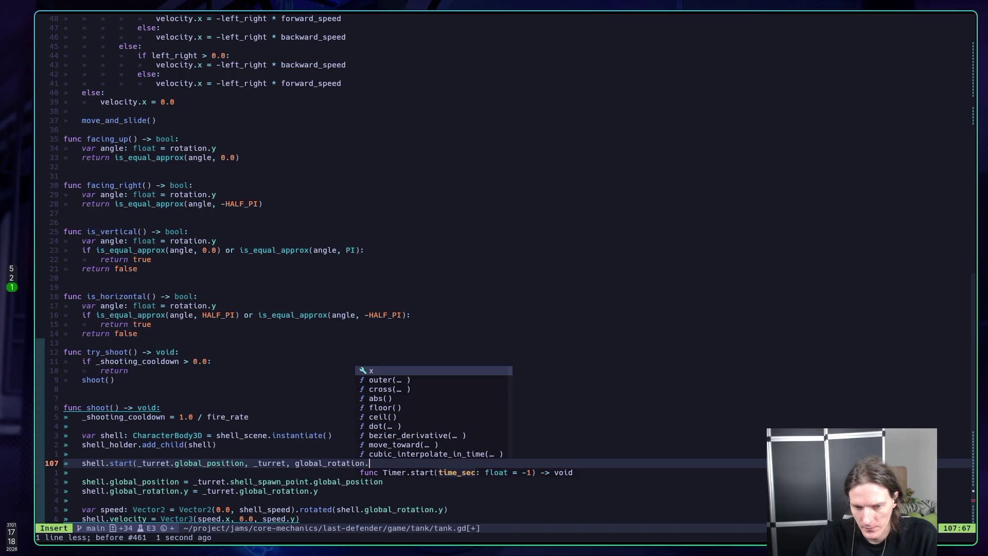
key("Left")
key("Left")
key("Left")
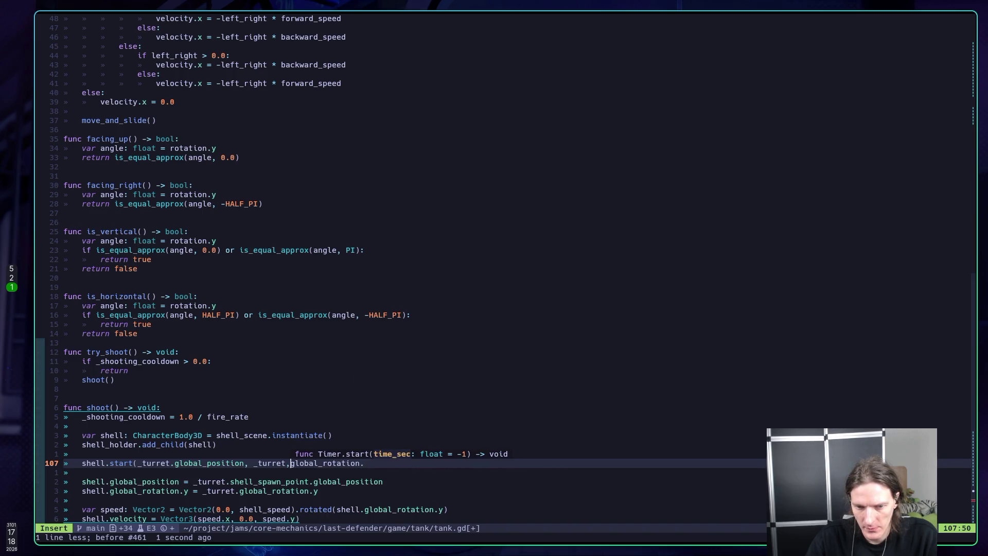
key("BackSpace")
key("BackSpace")
type(".")
key("End")
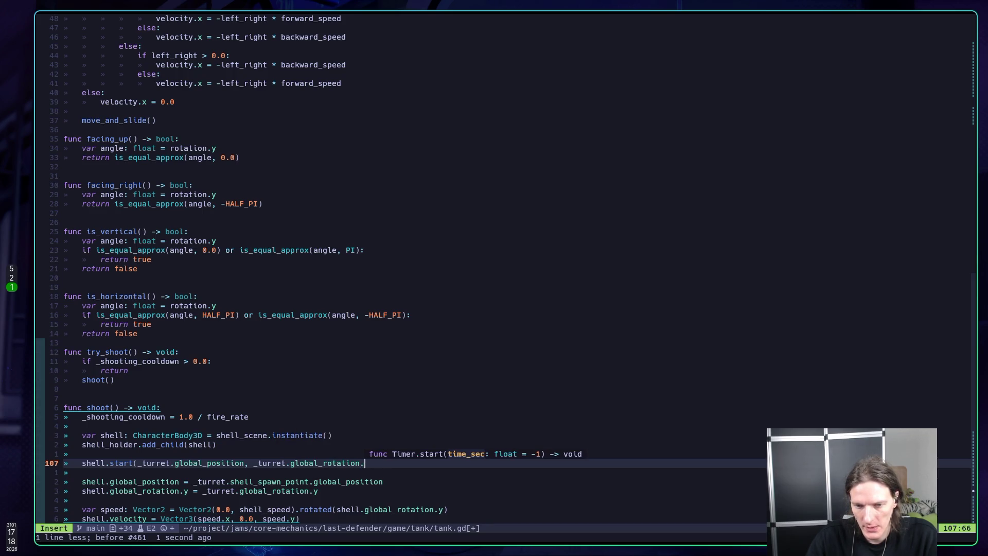
type("y")
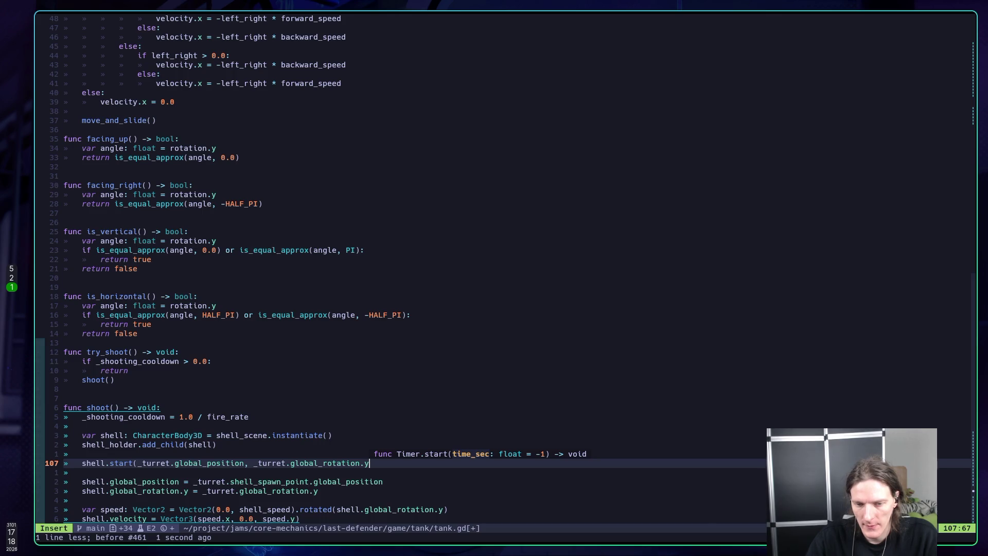
type(", ")
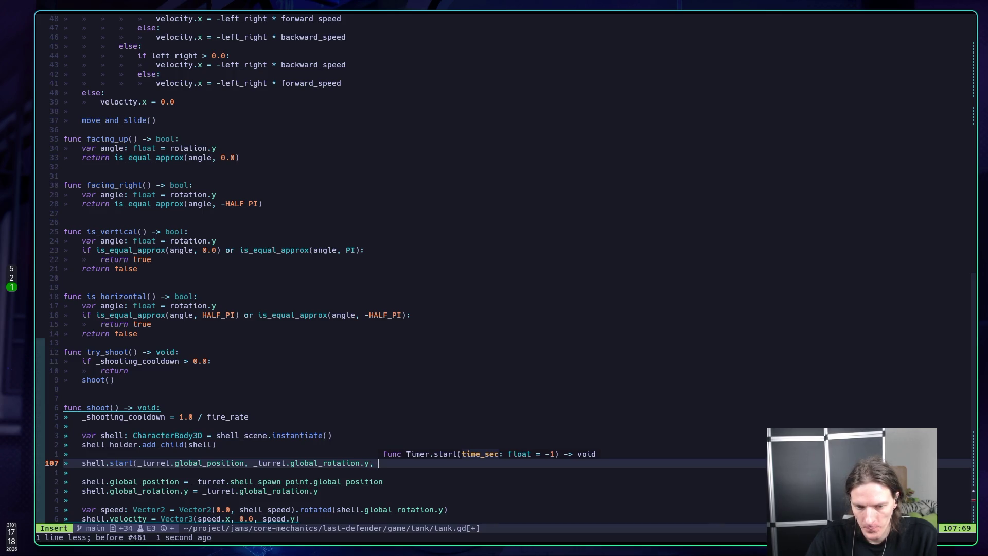
type("shell_speed)")
key("Escape")
type(":w")
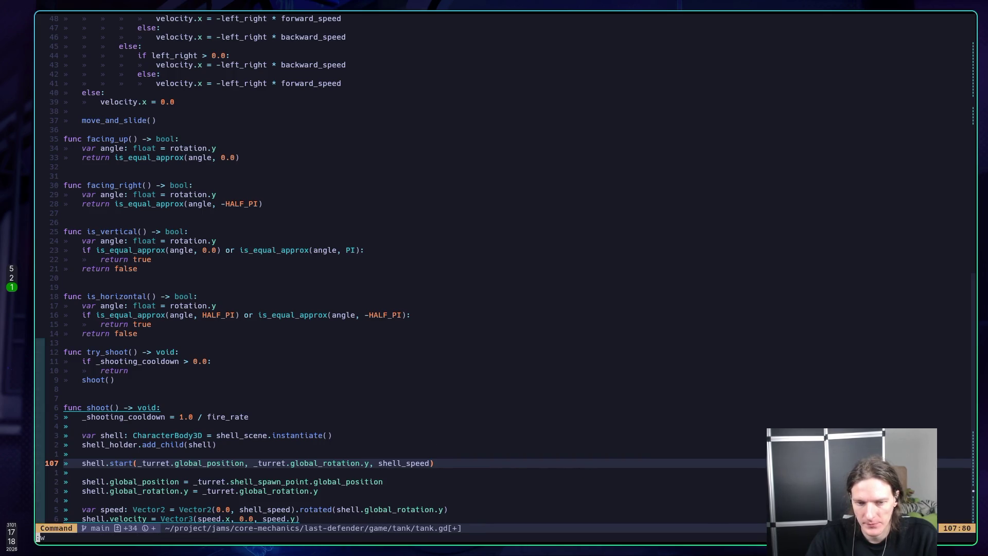
key("Return")
Comment out the old shell setup lines 109–113 with gc and save tank.gd
key("j")
key("j")
key("shift+v")
key("j")
key("j")
key("j")
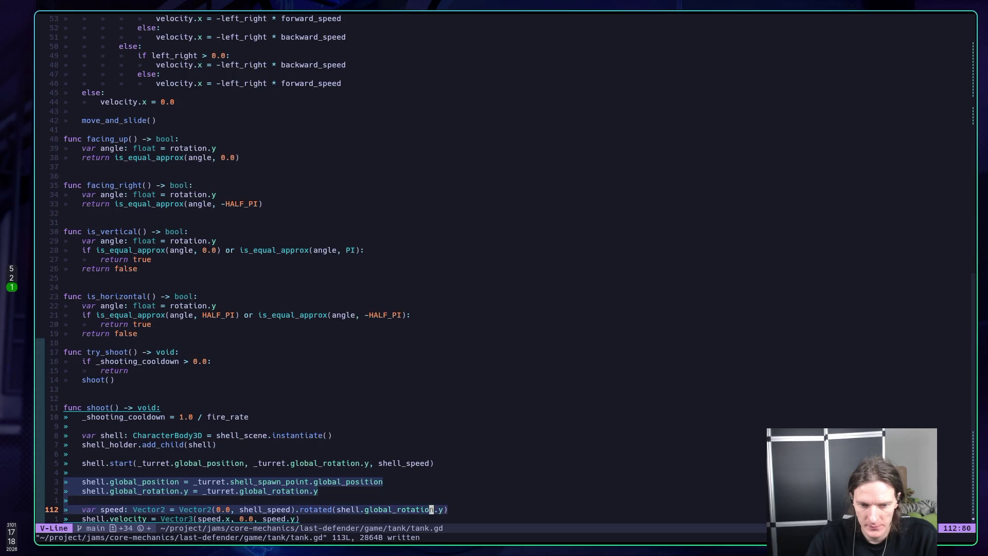
type("gc")
type(":w")
key("Return")
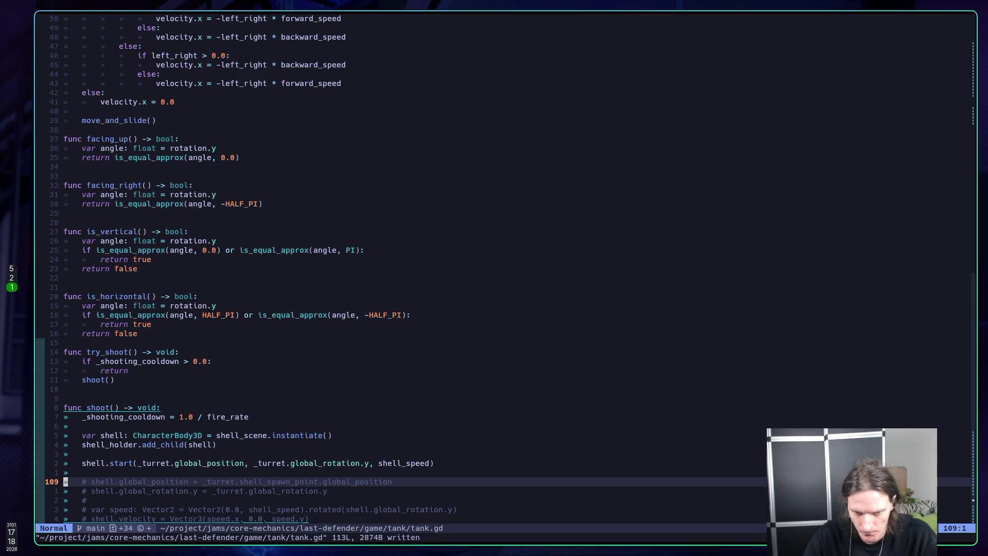
Jump from the shell.start call to its definition in basic_shell.gd with gd and save
key("k")
key("k")
key("e")
key("e")
key("e")
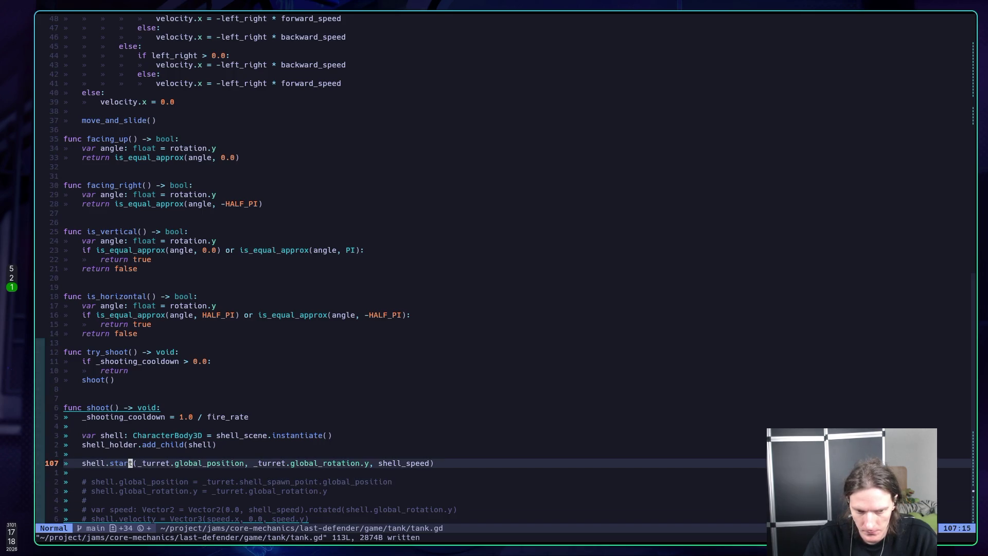
key("g")
key("d")
type("j:w")
key("Return")
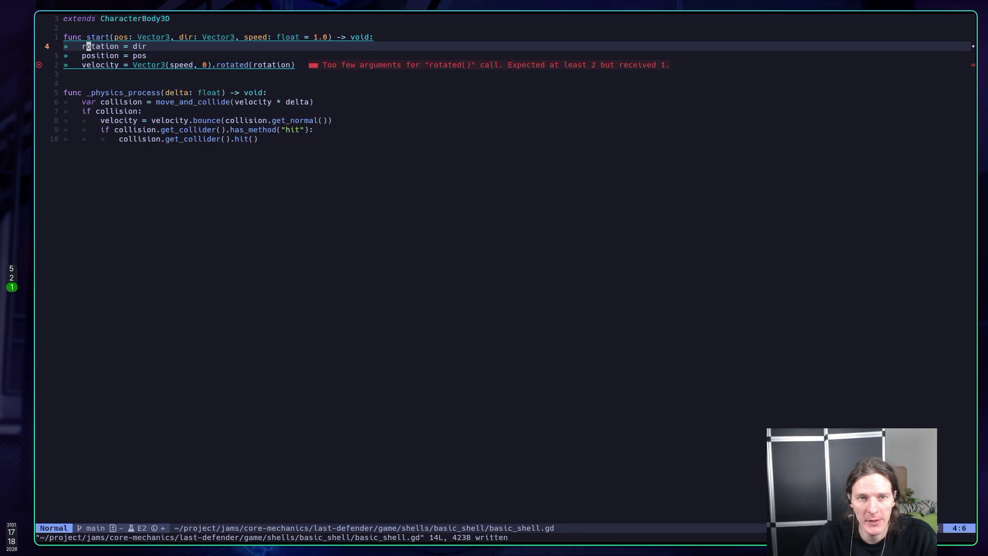
Change the dir parameter's type to float and save the shell script
key("k")
key("l")
key("f")
key("o")
key("W")
key("W")
key("W")
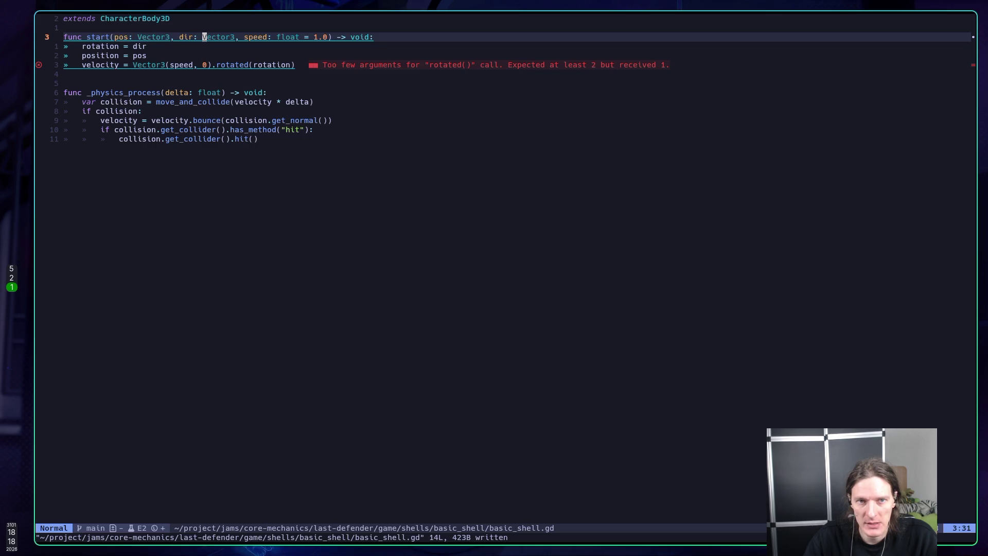
type("cw")
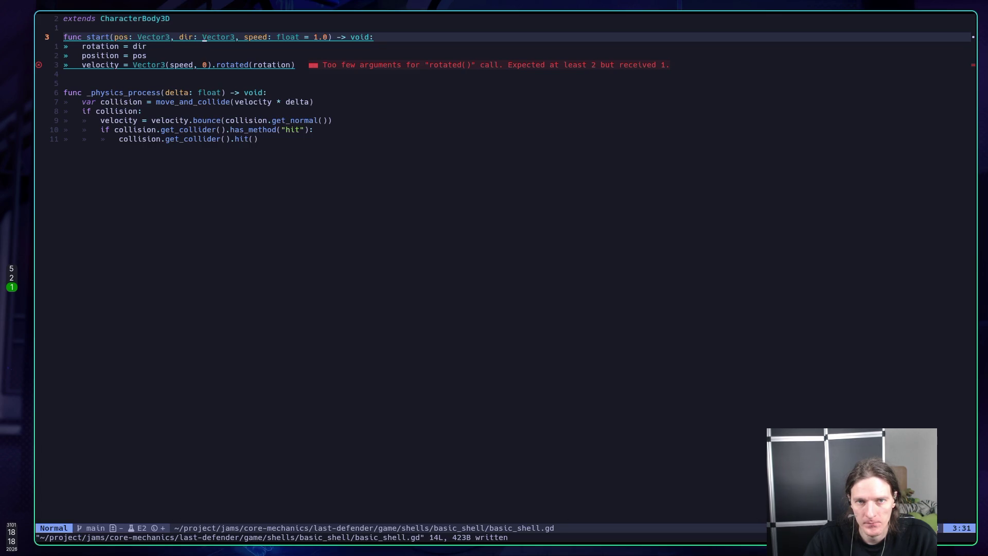
type("float")
key("Escape")
type(":w")
key("Return")
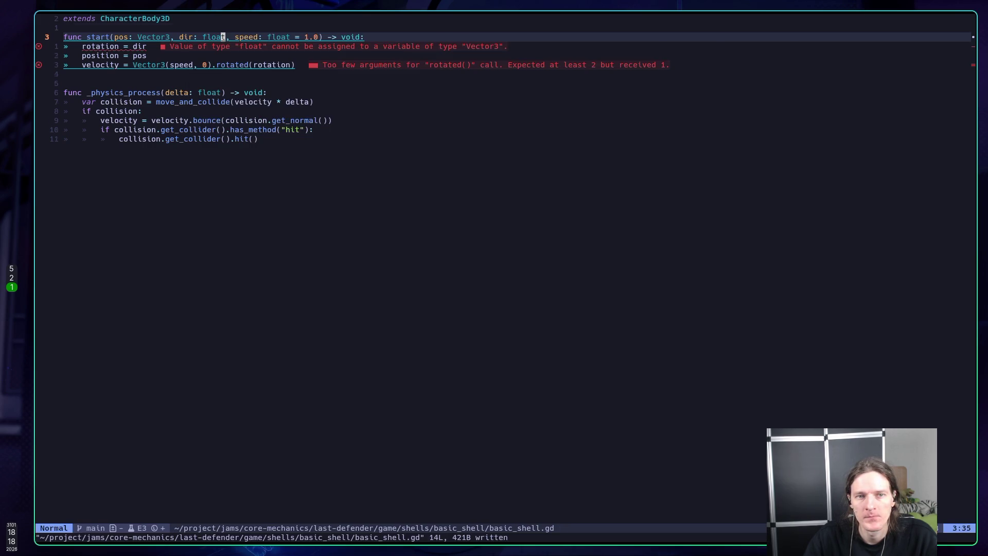
Change the rotation assignment to set global_rotation.y
key("k")
key("k")
key("j")
key("j")
key("j")
key("b")
key("b")
type("biglob")
type("al_")
key("Escape")
type("ea.y")
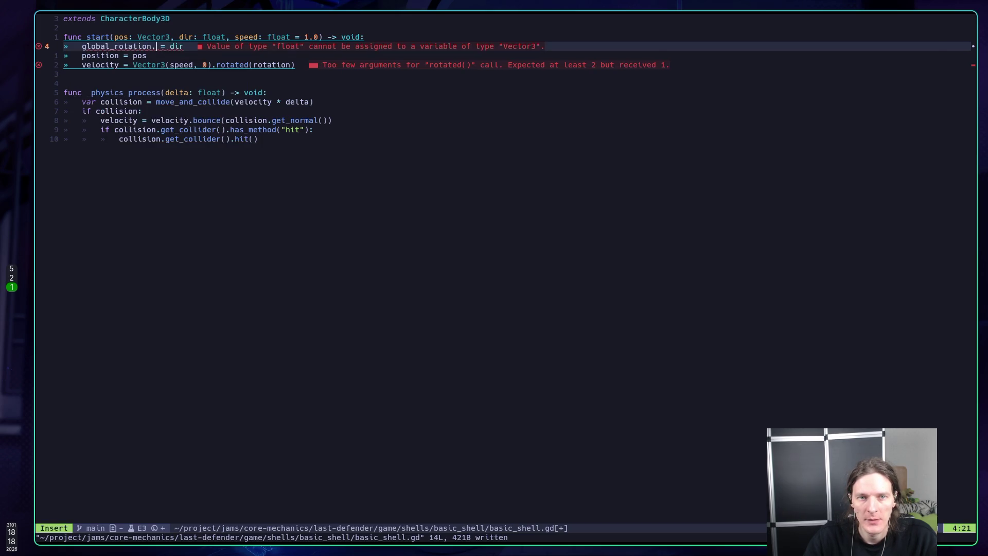
key("Escape")
key("l")
key("l")
key("l")
key("l")
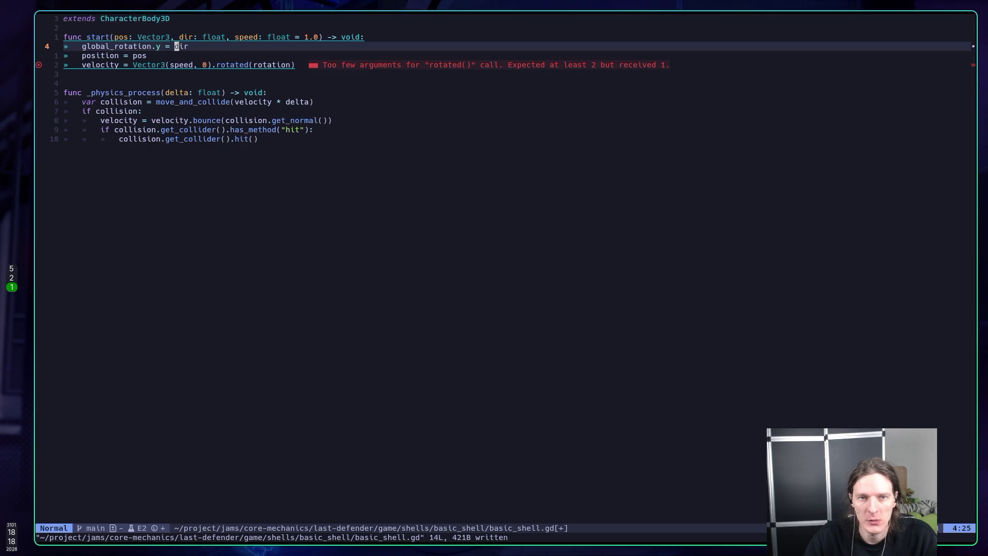
Change the position assignment to global_position and save the shell script
key("j")
key("k")
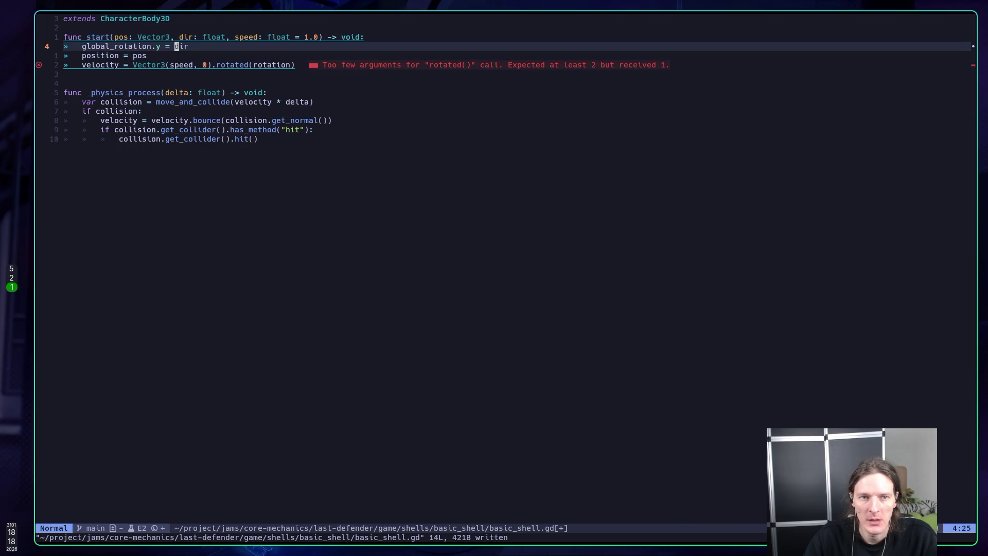
key("j")
key("b")
key("b")
type("biglo")
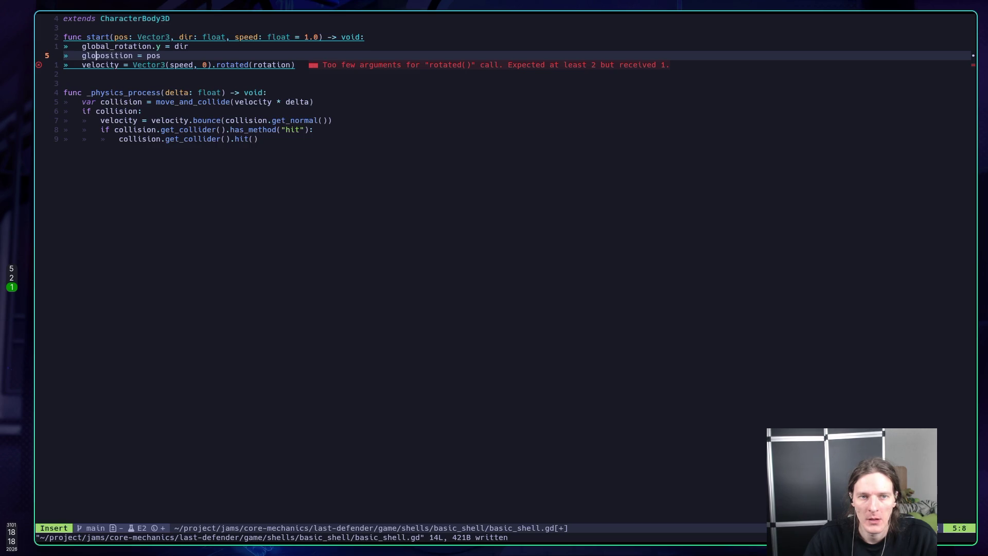
type("bal_")
key("Escape")
key("colon")
type("l")
key("BackSpace")
key("BackSpace")
key("e")
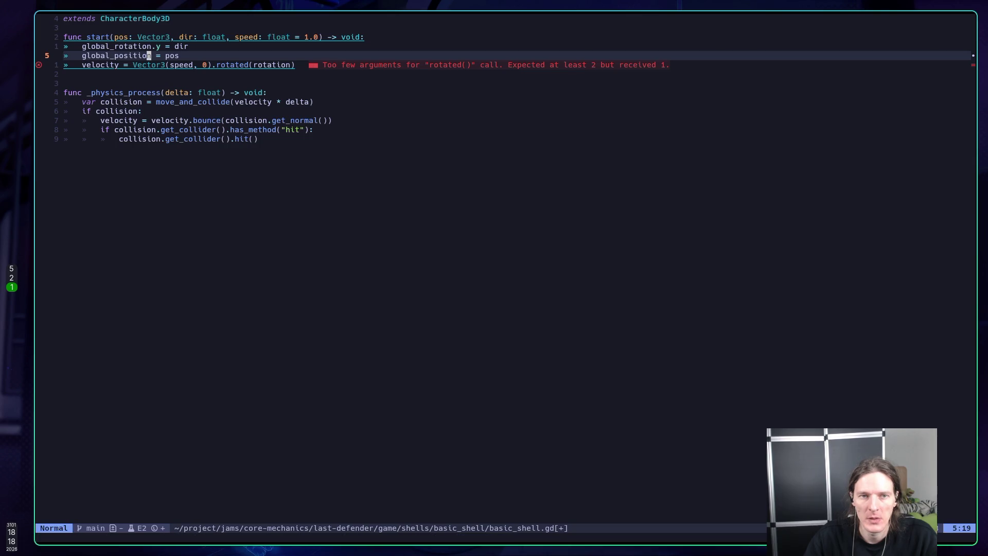
type(":w")
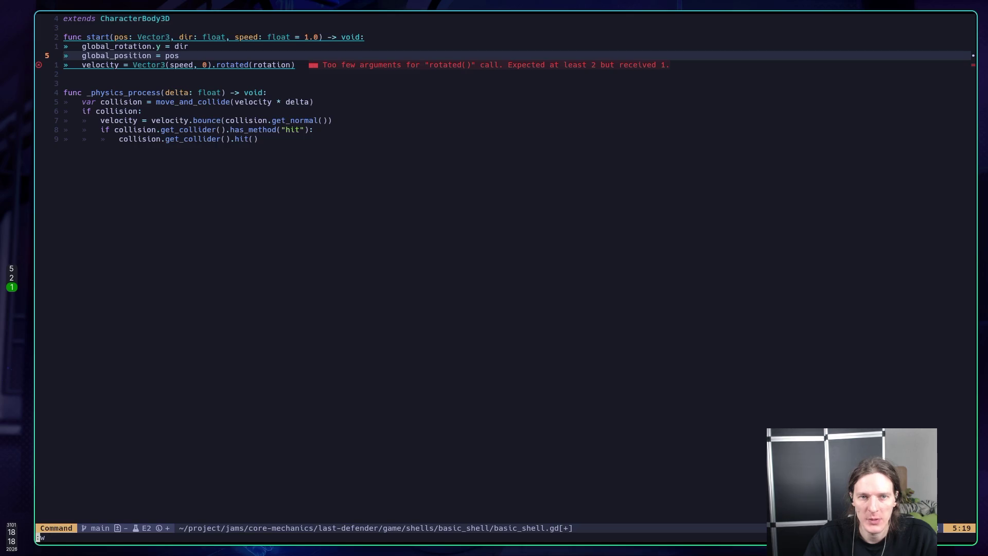
key("Return")
Build velocity from Vector3(0.0, 0.0, speed) and save the shell script
key("j")
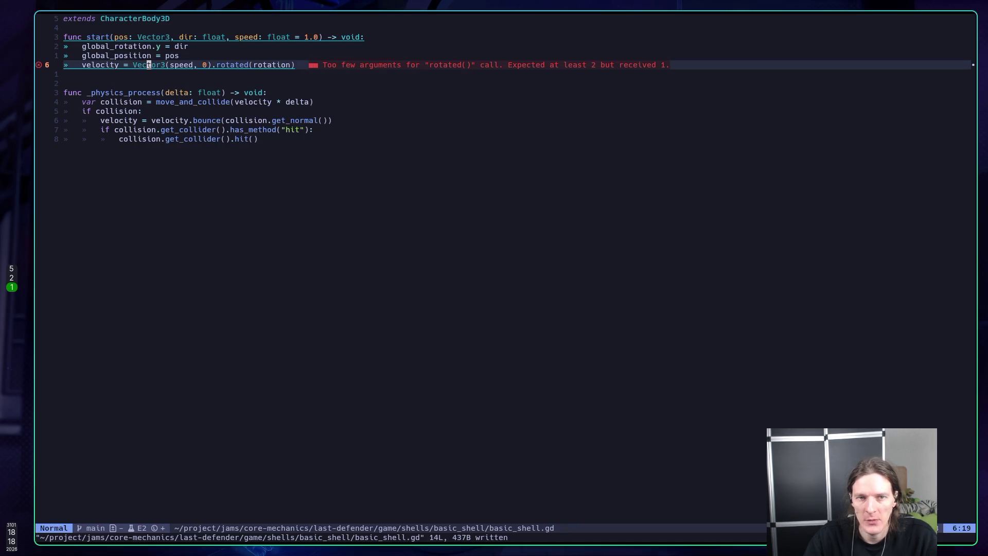
key("l")
key("l")
key("l")
key("h")
key("h")
key("h")
key("l")
key("l")
key("l")
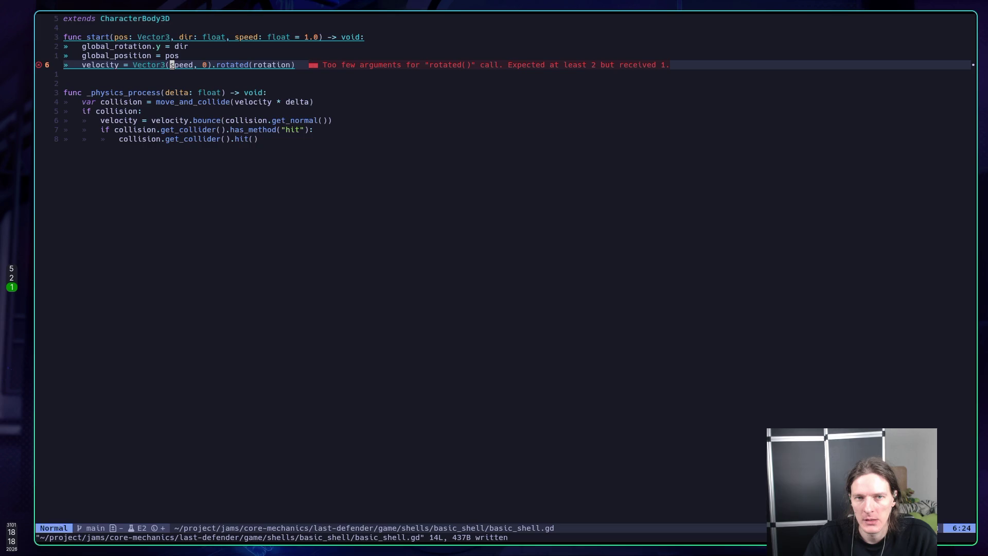
type("i0.0, ")
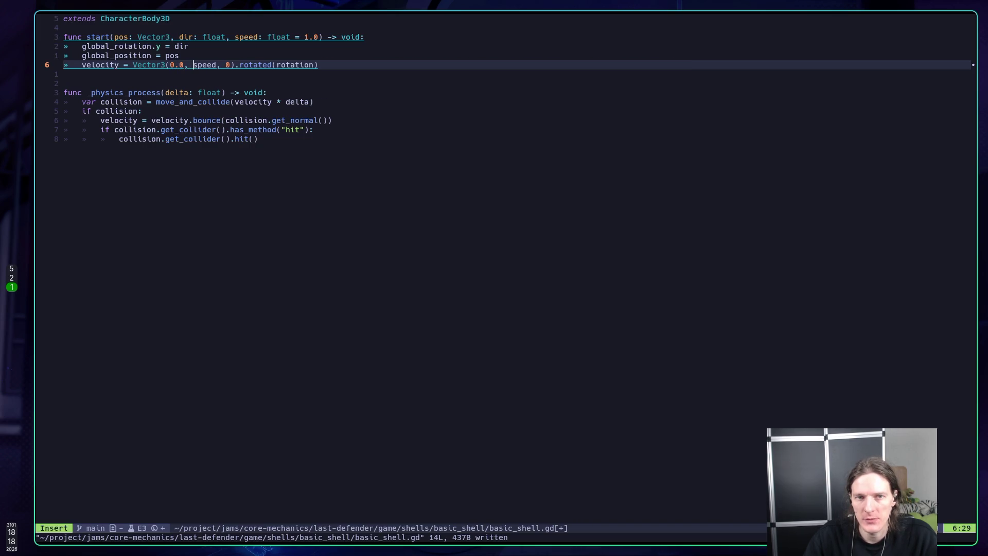
type("0.")
type(",")
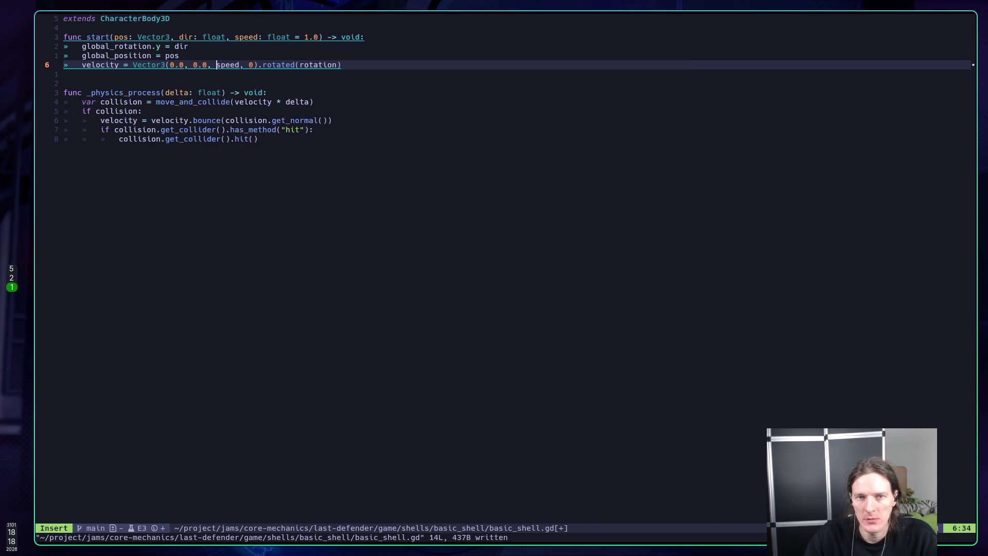
key("Delete")
key("Delete")
key("Delete")
key("Escape")
type(":w")
key("Return")
Show the documentation for Vector3.rotated with K
key("l")
key("l")
key("l")
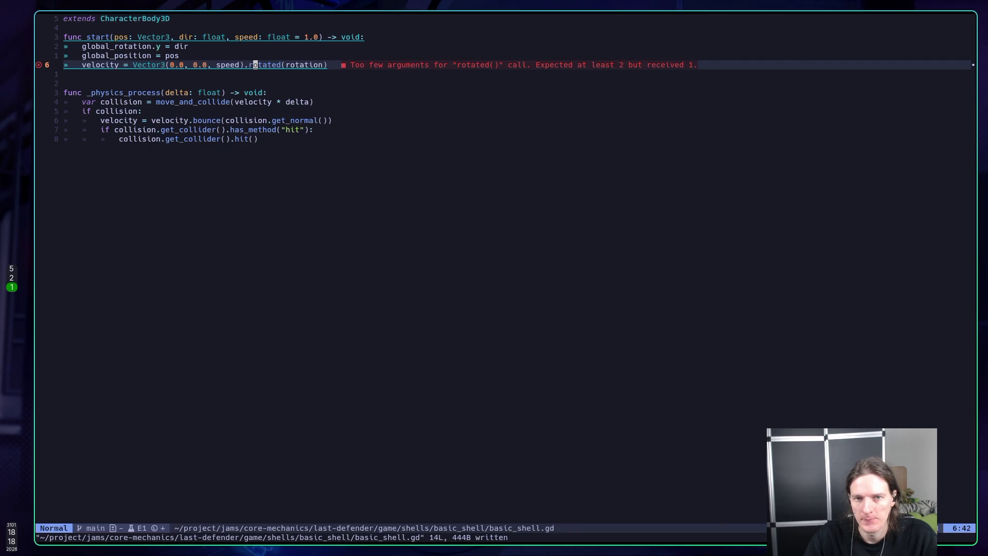
key("h")
key("h")
key("l")
key("l")
key("l")
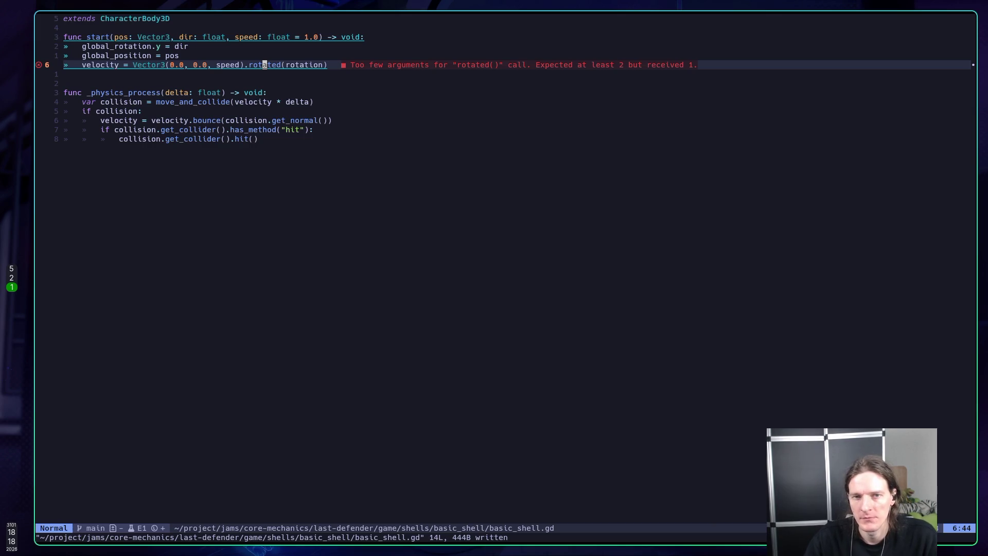
key("l")
key("l")
key("l")
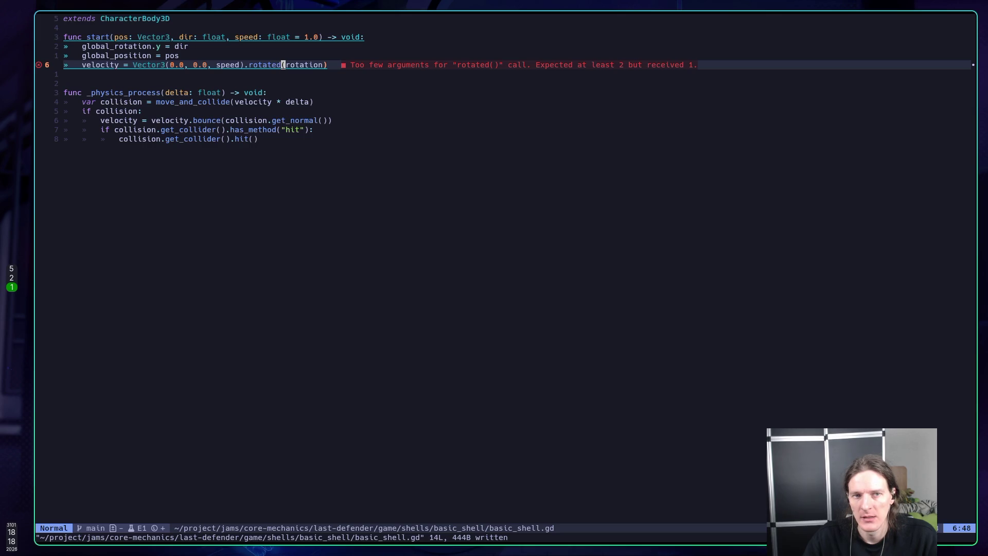
key("h")
key("h")
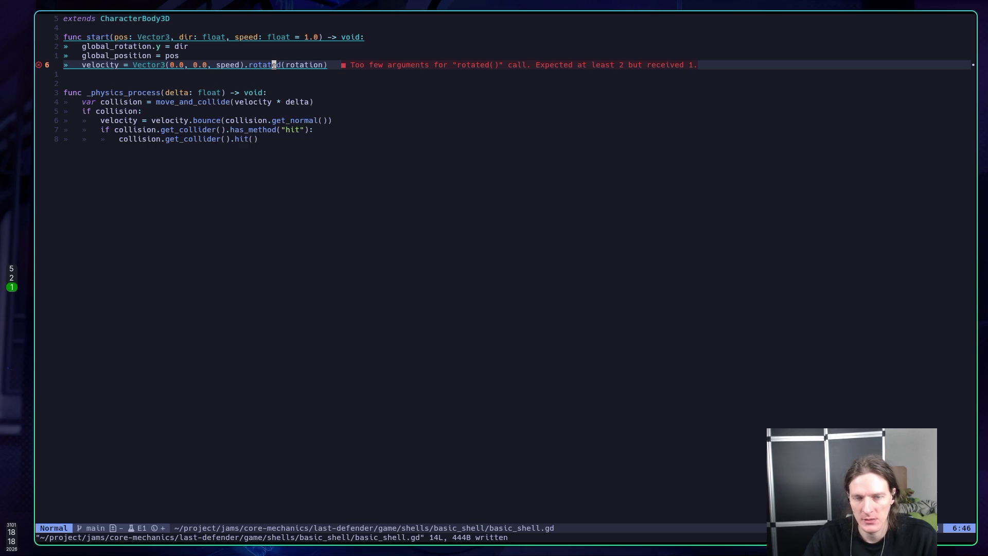
key("g")
key("Escape")
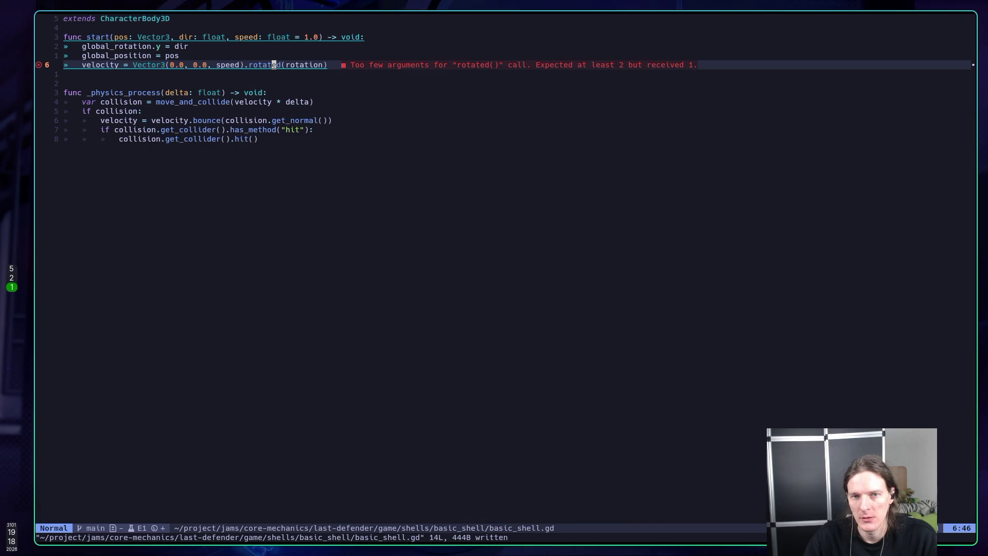
key("colon")
key("Escape")
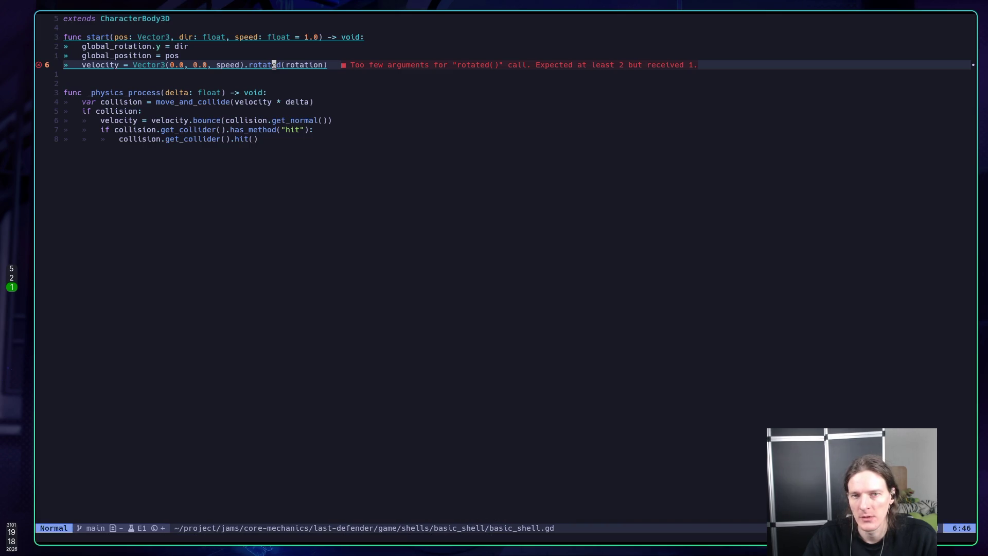
key("K")
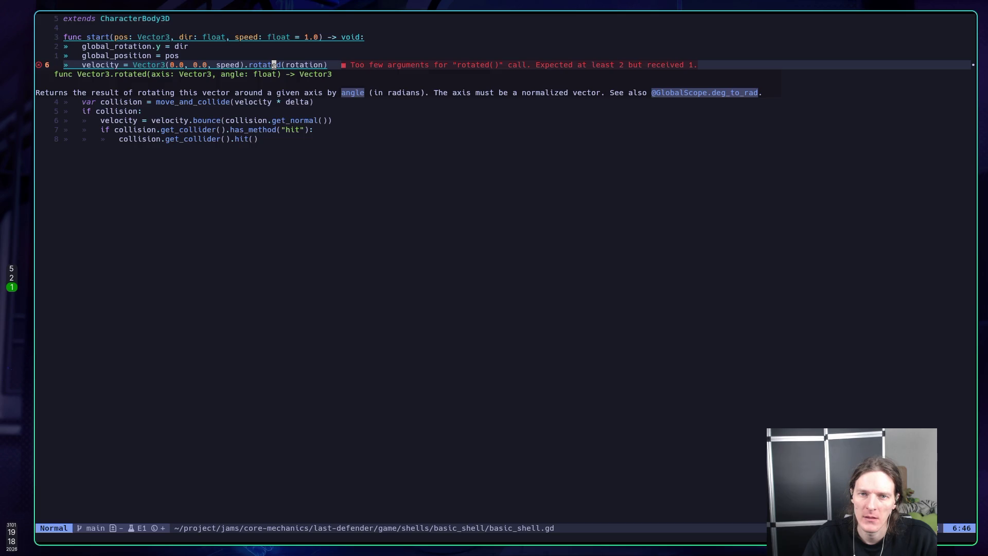
Give rotated() Vector3.UP as its axis argument and save basic_shell.gd
key("l")
key("l")
key("l")
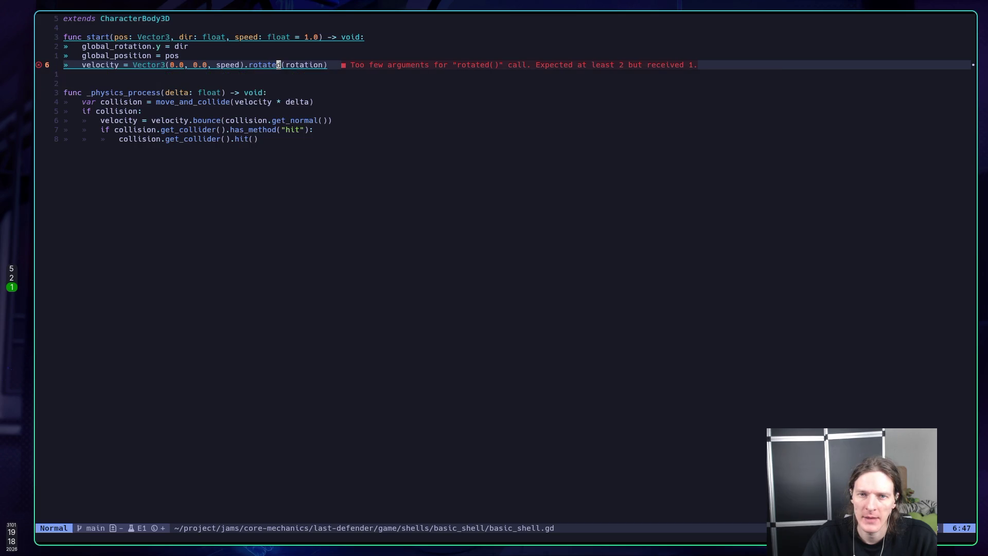
key("i")
key("Left")
type("Vec")
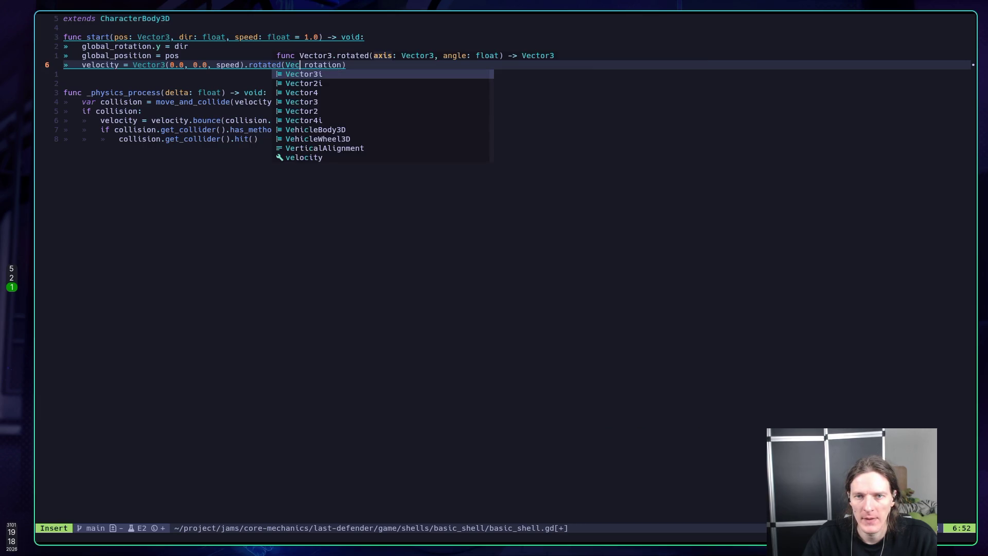
key("ctrl+n")
key("ctrl+n")
key("ctrl+n")
type(".U")
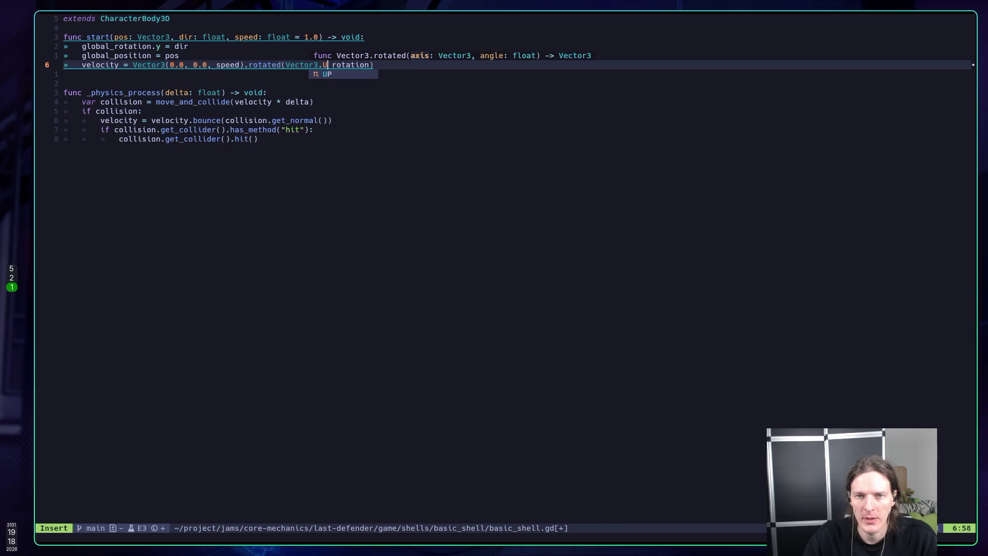
type("P")
key("Escape")
type(":")
key("Escape")
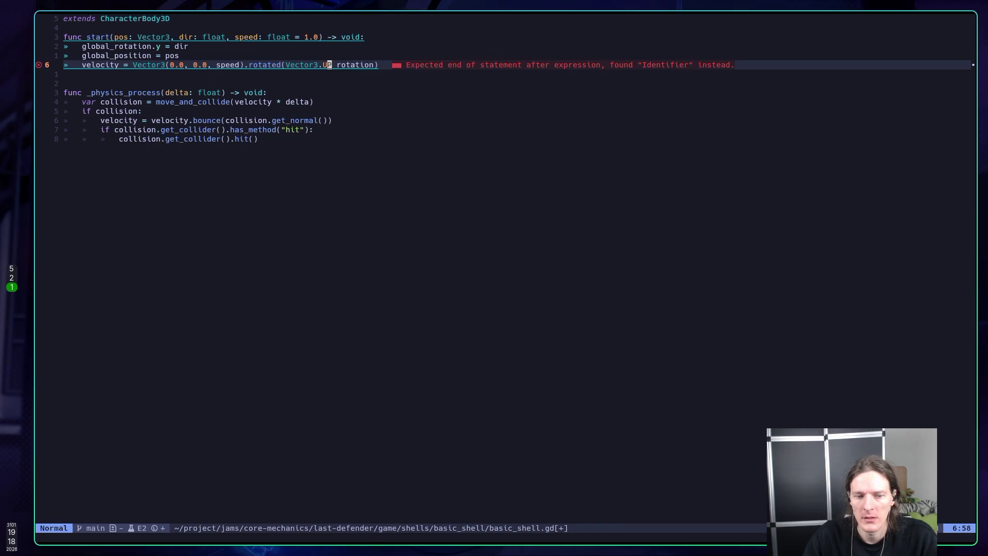
type("a,")
key("Escape")
type(":w")
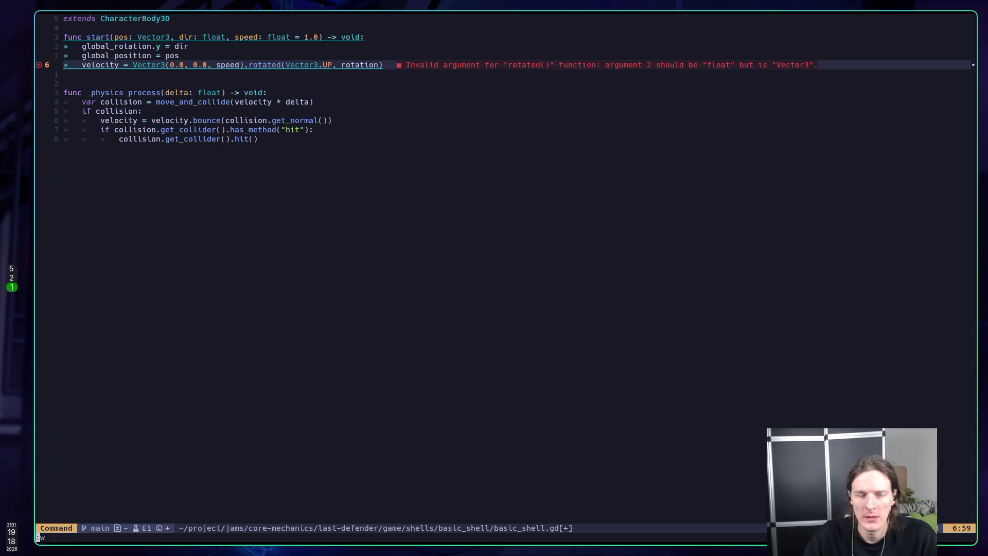
key("Return")
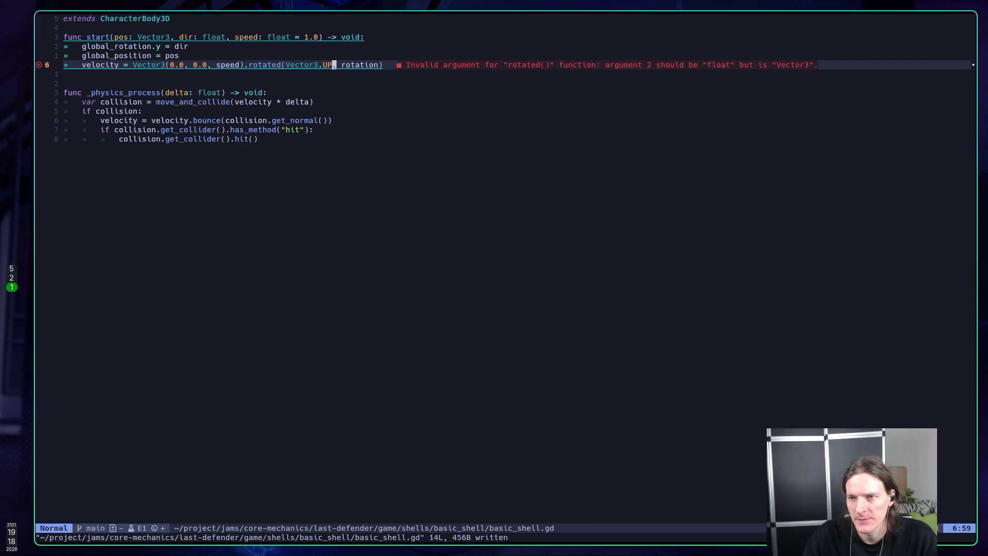
Complete the rotation.y angle argument in rotated() and save basic_shell.gd
key("l")
key("l")
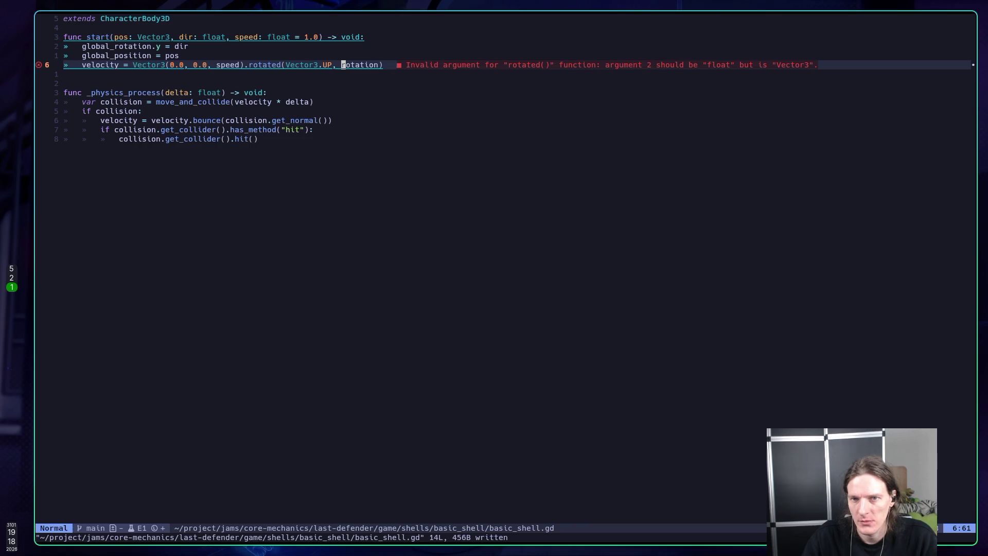
key("l")
key("l")
key("l")
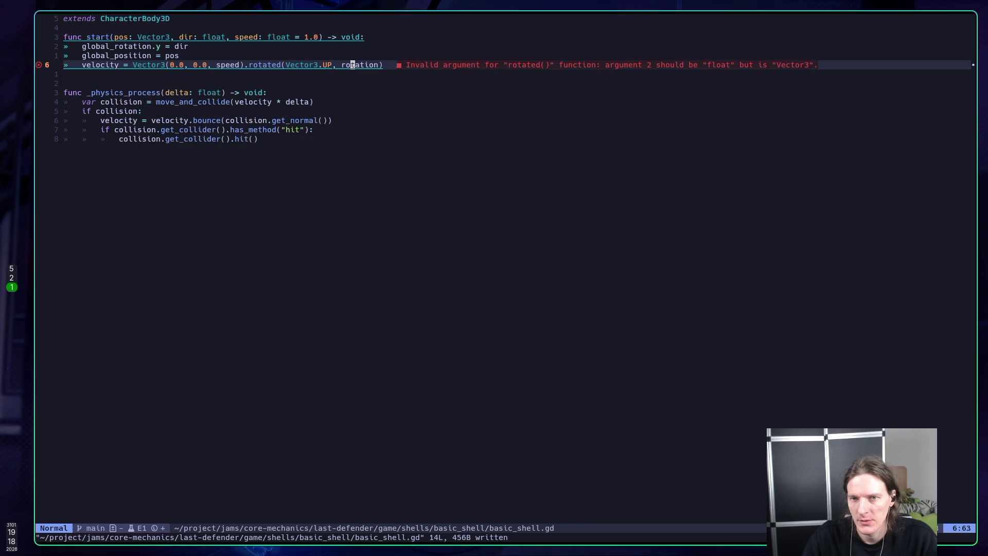
type("ation.")
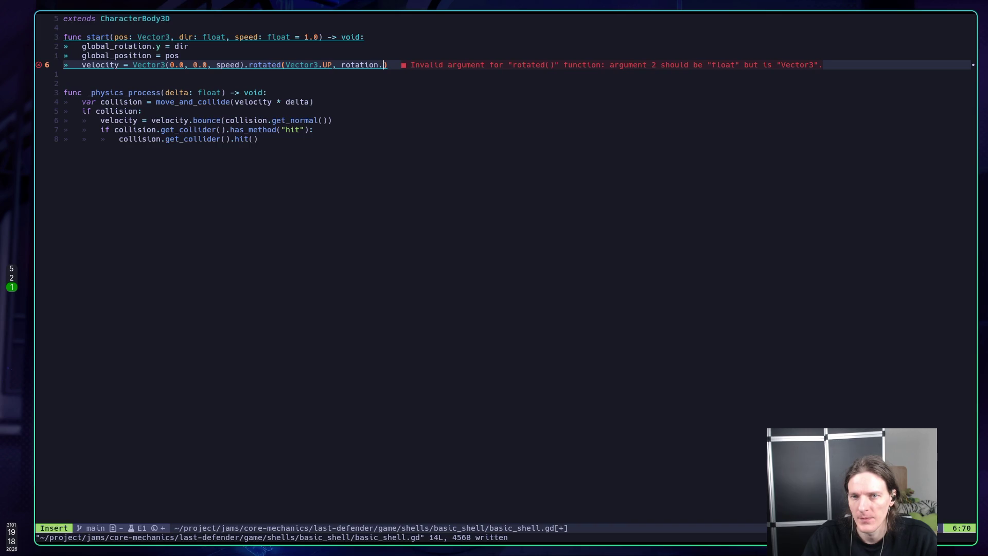
type("y")
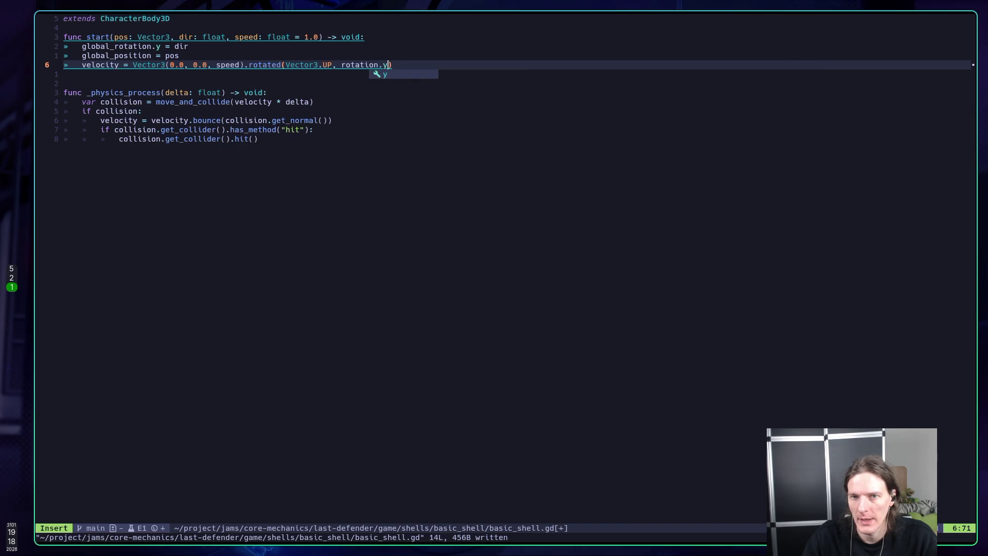
key("Escape")
key("j")
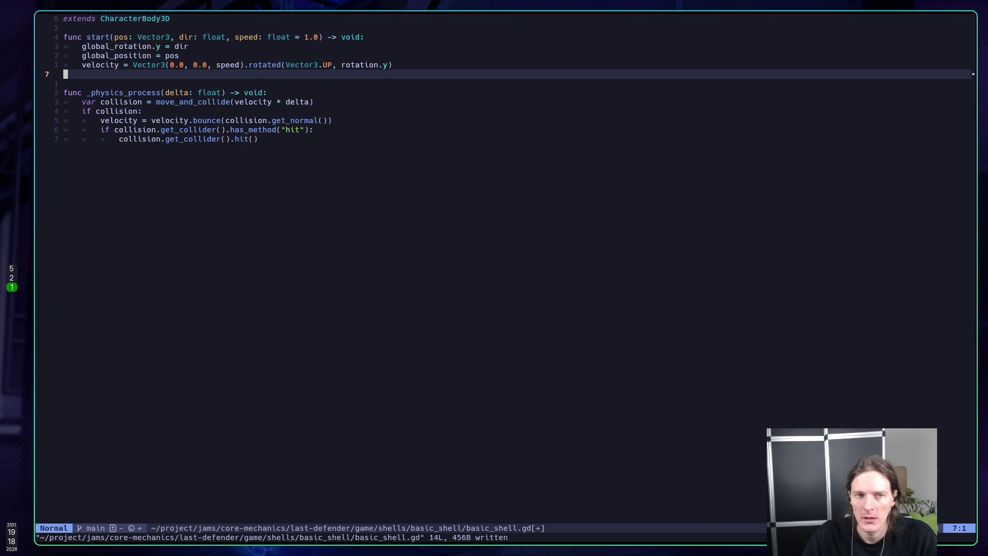
type(":w")
key("Return")
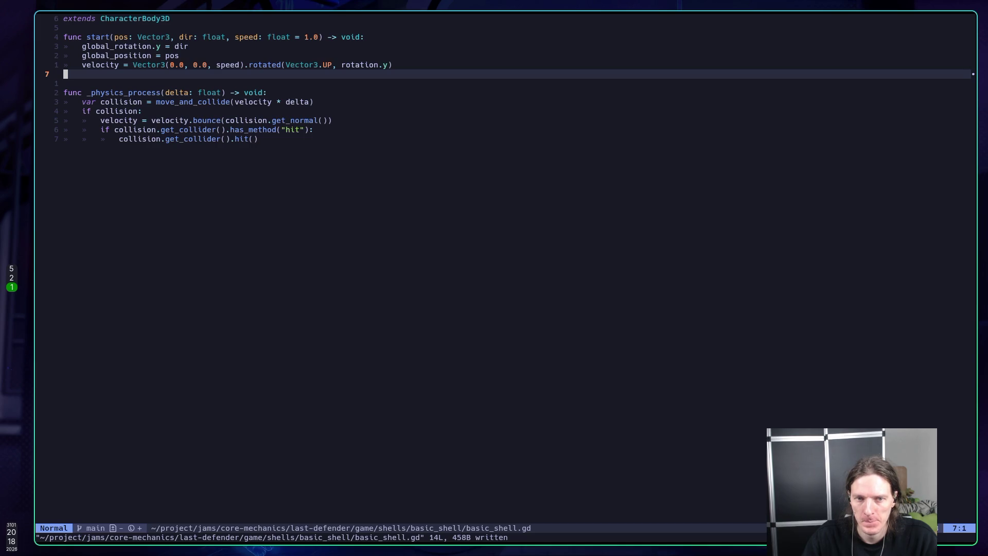
Run the game in Godot with F5 to test shooting, then stop it
key("super+5")
key("F5")
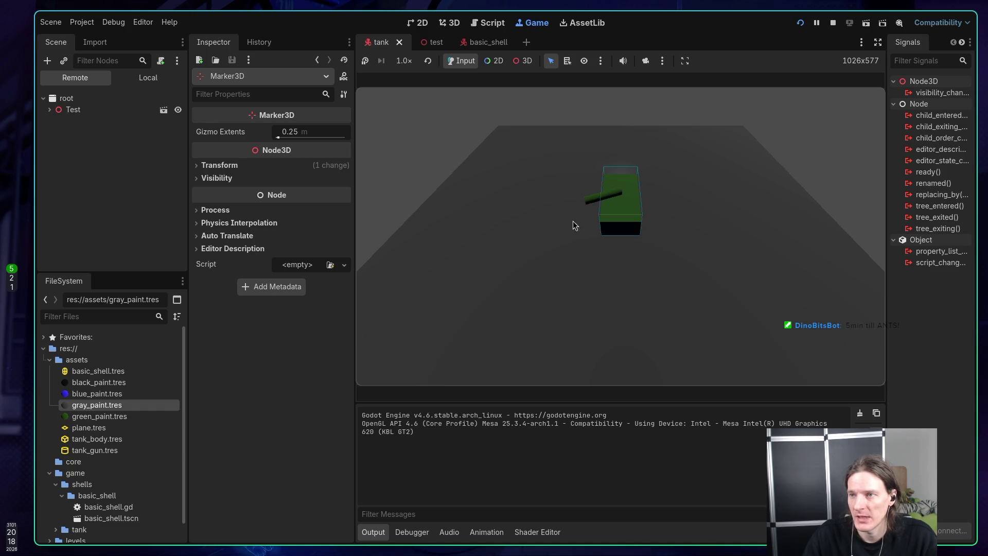
left_click(833, 23)
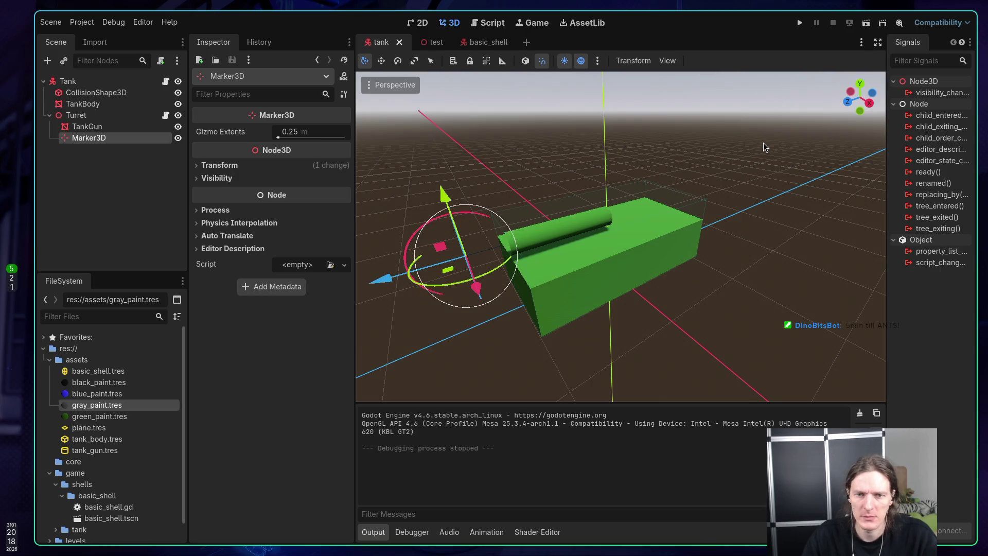
Return to tank.gd's shell.start call, ready to insert before global_position
key("super+1")
key("j")
key("k")
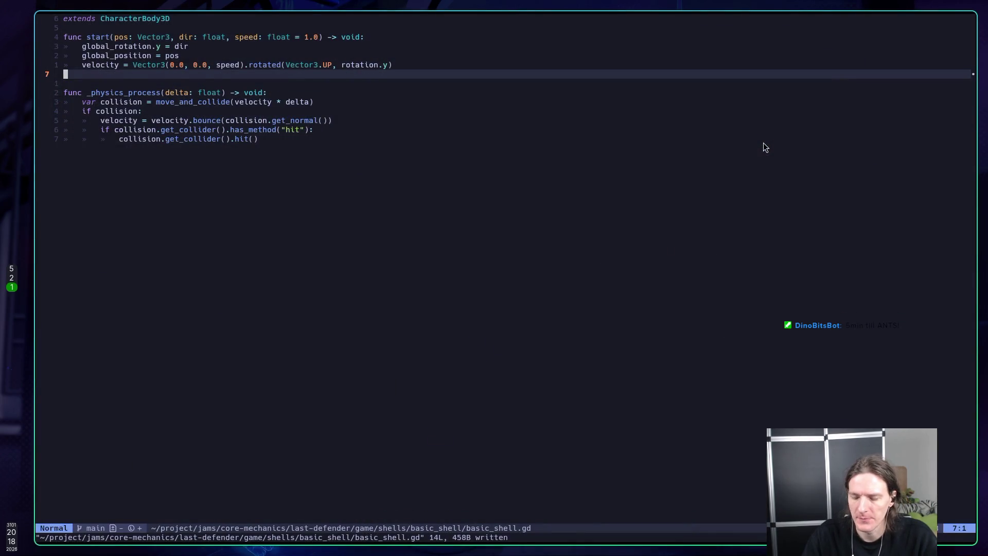
key("ctrl+o")
key("b")
key("w")
key("w")
key("w")
key("a")
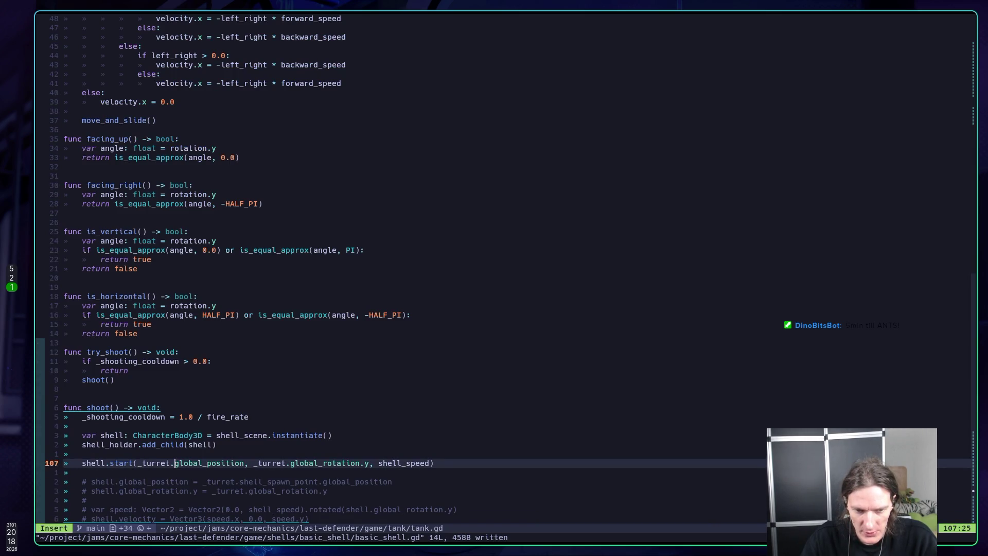
Spawn shells from _turret.shell_spawn_point.global_position, save tank.gd, and rerun the game in Godot
type("she")
key("Return")
type(".shell_spawn_poin")
key("Escape")
type(":w")
key("Return")
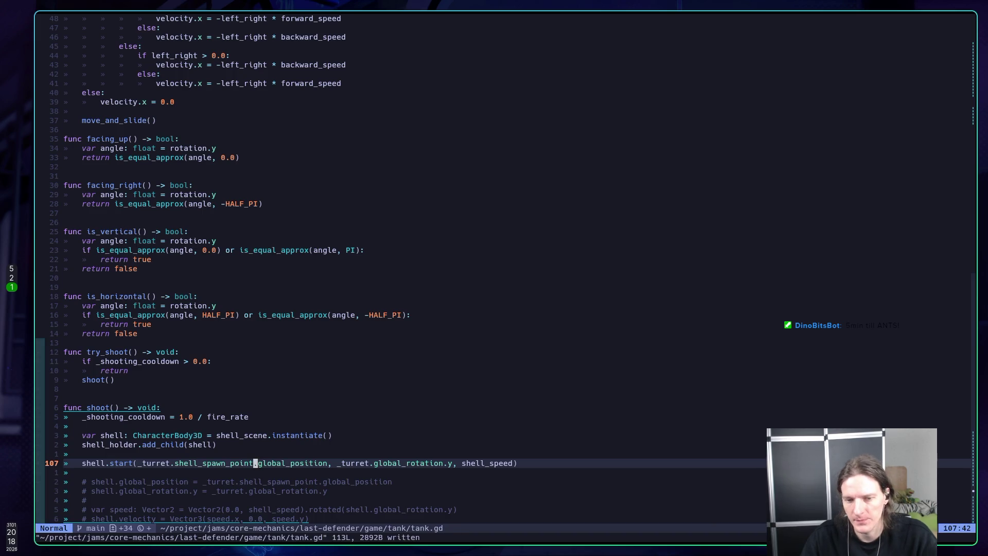
key("super+5")
key("F5")
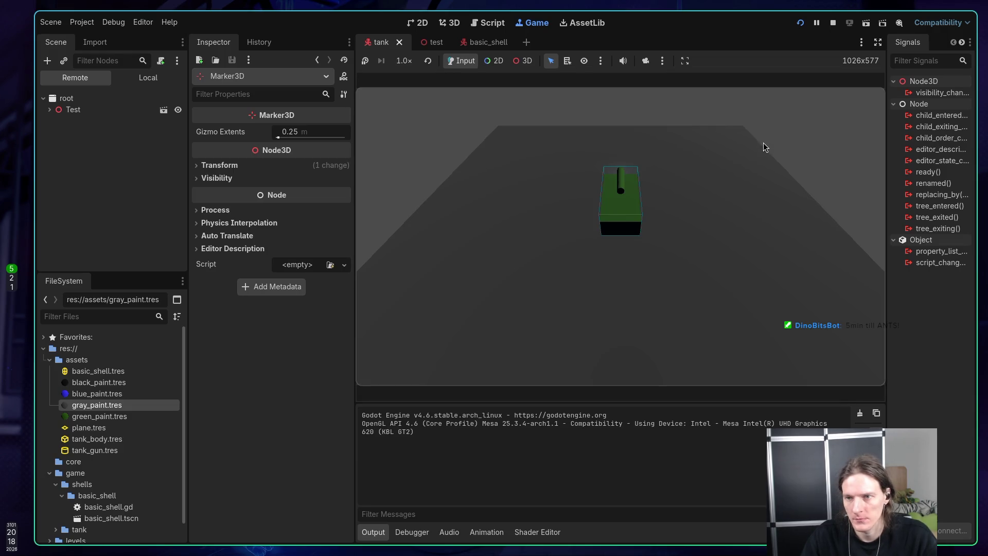
Fire a shell in the game view, stop the game, and return to tank.gd in Neovim
left_click(764, 143)
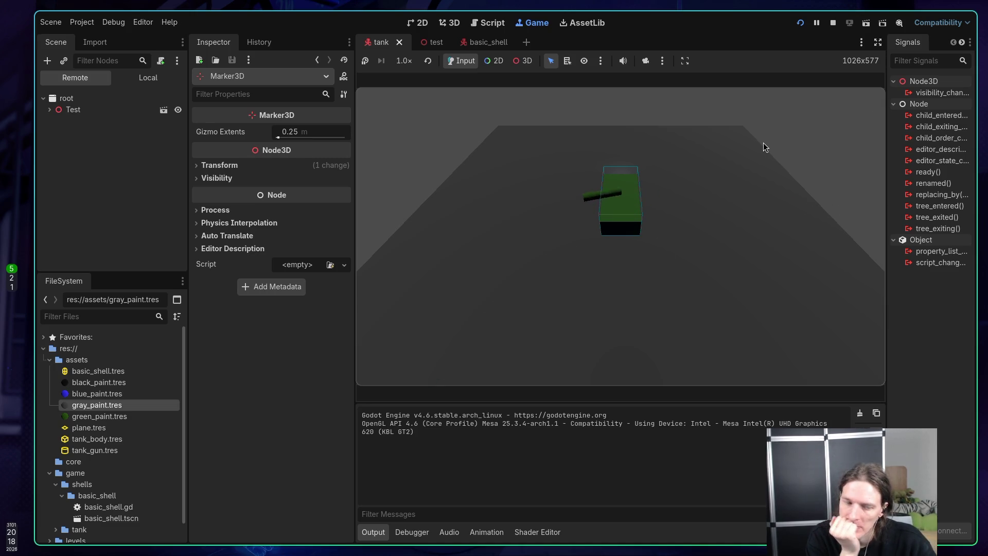
left_click(832, 22)
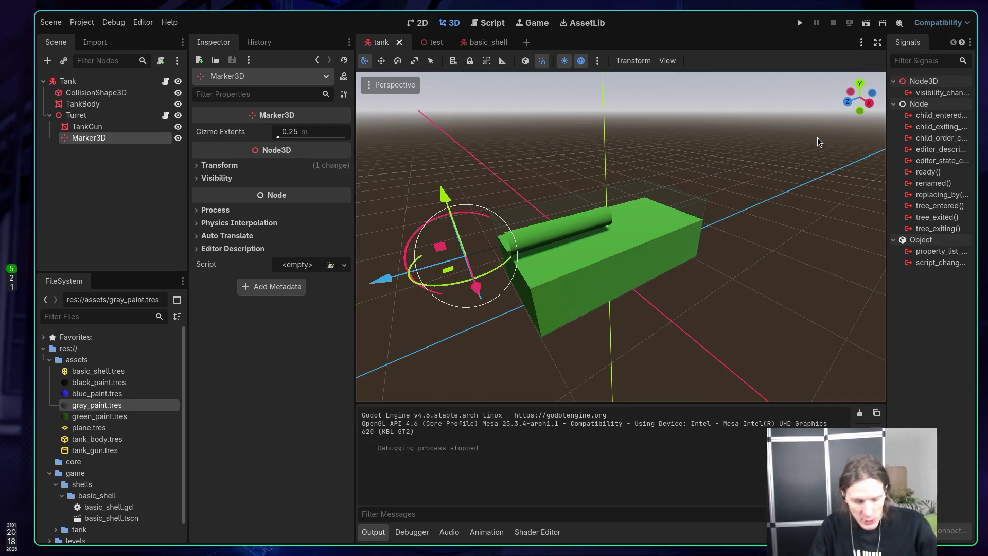
key("super+1")
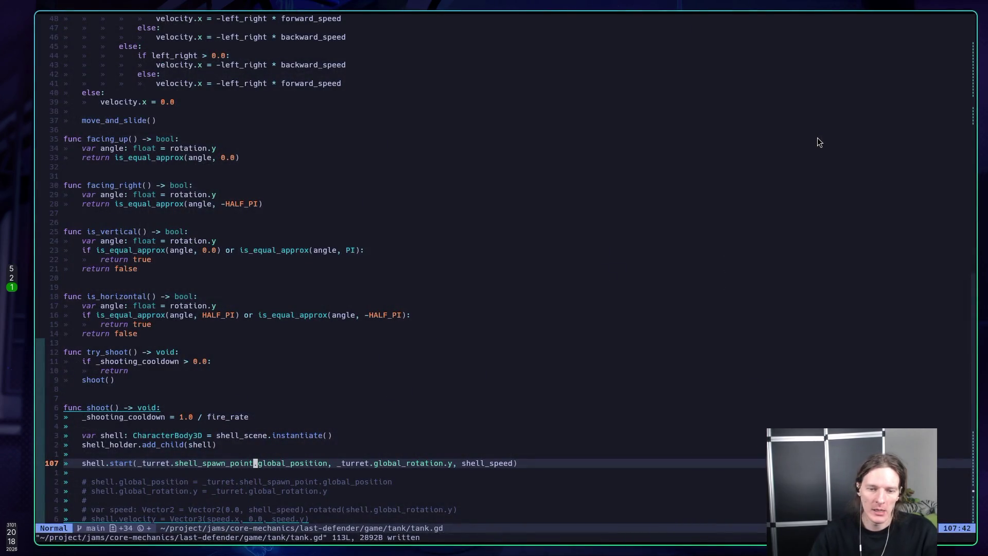
Delete the five commented-out shell lines from tank.gd and save it
key("j")
key("j")
key("shift+v")
key("j")
key("j")
key("j")
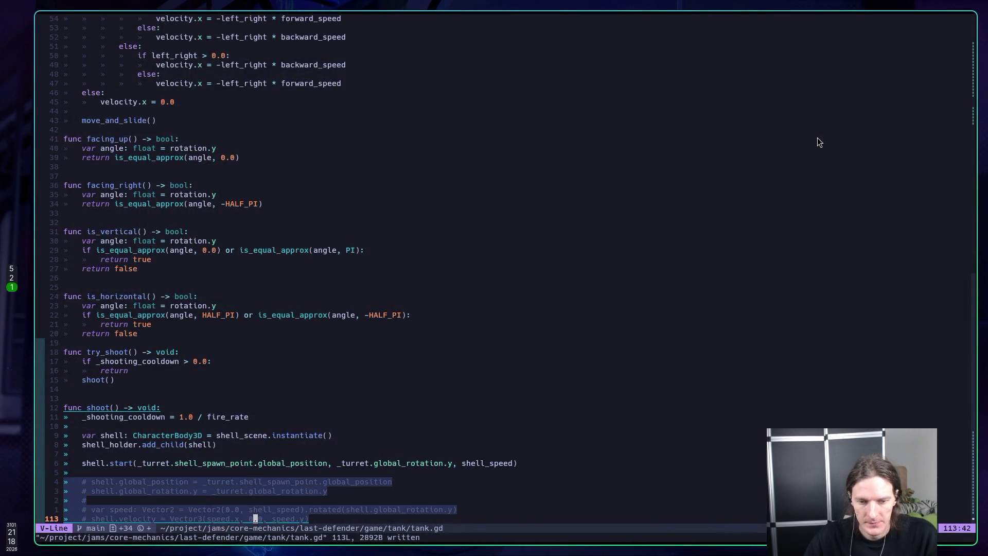
type("d")
type(":w")
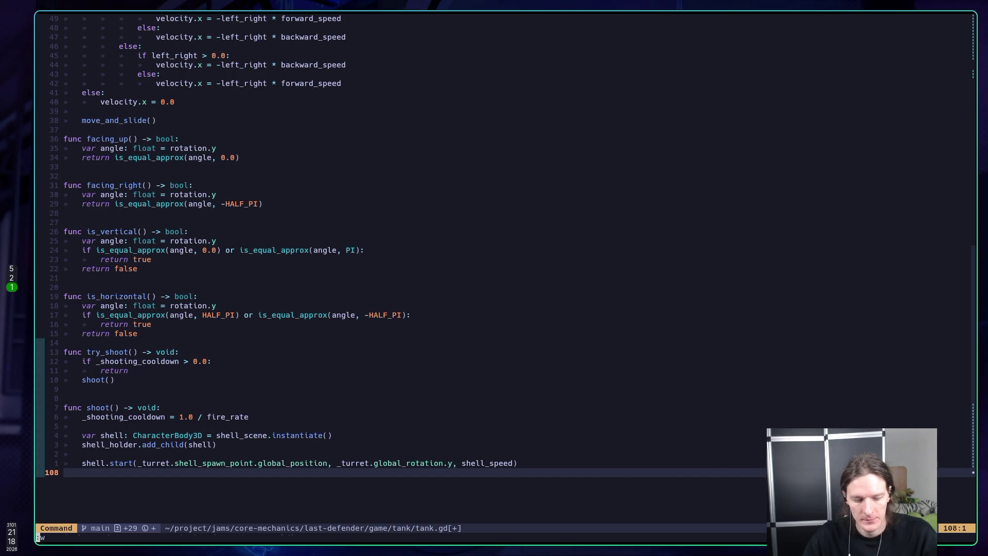
key("Return")
In basic_shell.gd, add a blank line above func start and save the file
key("space")
key("Escape")
key("ctrl+6")
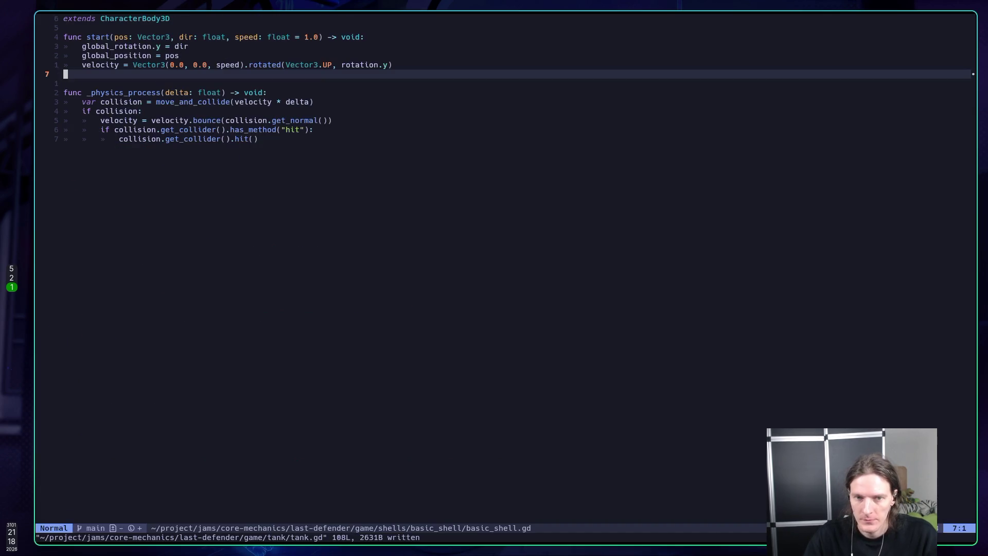
type(":w")
key("Return")
key("k")
key("k")
key("k")
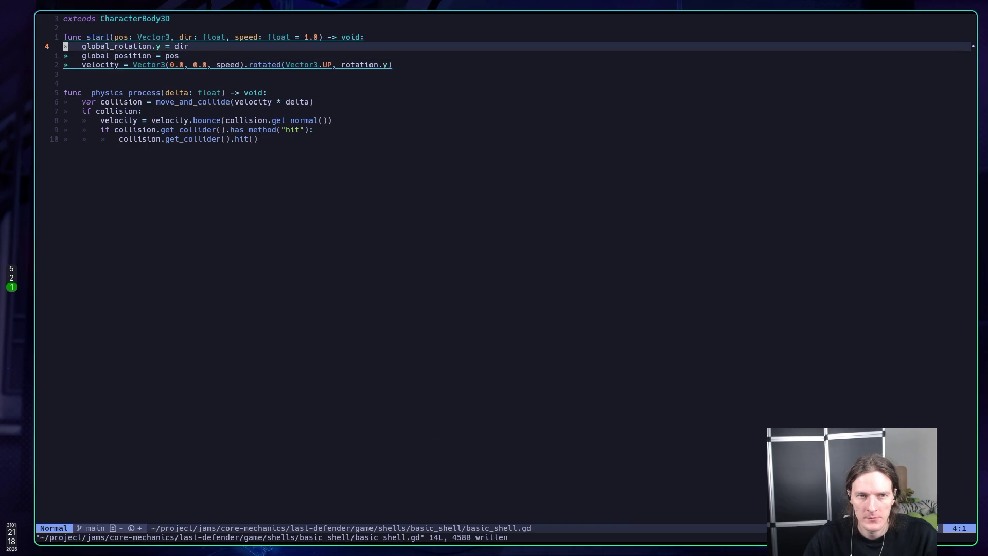
key("O")
key("Escape")
type(":w")
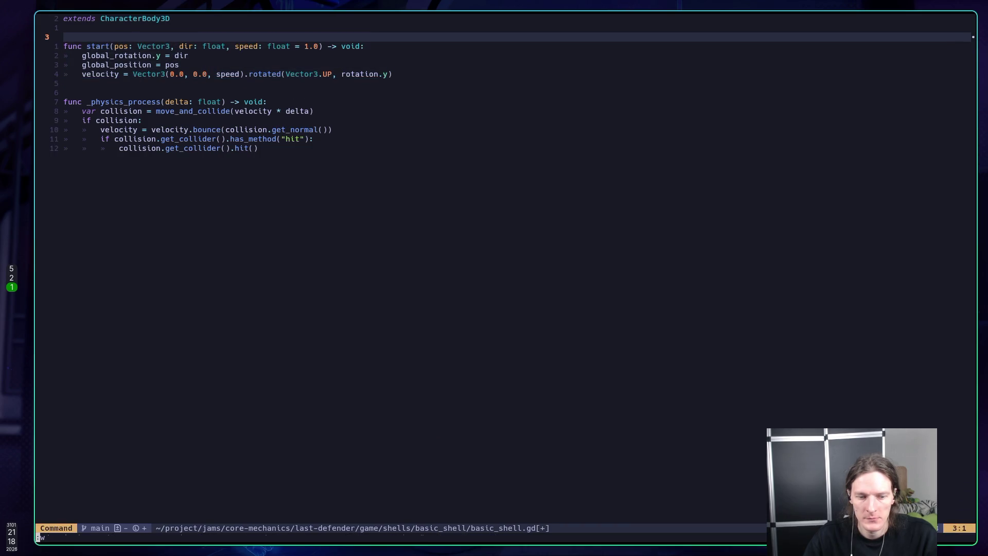
key("Return")
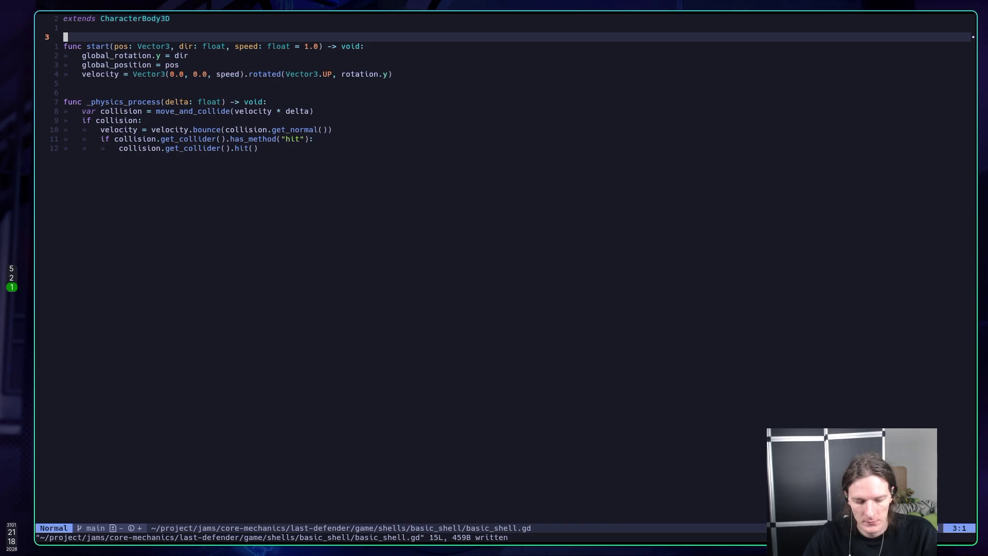
Bring up lazygit over the editor with the leader mapping
key("j")
key("k")
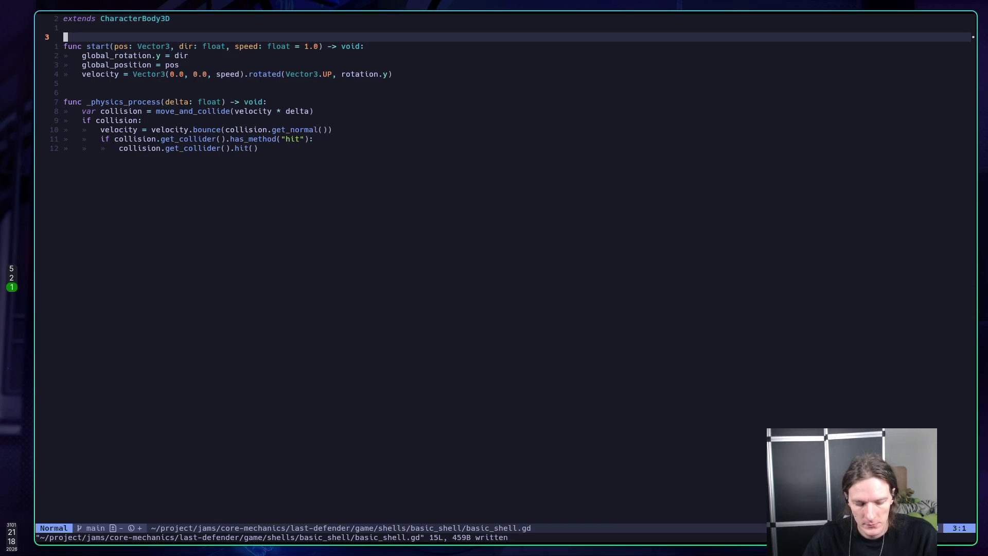
key("space")
Stage all 12 changed files and commit them with the summary 'feat(tank): make tank shoot'
key("g")
key("g")
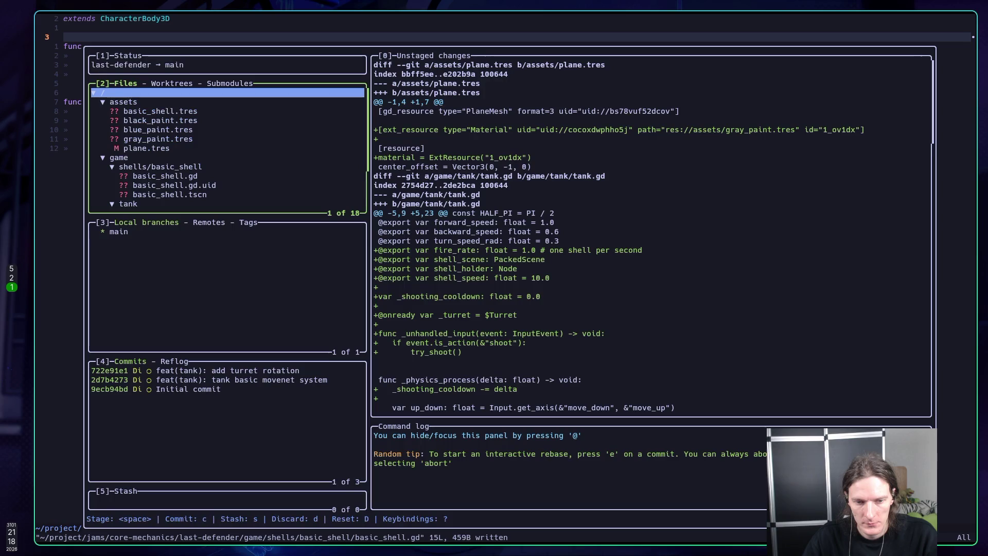
key("space")
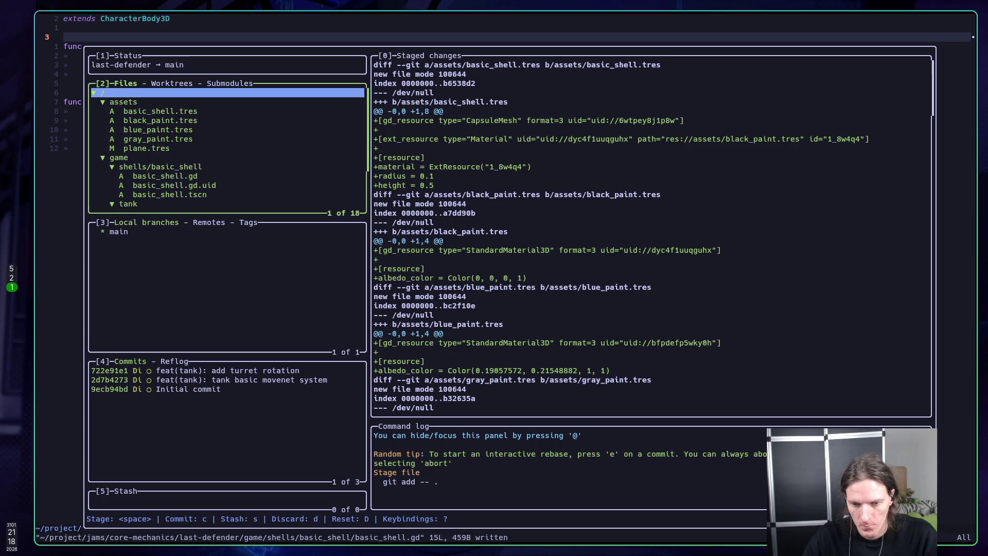
type("c")
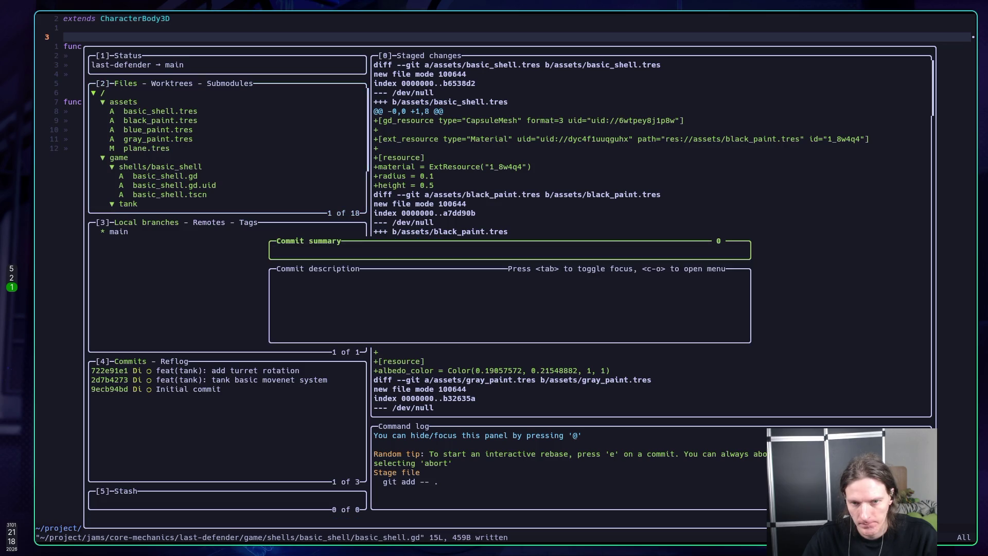
type("feat(tank): ")
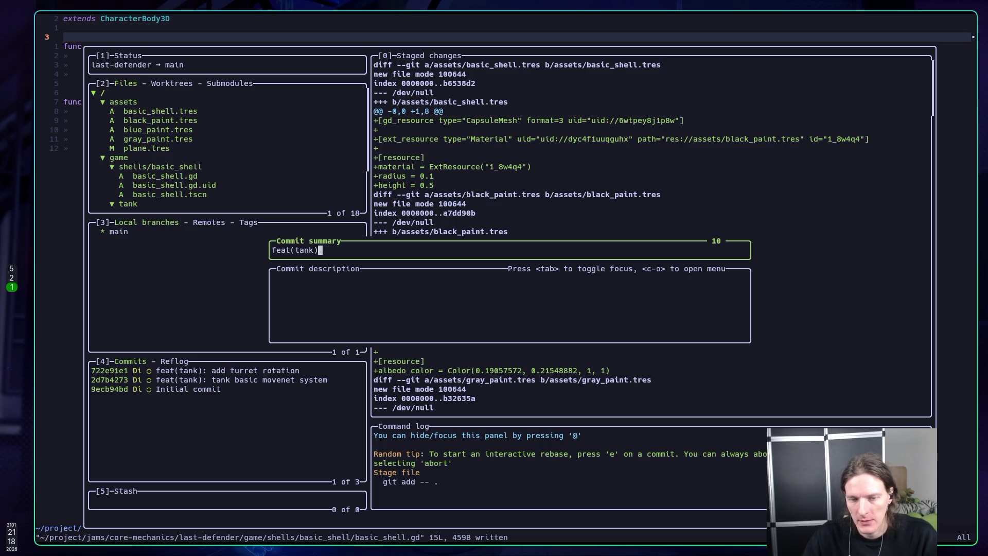
type("shell ")
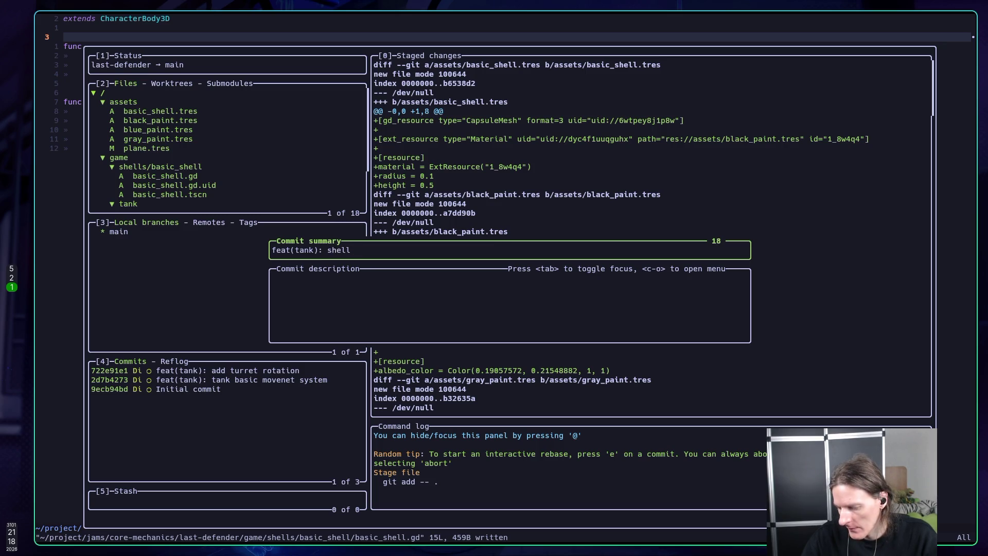
type("s")
key("BackSpace")
key("BackSpace")
key("BackSpace")
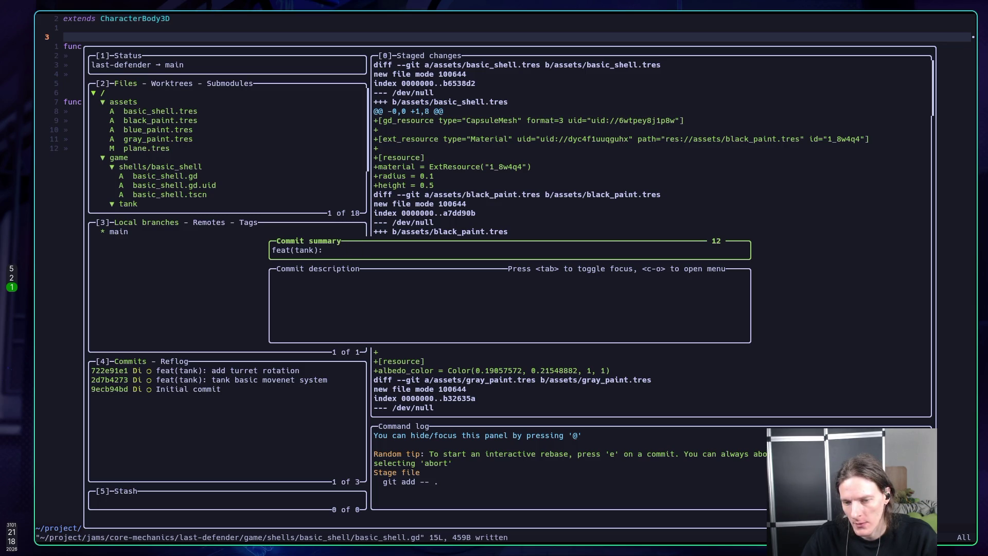
type("add")
key("BackSpace")
key("BackSpace")
key("BackSpace")
key("BackSpace")
type("make tank shoot")
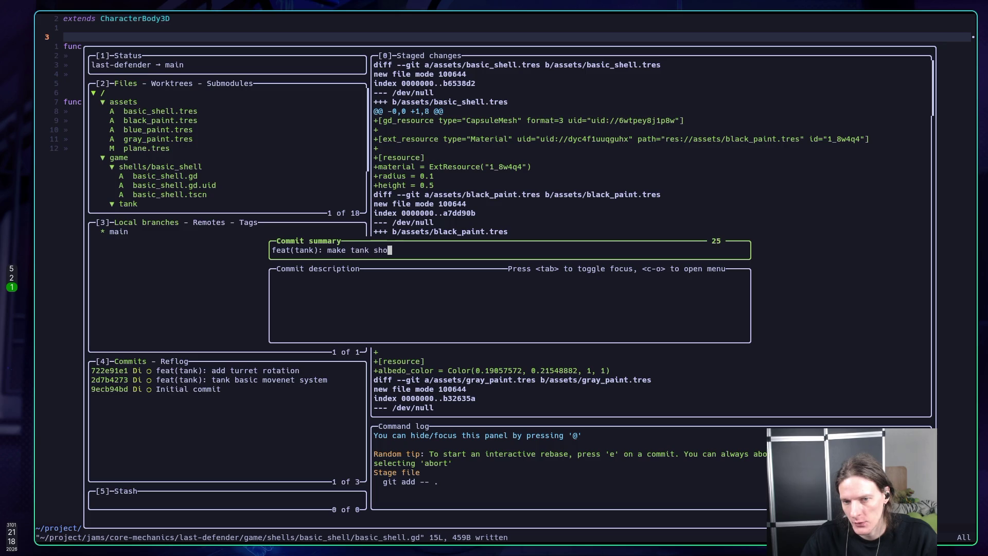
key("Return")
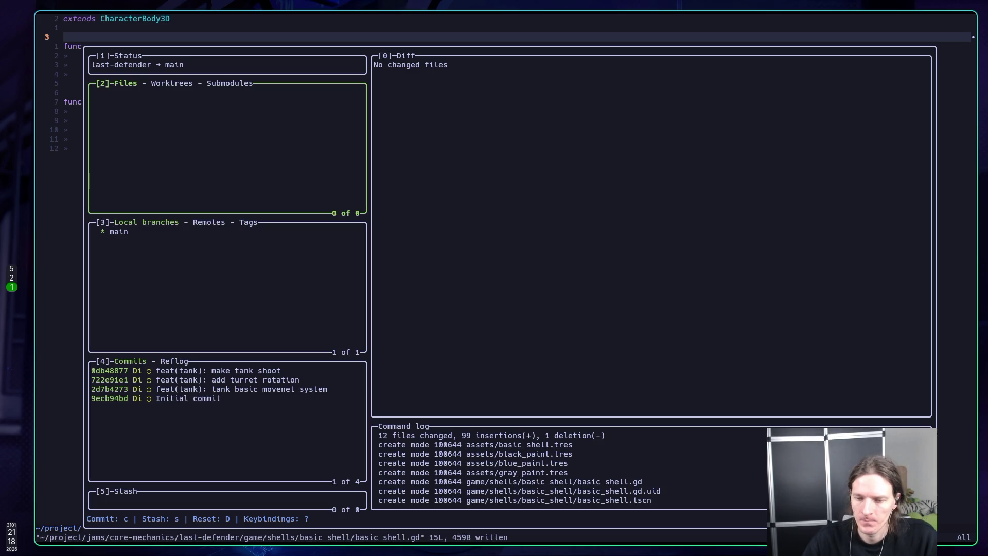
Quit lazygit and move to the last line of basic_shell.gd
key("q")
key("j")
key("j")
key("j")
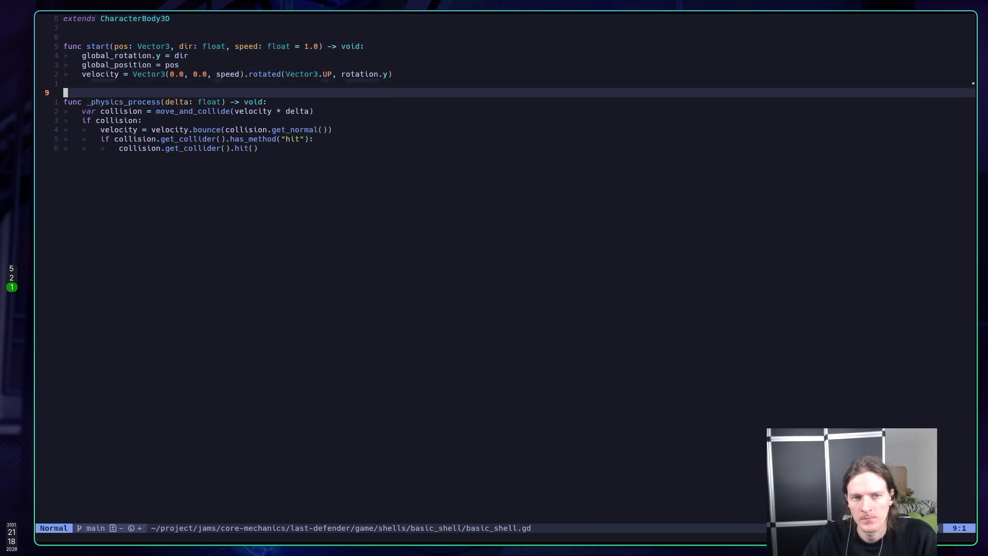
key("j")
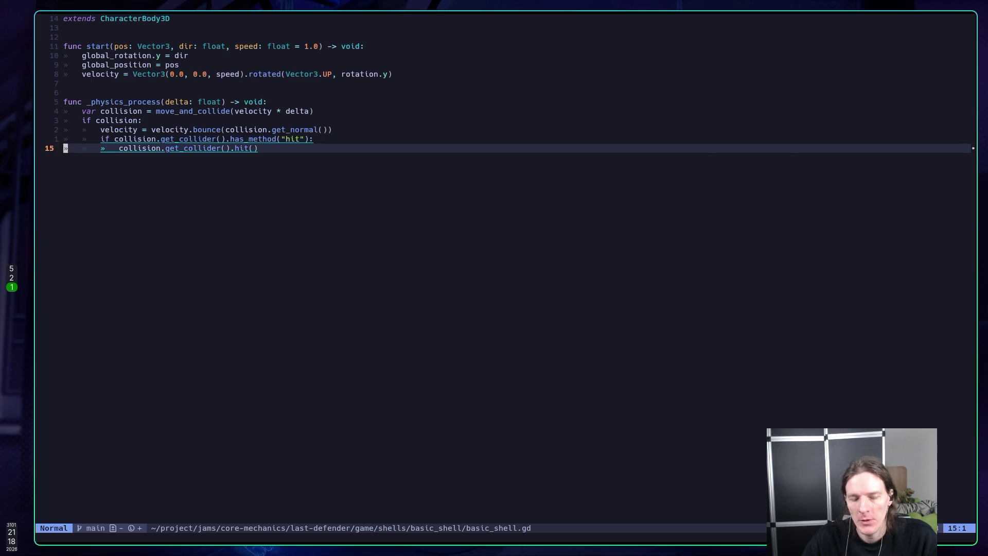
Inspect the basic_shell scene in Godot, close its tab, and return to the browser docs
key("super+5")
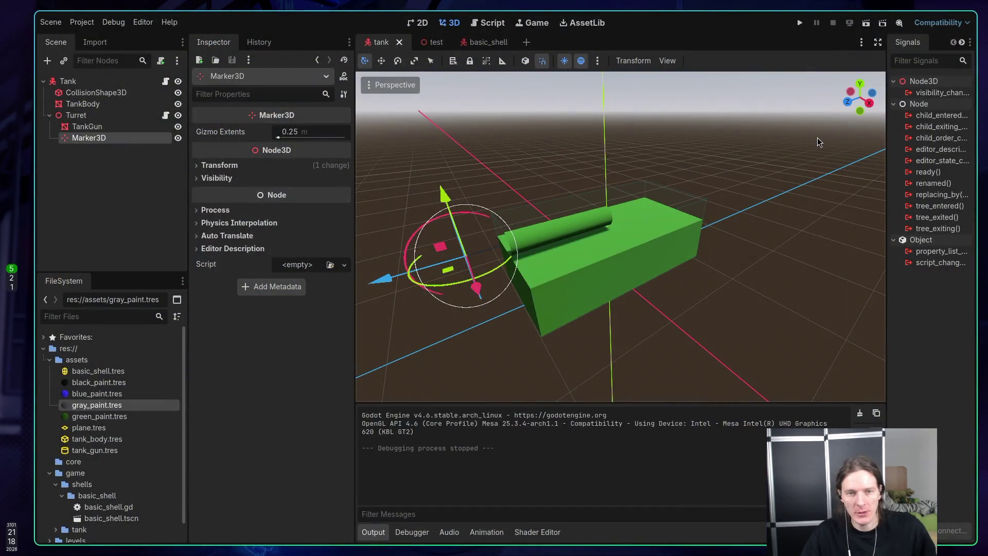
left_click(484, 42)
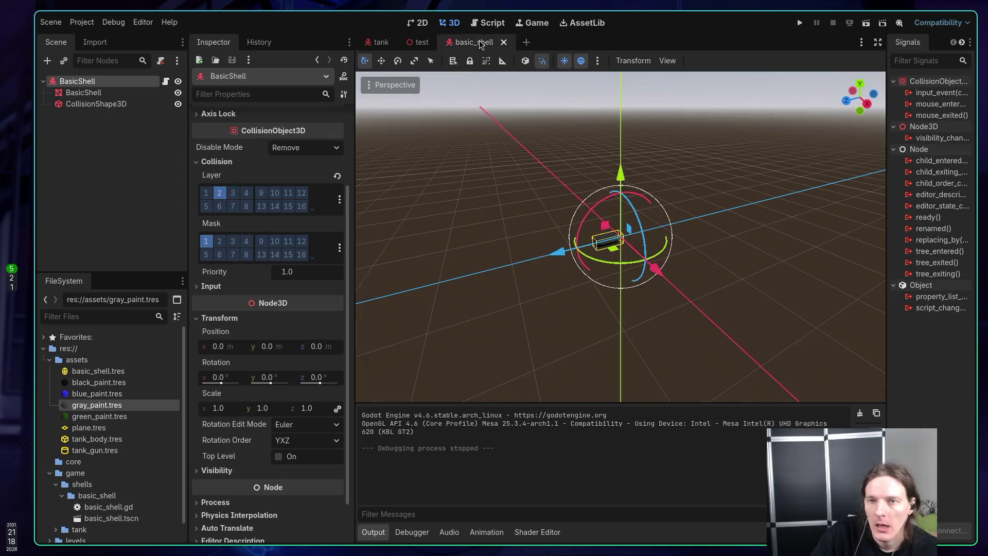
scroll(545, 252, "up", 3)
scroll(546, 252, "up", 5)
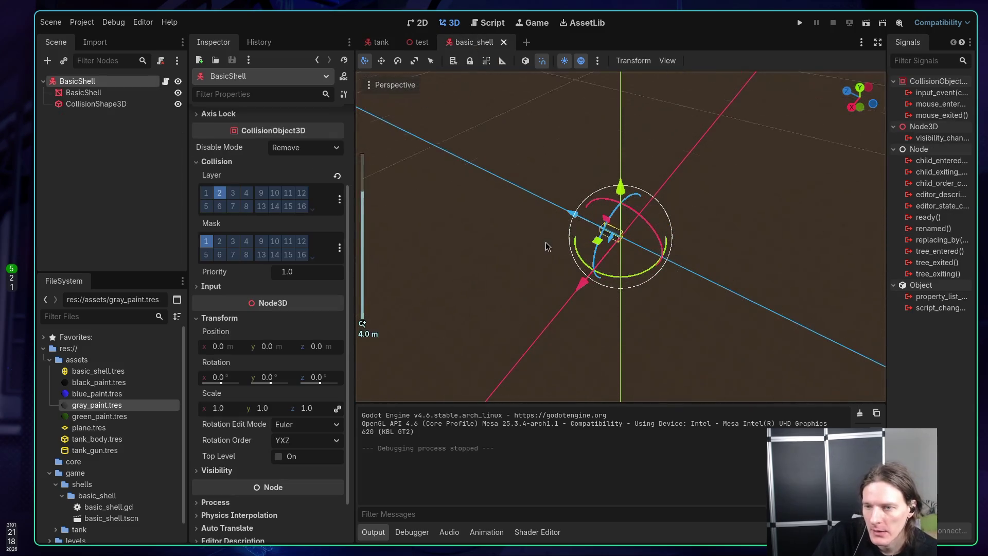
left_click_drag(545, 252, 554, 129)
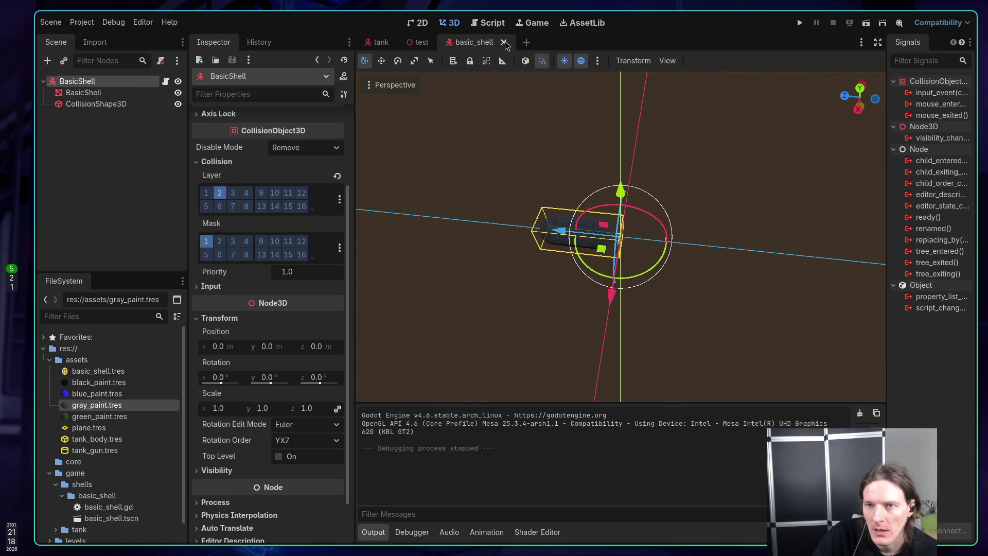
left_click(504, 42)
scroll(595, 180, "up", 3)
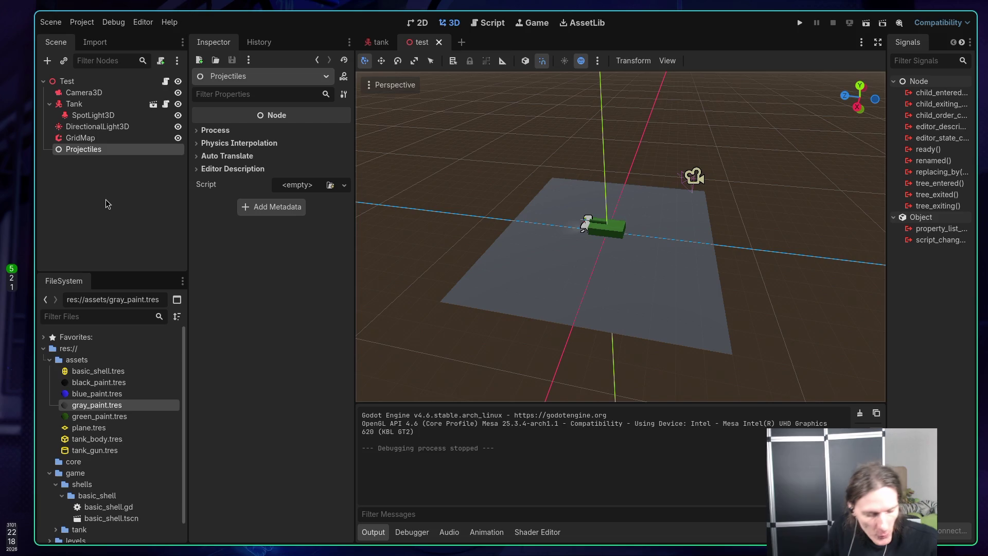
key("super+2")
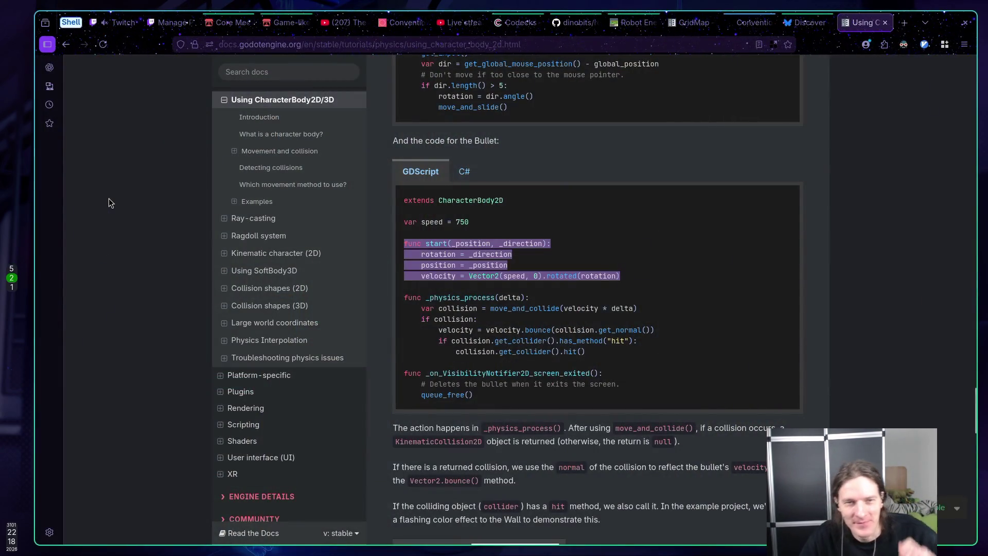
Read the Battle City rule about breaking certain terrain on the Core Mechanics Challenge jam page
left_click(121, 24)
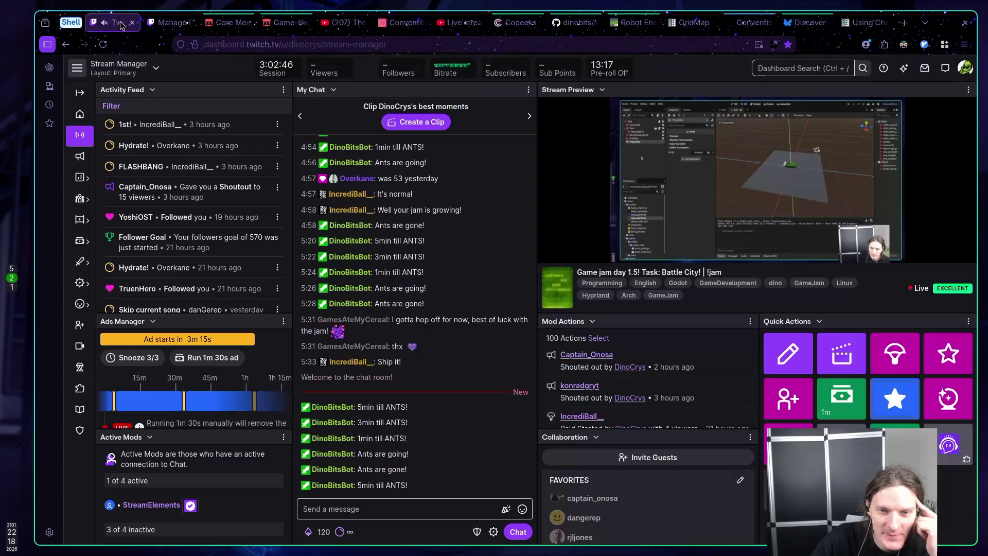
left_click(227, 22)
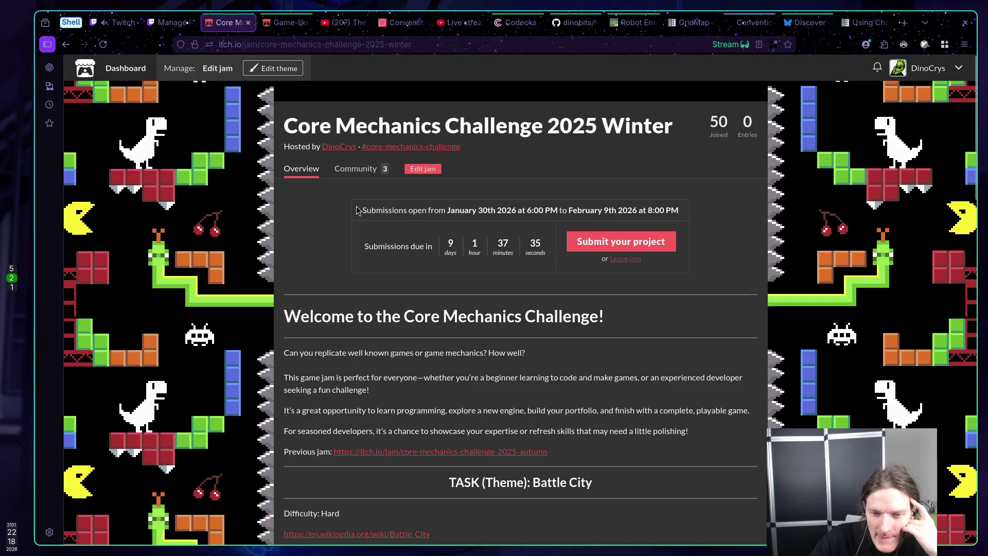
scroll(363, 265, "down", 5)
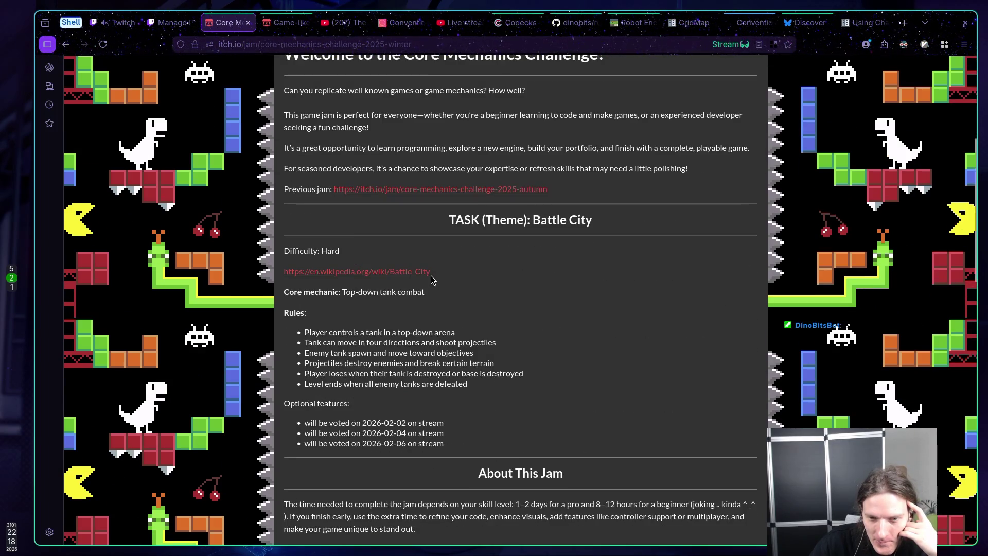
left_click_drag(428, 364, 493, 366)
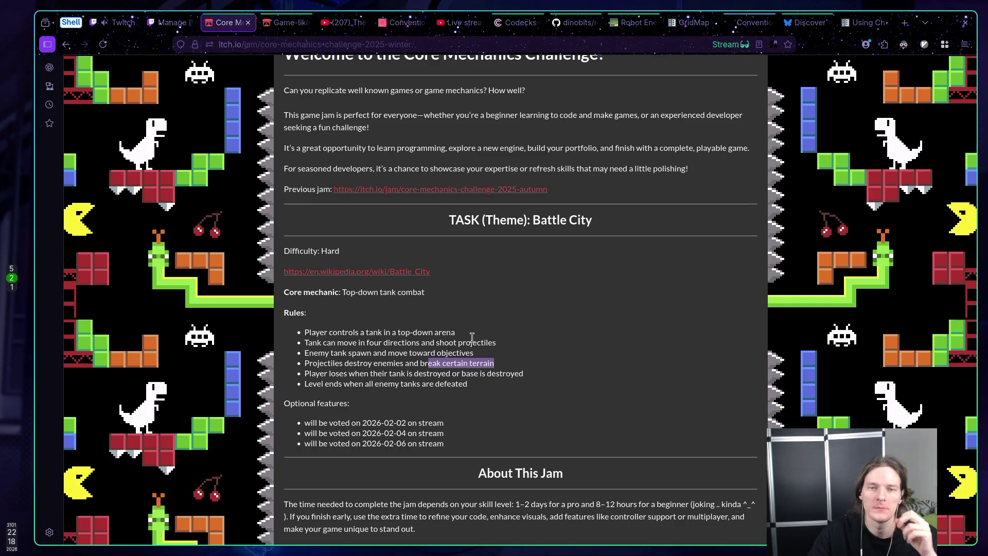
key("super+1")
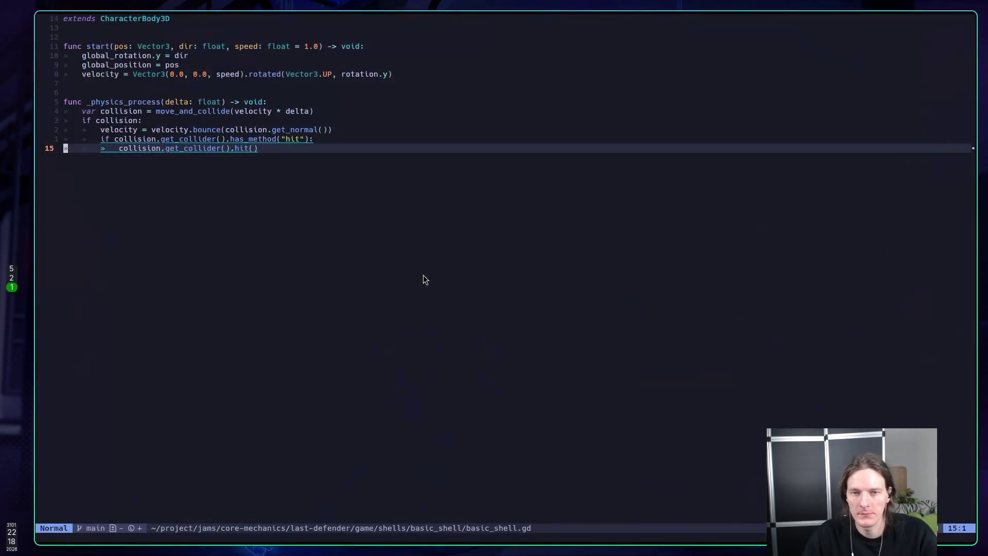
In Godot's test scene, orbit around the tank and select the GridMap node
key("super+2")
key("super+5")
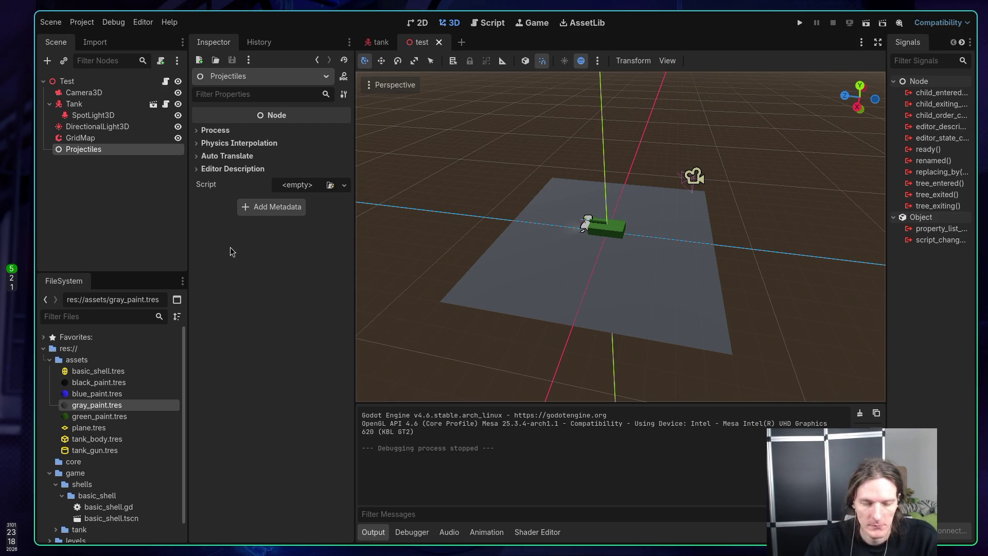
left_click(153, 235)
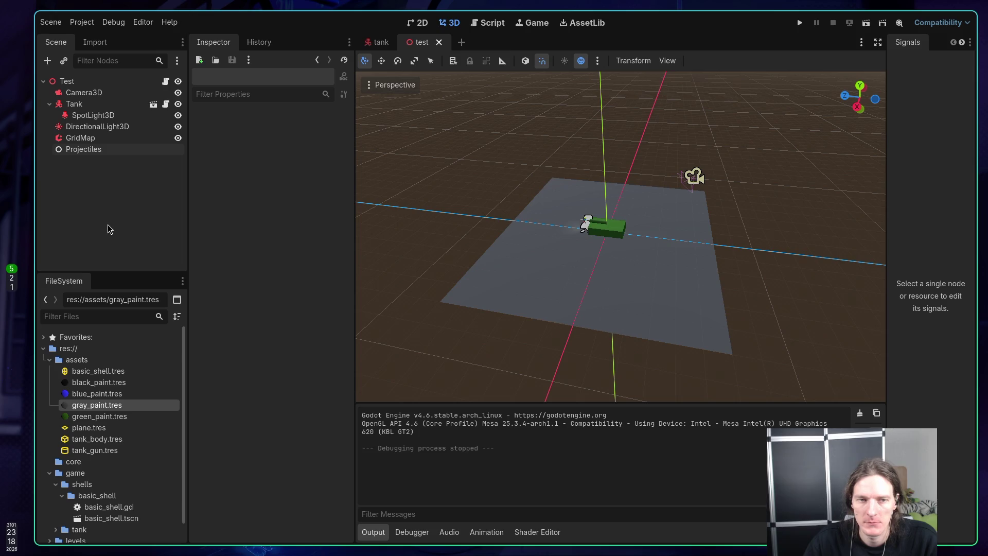
scroll(537, 238, "down", 2)
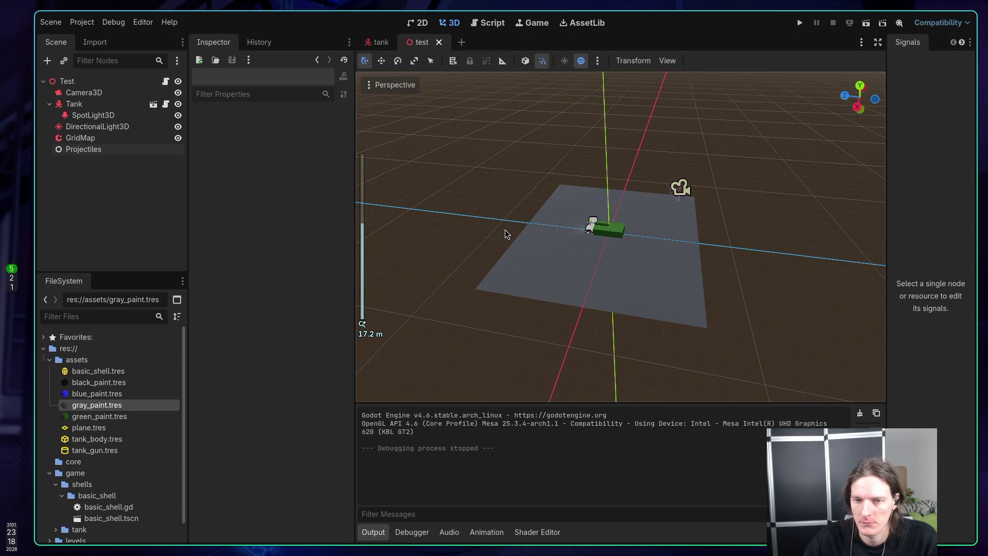
scroll(505, 234, "up", 1)
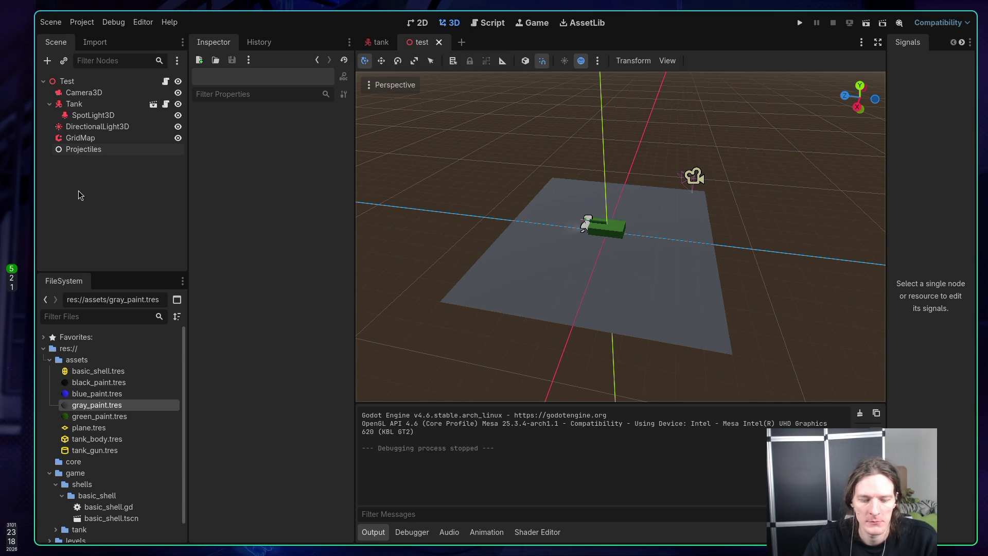
left_click(83, 138)
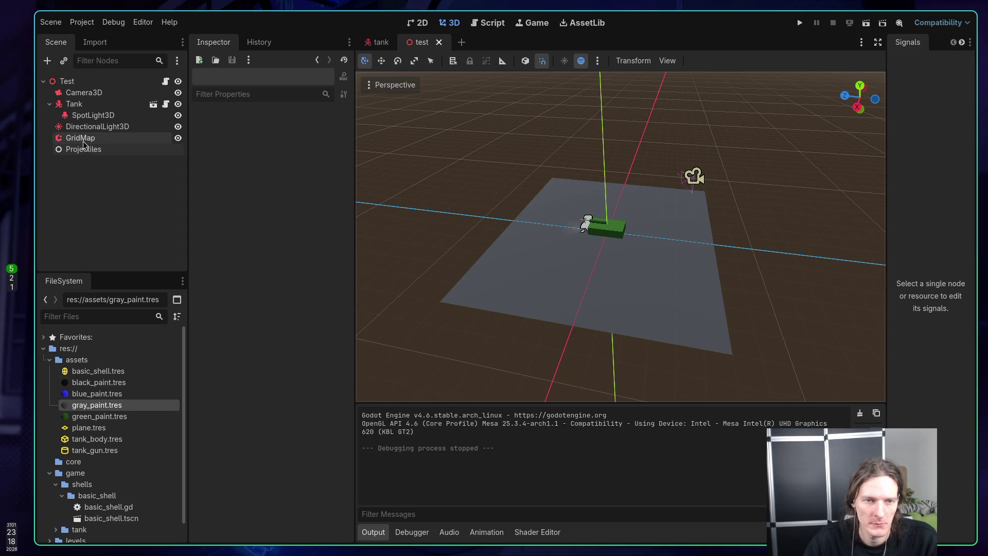
left_click(85, 150)
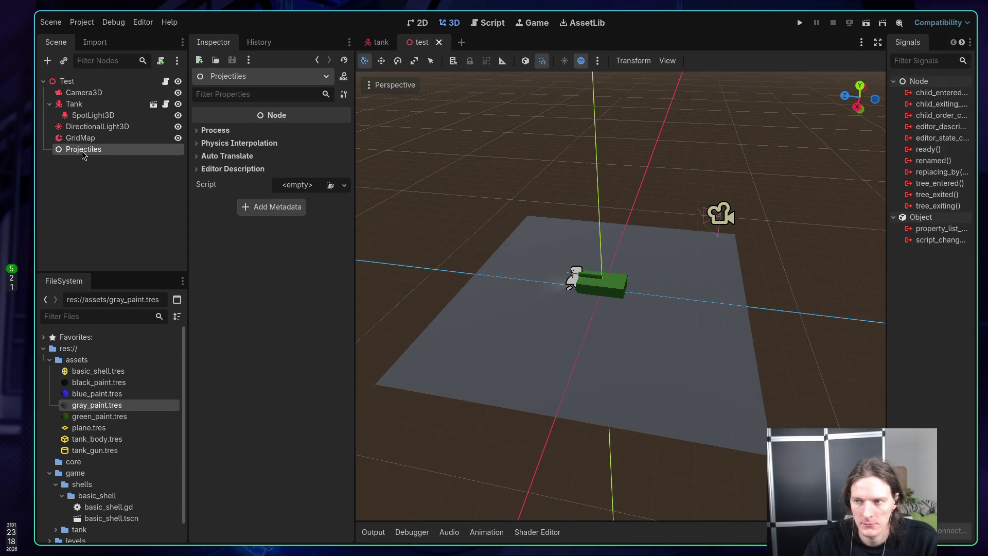
left_click(78, 85)
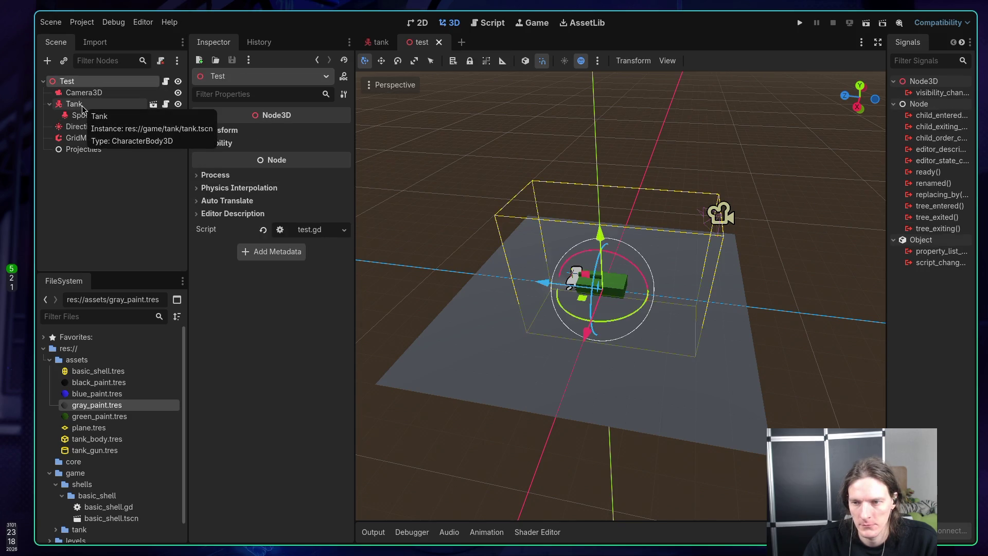
left_click_drag(477, 209, 592, 226)
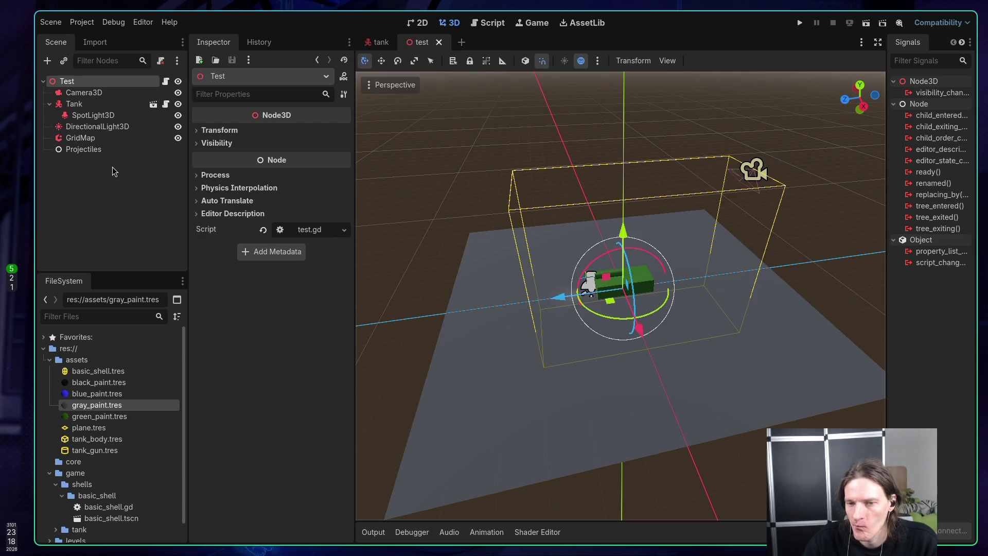
left_click(93, 138)
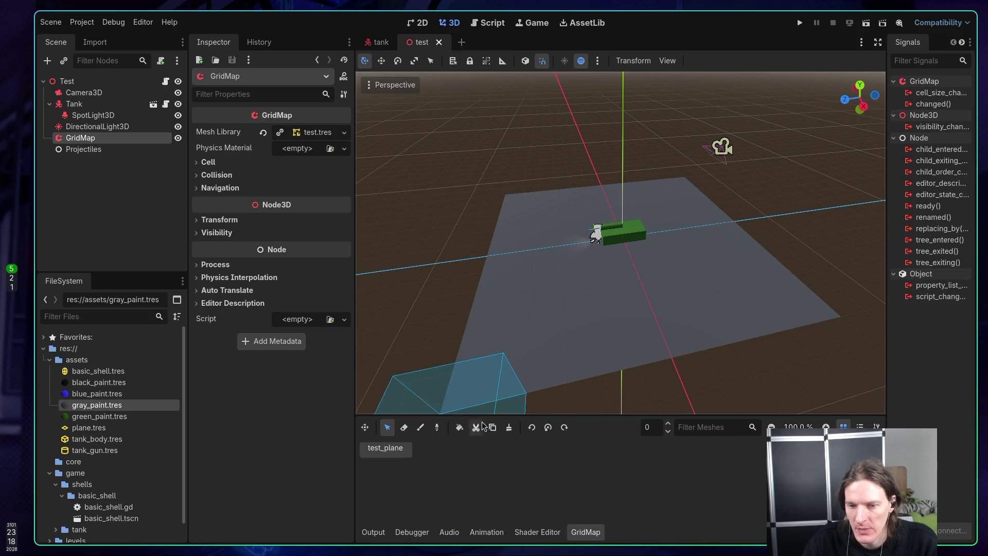
Put the GridMap in Paint mode and toggle the mesh palette between list and thumbnails
left_click(421, 428)
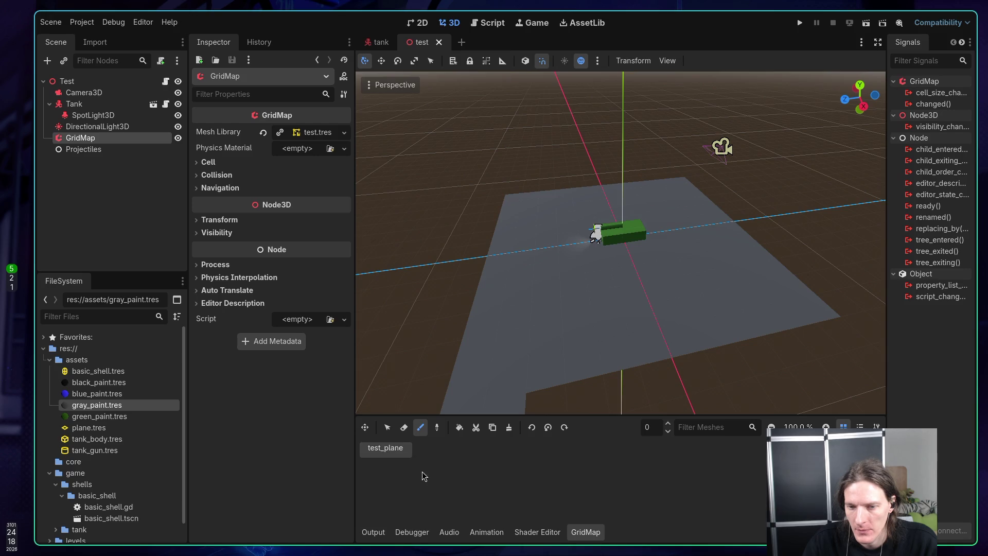
left_click(860, 427)
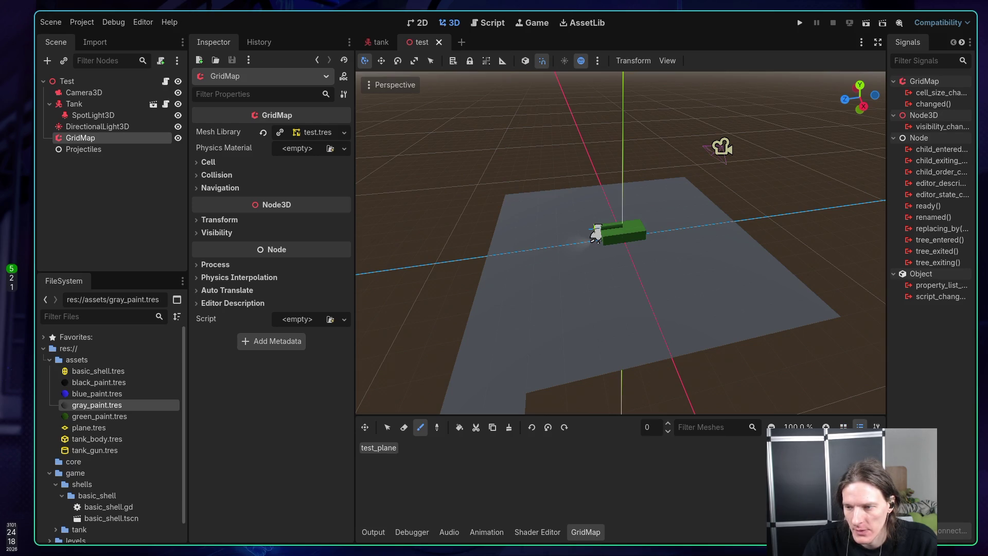
left_click(844, 427)
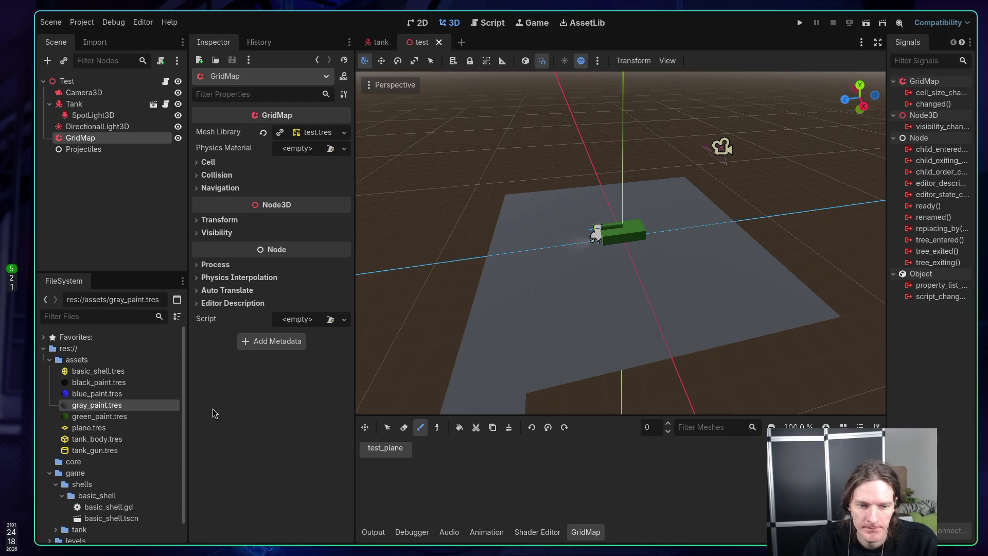
scroll(125, 427, "down", 1)
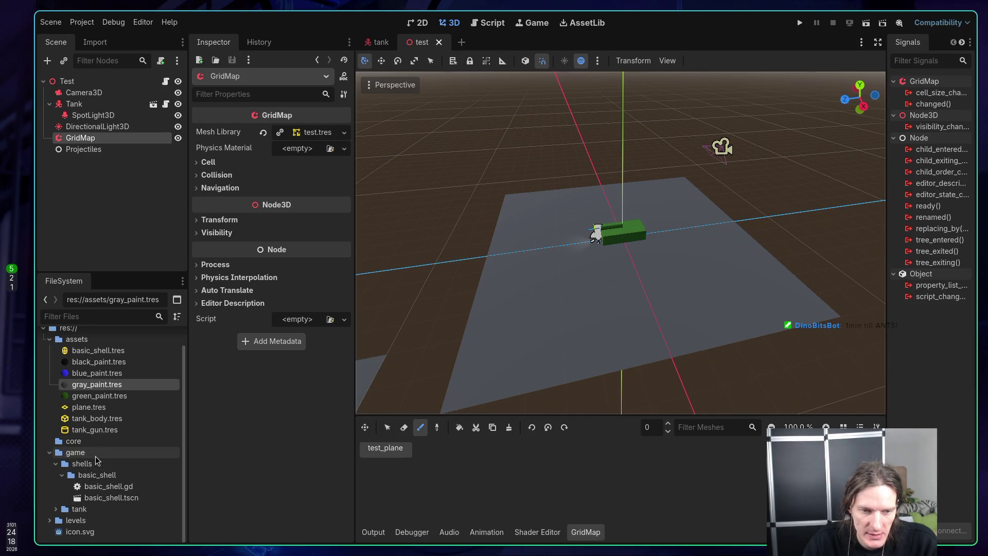
scroll(82, 406, "up", 1)
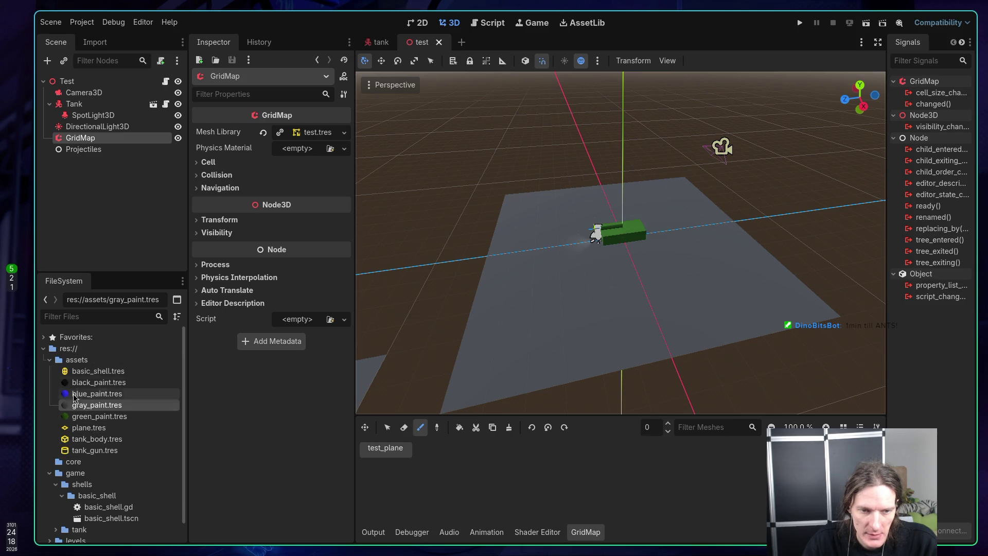
Create a new BoxMesh resource (Mesh > PrimitiveMesh) in the assets folder
right_click(80, 360)
mouse_move(123, 373)
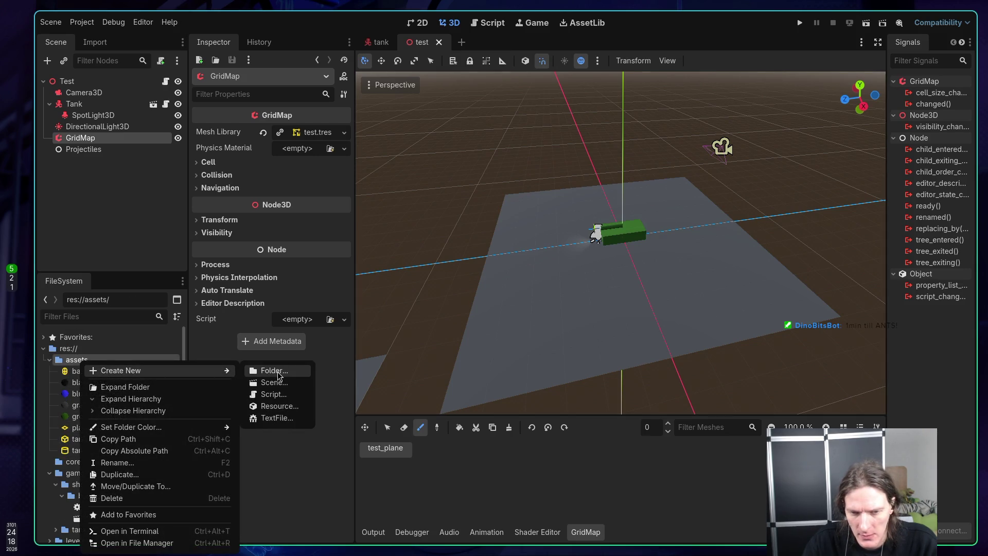
left_click(273, 407)
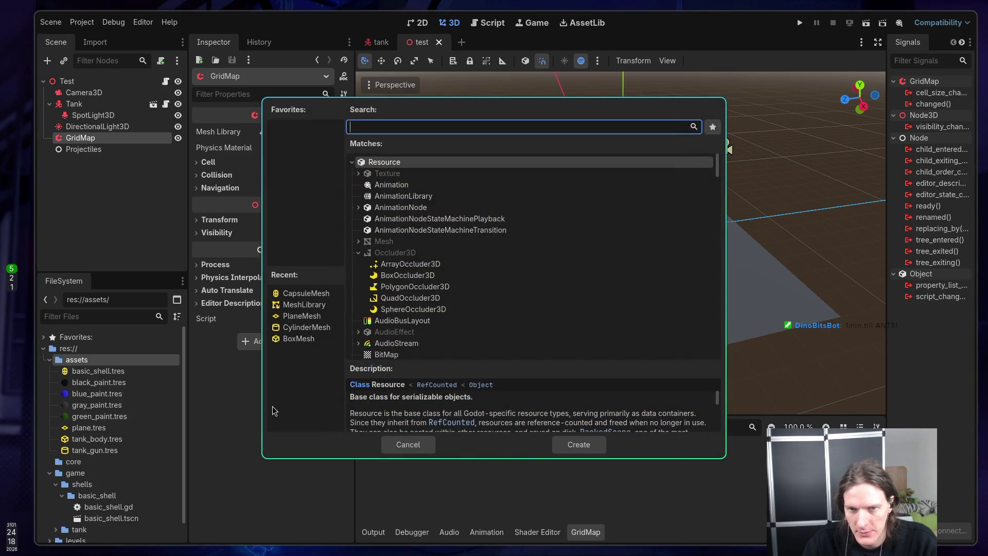
type("lowp")
key("BackSpace")
key("BackSpace")
key("BackSpace")
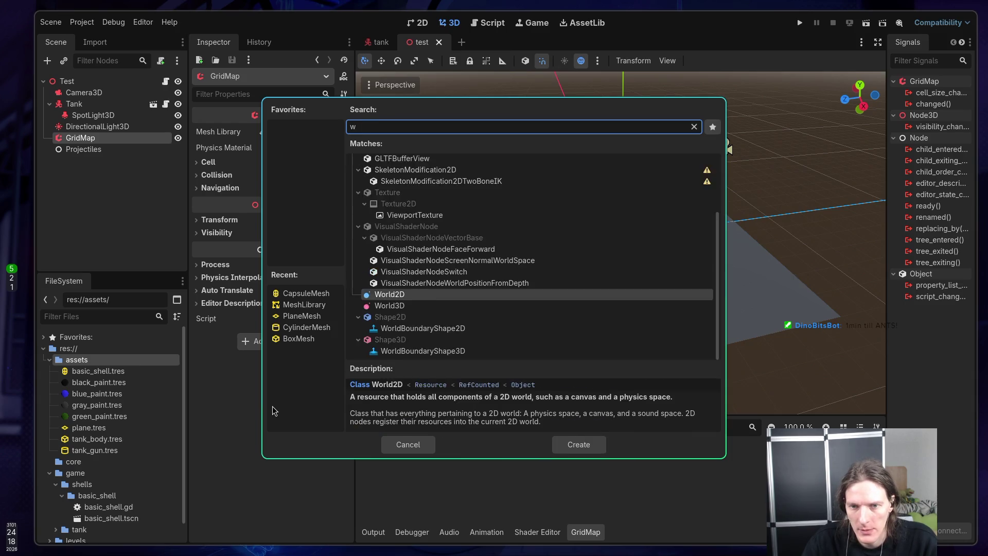
left_click(359, 241)
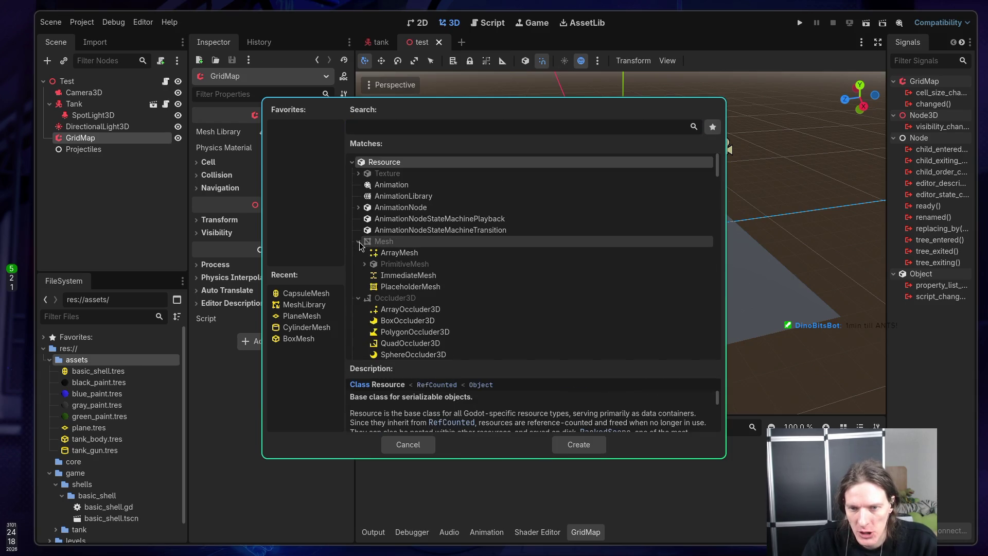
left_click(365, 264)
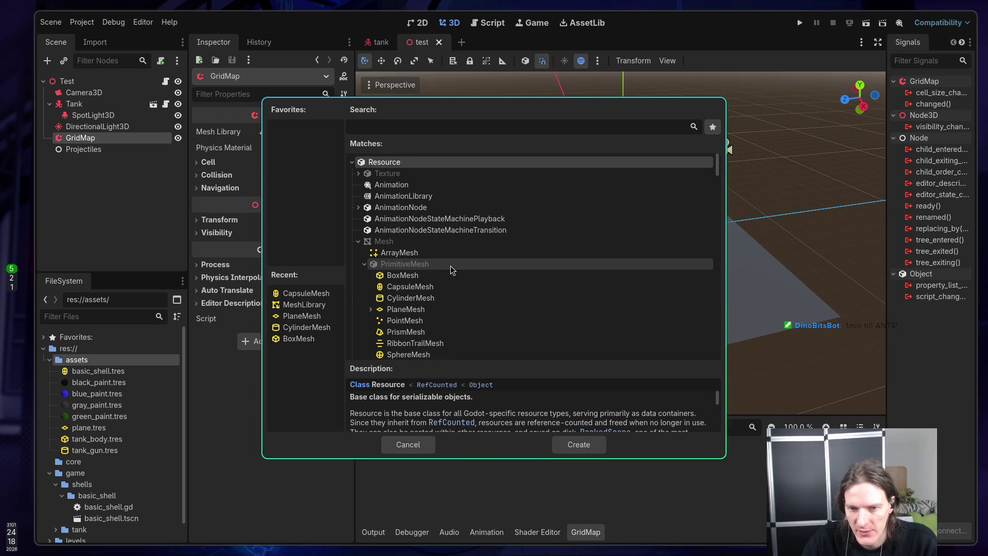
scroll(450, 271, "down", 1)
left_click(409, 252)
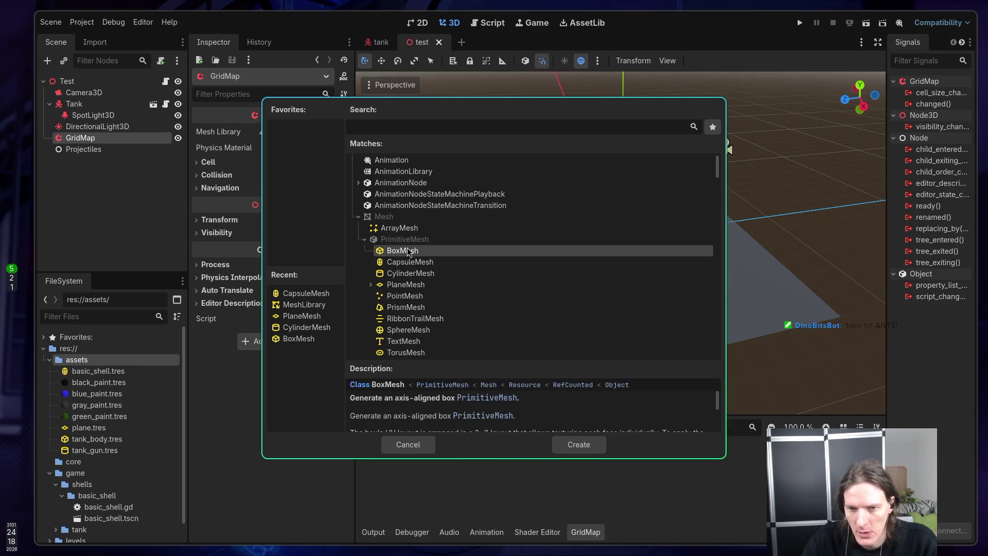
left_click(578, 444)
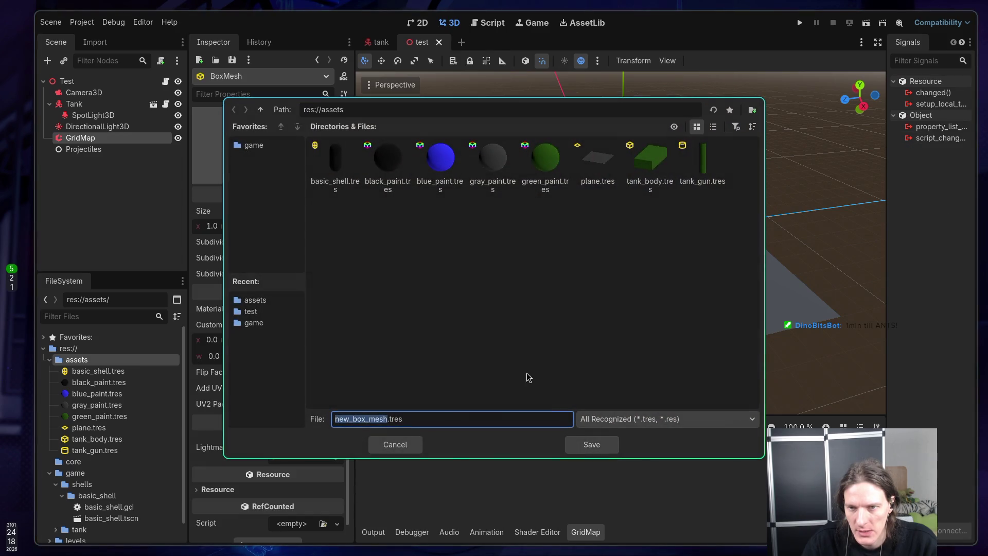